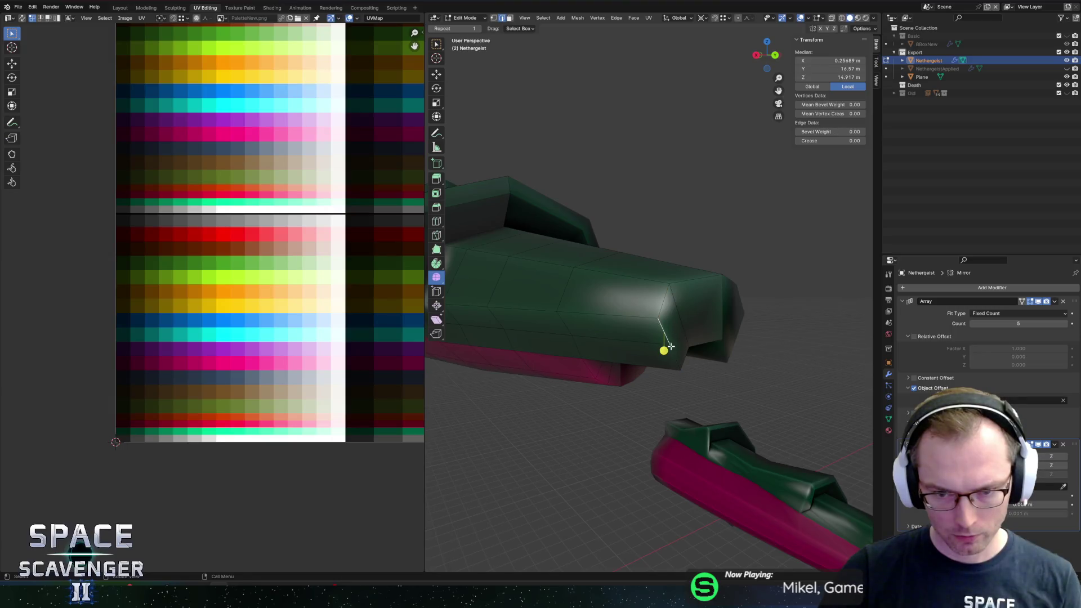
Edge-slide an edge near the lower nose of the Nethergeist ship
{"action": "left_click", "coordinate": [648, 355]}
{"action": "key", "text": "g"}
{"action": "key", "text": "g"}
{"action": "left_click", "coordinate": [661, 361]}
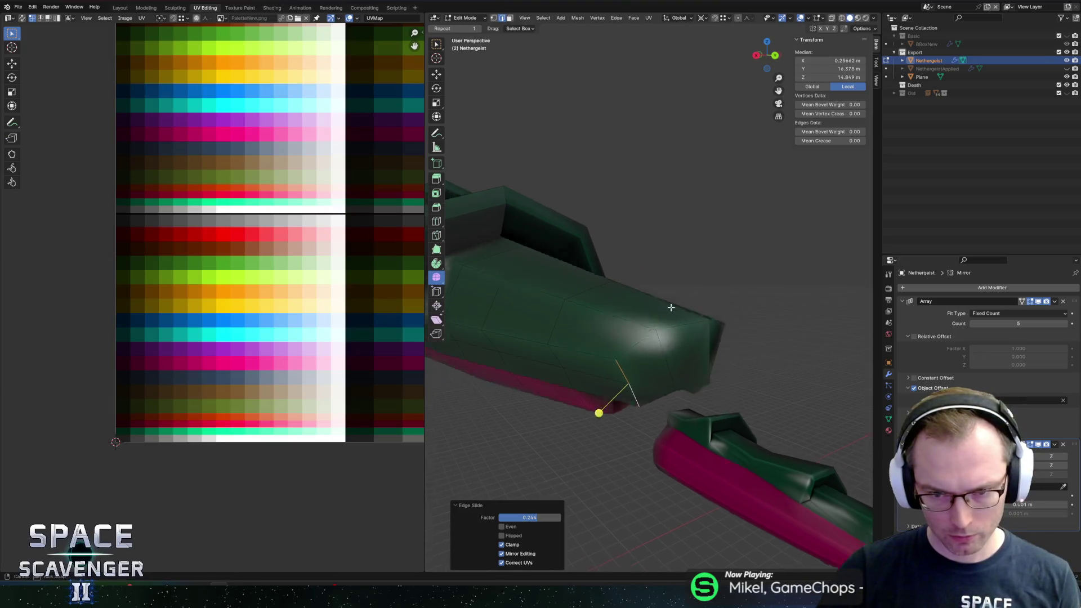
{"action": "left_click_drag", "start_coordinate": [660, 360], "coordinate": [688, 412]}
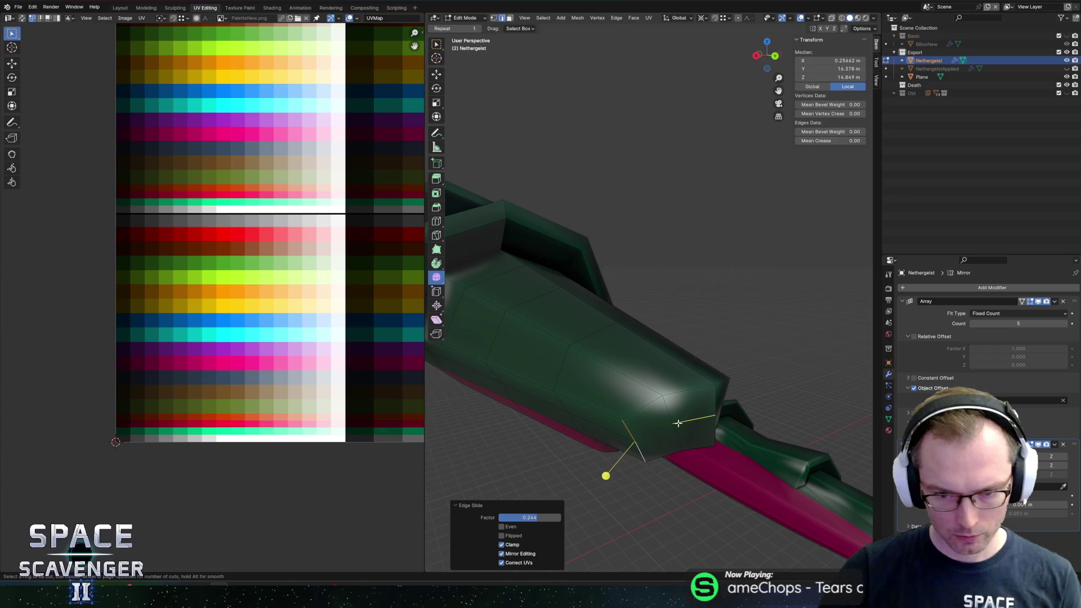
Edge-slide two more nose edges and an edge loop along the nose
{"action": "left_click", "coordinate": [659, 421]}
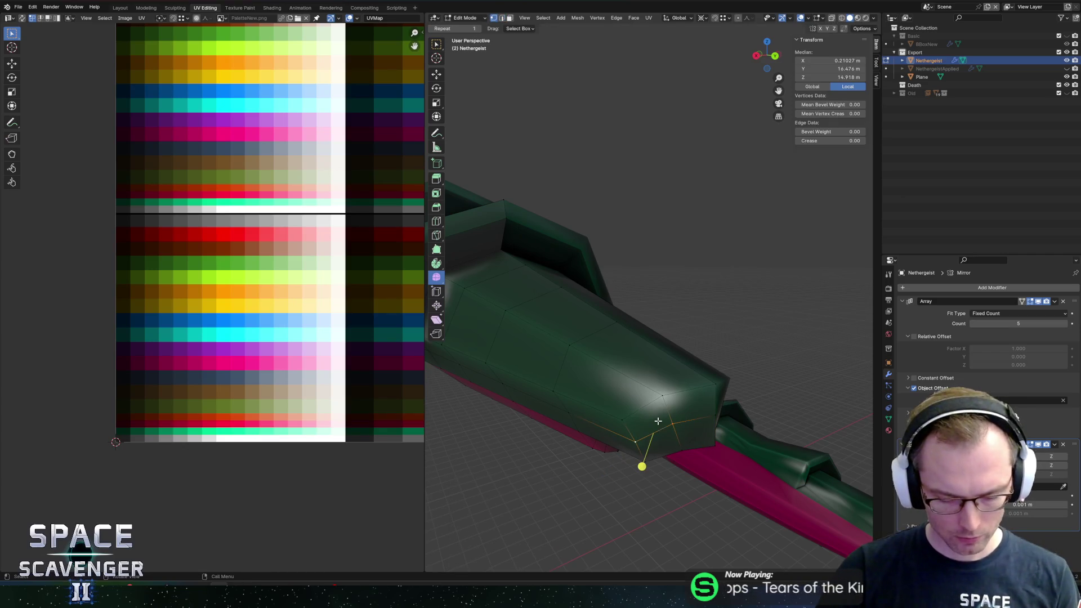
{"action": "key", "text": "2"}
{"action": "left_click", "coordinate": [690, 392]}
{"action": "left_click", "coordinate": [663, 399], "text": "shift"}
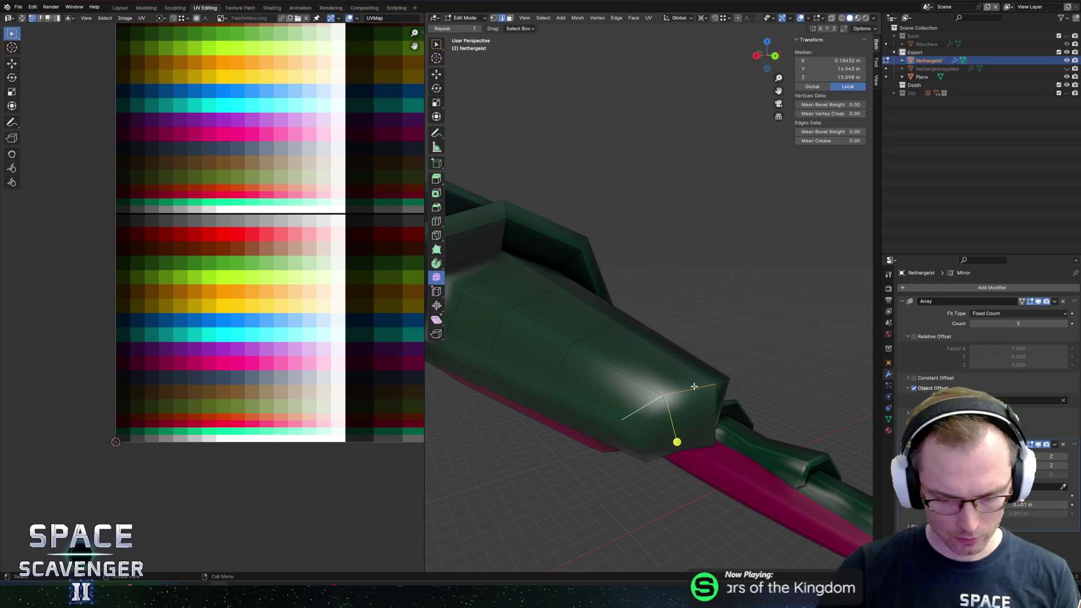
{"action": "key", "text": "g"}
{"action": "key", "text": "g"}
{"action": "left_click", "coordinate": [691, 388]}
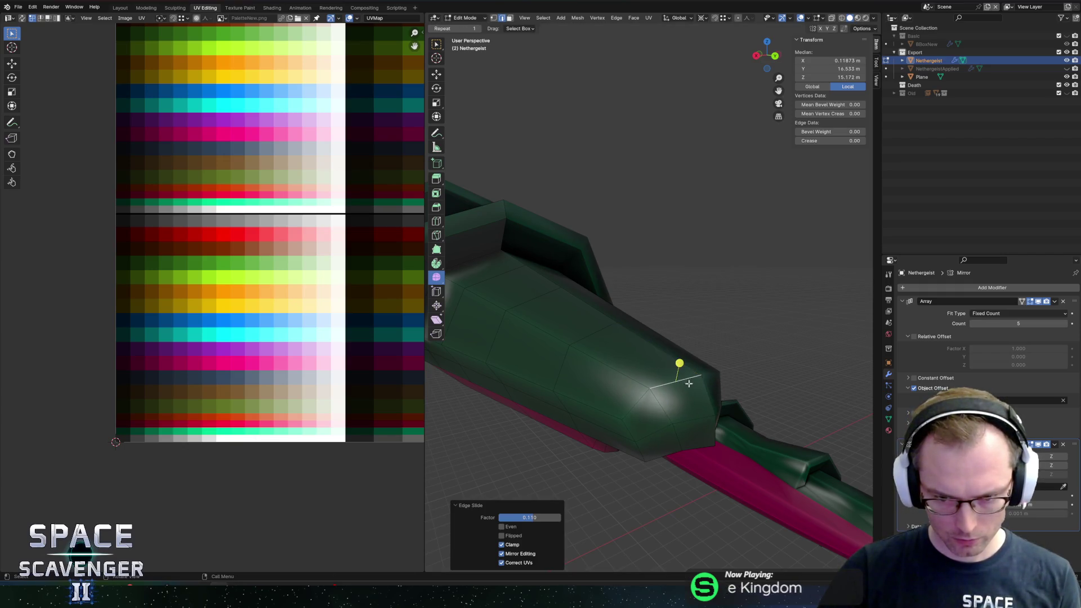
{"action": "left_click", "coordinate": [589, 124], "text": "alt"}
{"action": "key", "text": "g"}
{"action": "key", "text": "g"}
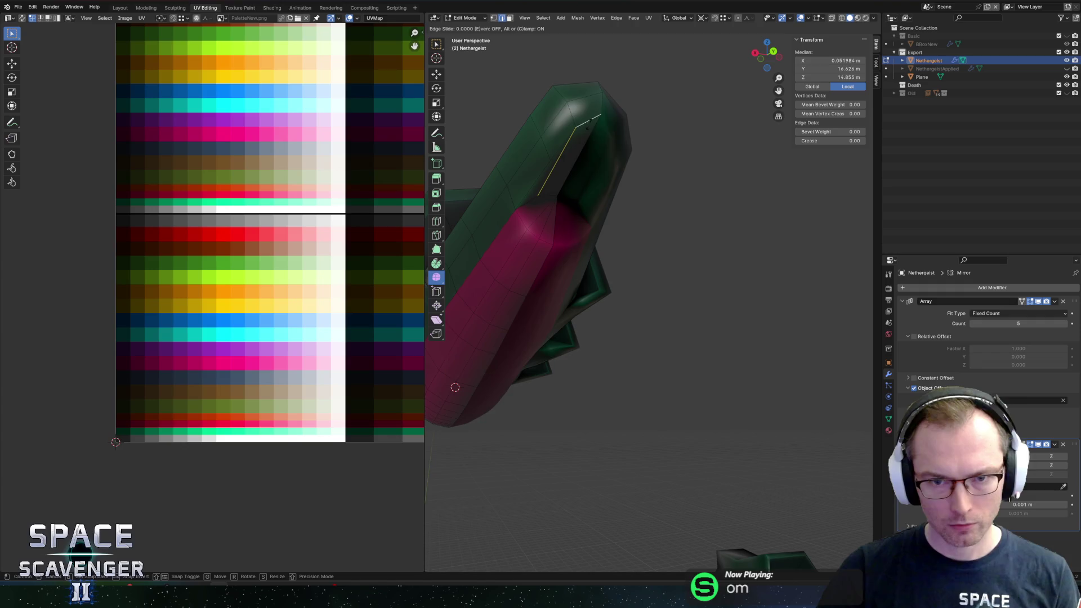
{"action": "left_click", "coordinate": [654, 179]}
Return to Object Mode and export the model
{"action": "key", "text": "Tab"}
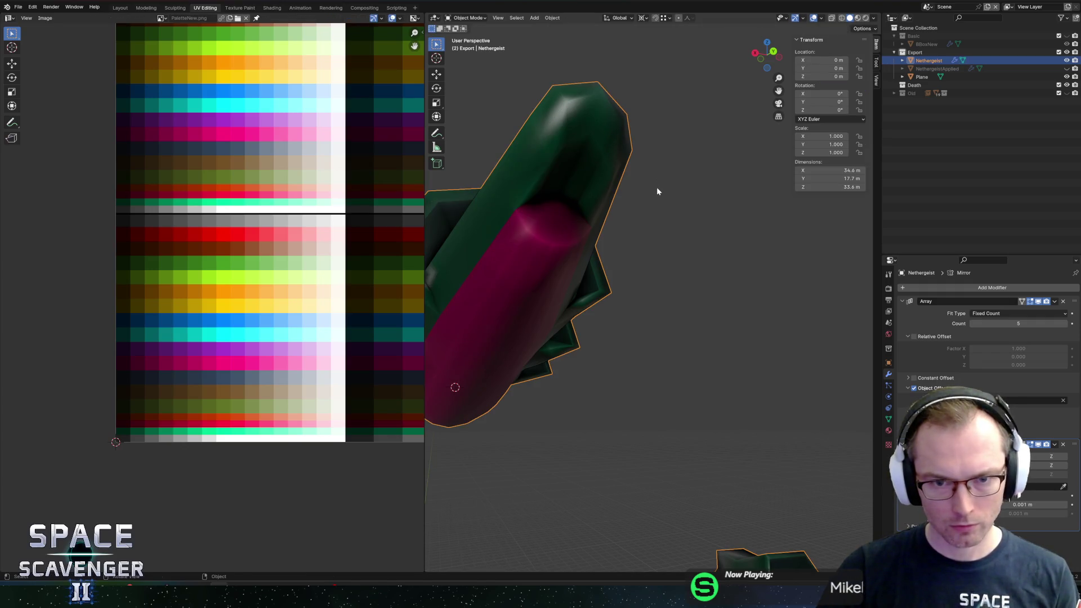
{"action": "key", "text": "ctrl+e"}
{"action": "left_click", "coordinate": [805, 516]}
In Unity, collapse the Smoothstep node's preview and move it down and right
{"action": "key", "text": "alt+Tab"}
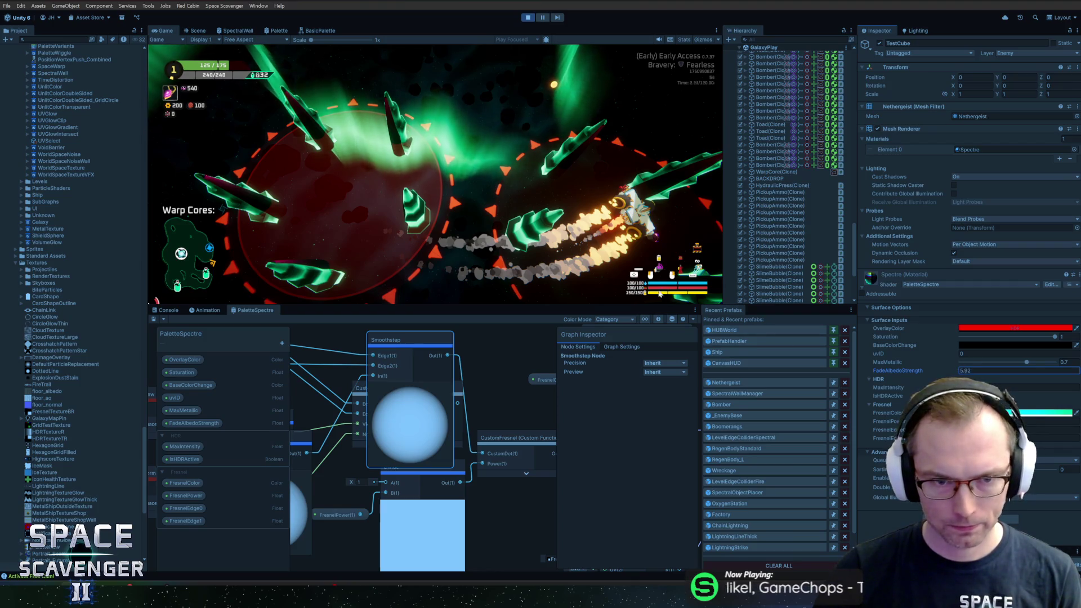
{"action": "key", "text": "alt+Tab"}
{"action": "key", "text": "alt+Tab"}
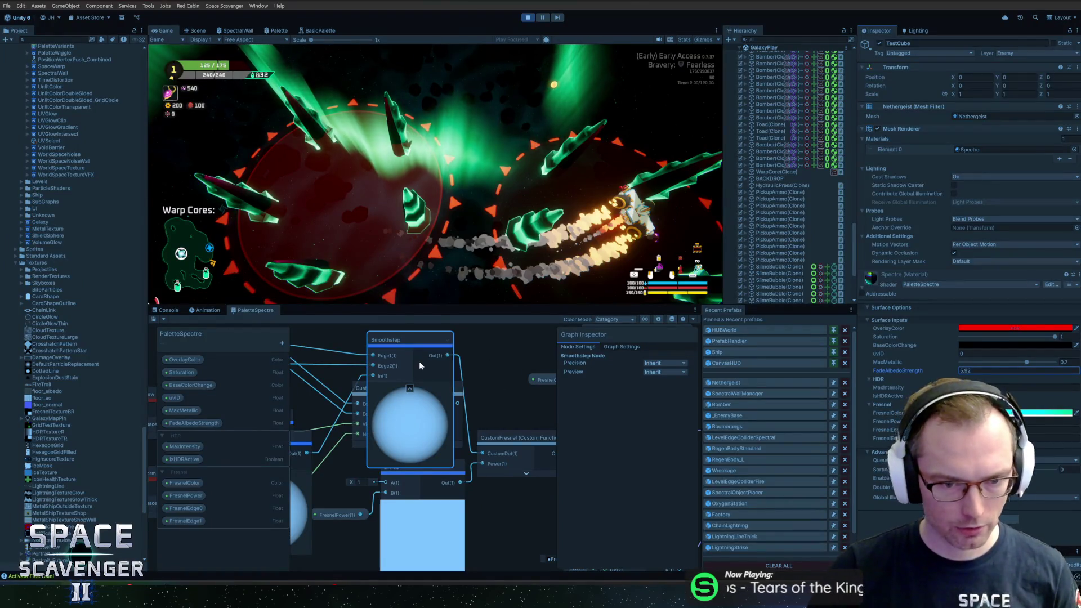
{"action": "left_click", "coordinate": [410, 388]}
{"action": "left_click", "coordinate": [413, 417]}
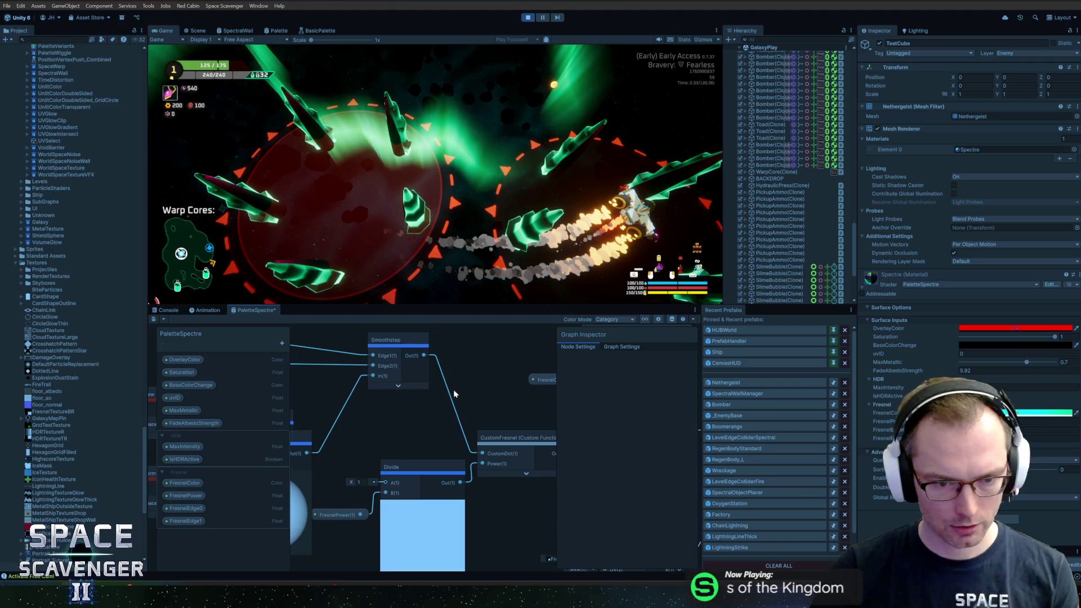
{"action": "mouse_move", "coordinate": [412, 374]}
{"action": "left_mouse_down"}
{"action": "mouse_move", "coordinate": [428, 425]}
{"action": "mouse_move", "coordinate": [448, 431]}
{"action": "left_mouse_up"}
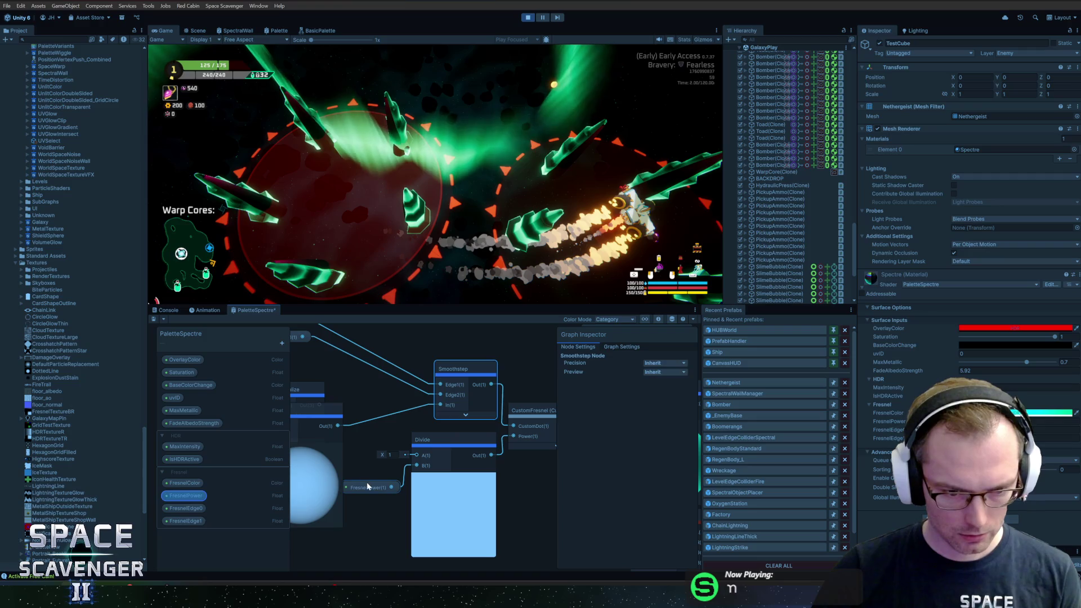
Move the Dot Product node up and right and collapse its preview
{"action": "left_click", "coordinate": [366, 480]}
{"action": "left_click_drag", "start_coordinate": [366, 470], "coordinate": [446, 483]}
{"action": "left_click", "coordinate": [402, 411]}
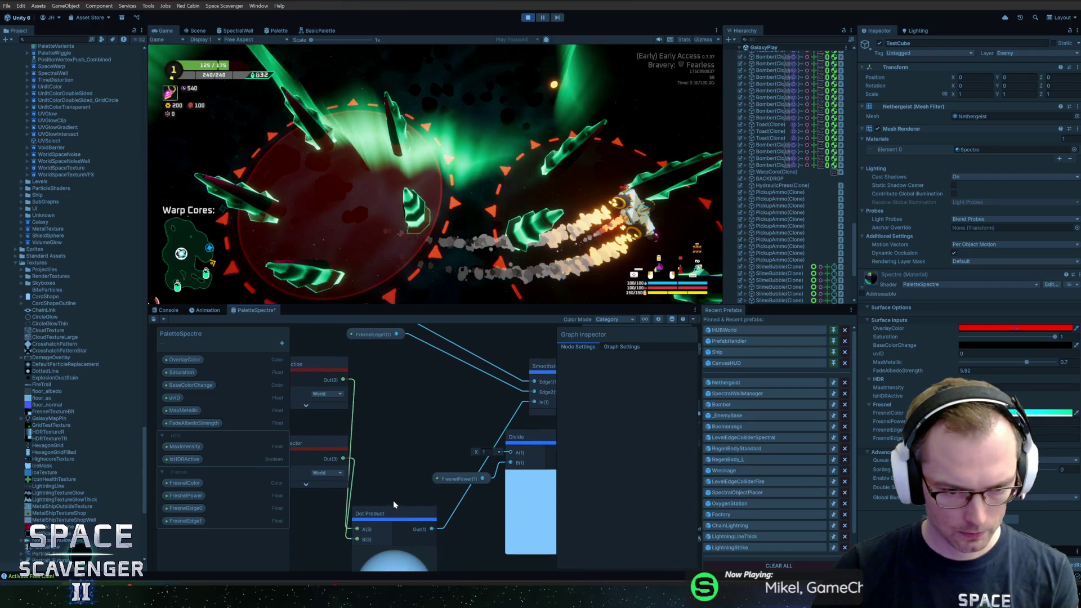
{"action": "mouse_move", "coordinate": [393, 437]}
{"action": "left_mouse_down"}
{"action": "mouse_move", "coordinate": [420, 375]}
{"action": "mouse_move", "coordinate": [411, 392]}
{"action": "left_mouse_up"}
{"action": "left_click", "coordinate": [423, 413]}
Move the Normal Vector and View Direction nodes together, then select FresnelEdge0 and FresnelEdge1
{"action": "mouse_move", "coordinate": [308, 443]}
{"action": "left_mouse_down"}
{"action": "mouse_move", "coordinate": [398, 458]}
{"action": "mouse_move", "coordinate": [398, 445]}
{"action": "left_mouse_up"}
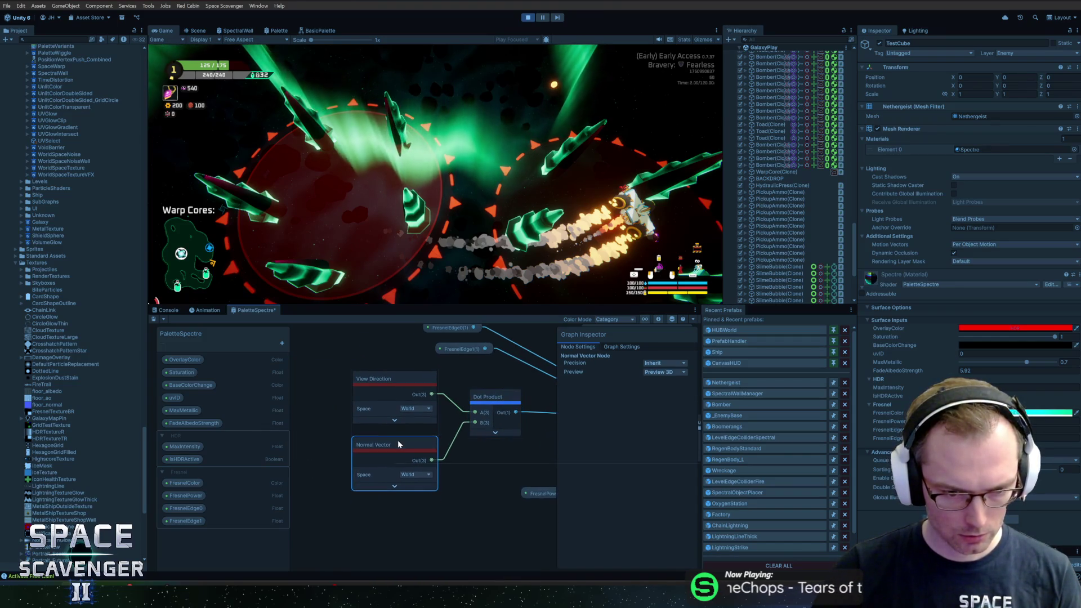
{"action": "left_click", "coordinate": [378, 401], "text": "shift"}
{"action": "mouse_move", "coordinate": [379, 400]}
{"action": "left_mouse_down"}
{"action": "mouse_move", "coordinate": [397, 395]}
{"action": "mouse_move", "coordinate": [366, 458]}
{"action": "left_mouse_up"}
{"action": "mouse_move", "coordinate": [401, 358]}
{"action": "left_mouse_down"}
{"action": "mouse_move", "coordinate": [432, 408]}
{"action": "mouse_move", "coordinate": [492, 462]}
{"action": "mouse_move", "coordinate": [498, 440]}
{"action": "mouse_move", "coordinate": [506, 448]}
{"action": "left_mouse_up"}
Nudge the FresnelEdge0 node into place and deselect it
{"action": "left_click", "coordinate": [479, 422]}
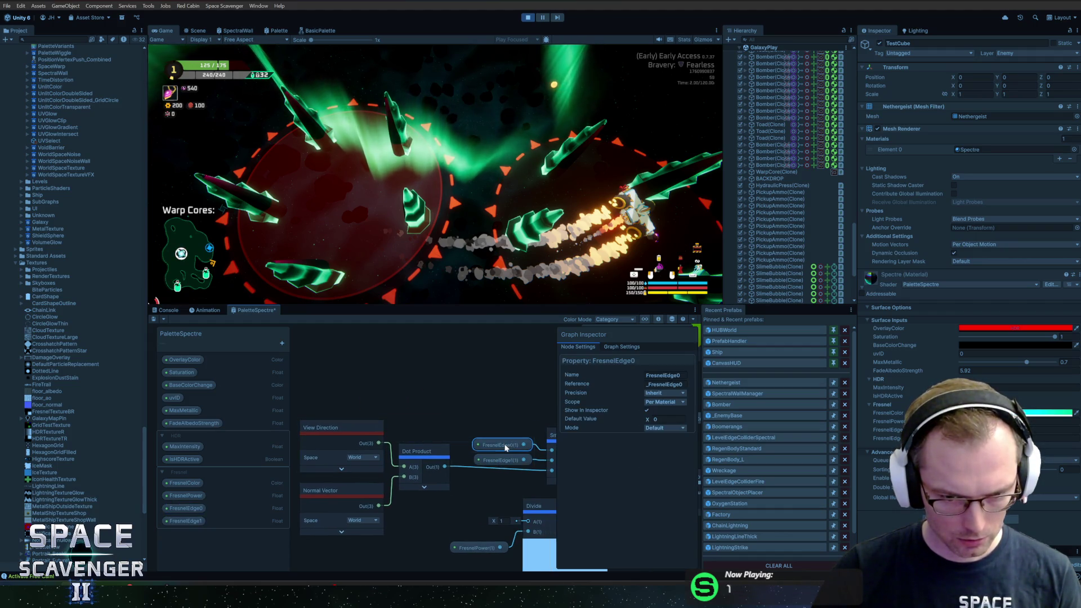
{"action": "scroll", "coordinate": [444, 378], "scroll_direction": "down", "scroll_amount": 5}
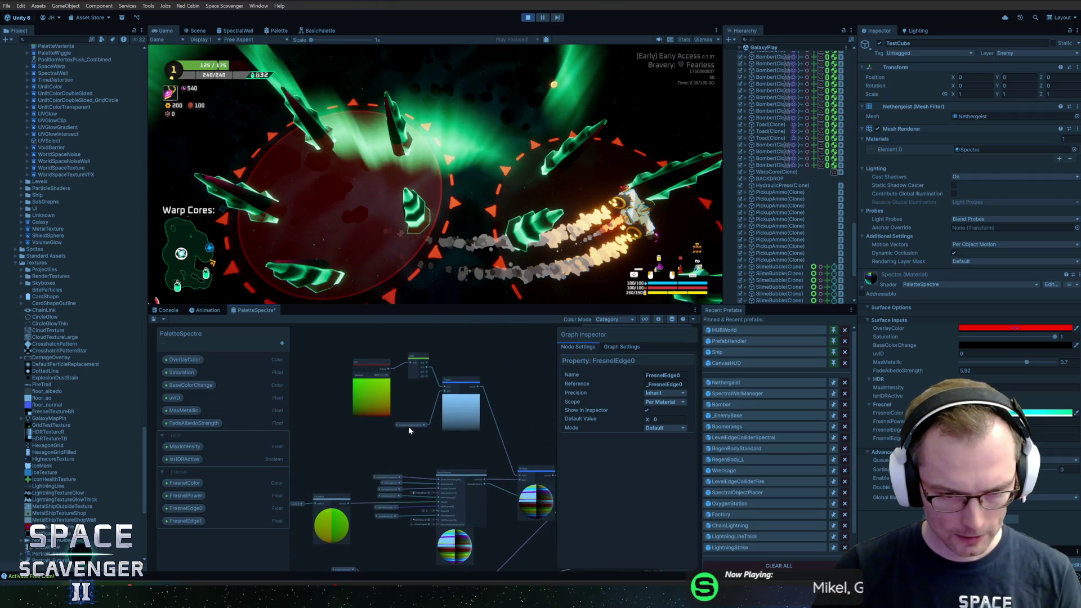
{"action": "left_click", "coordinate": [354, 345]}
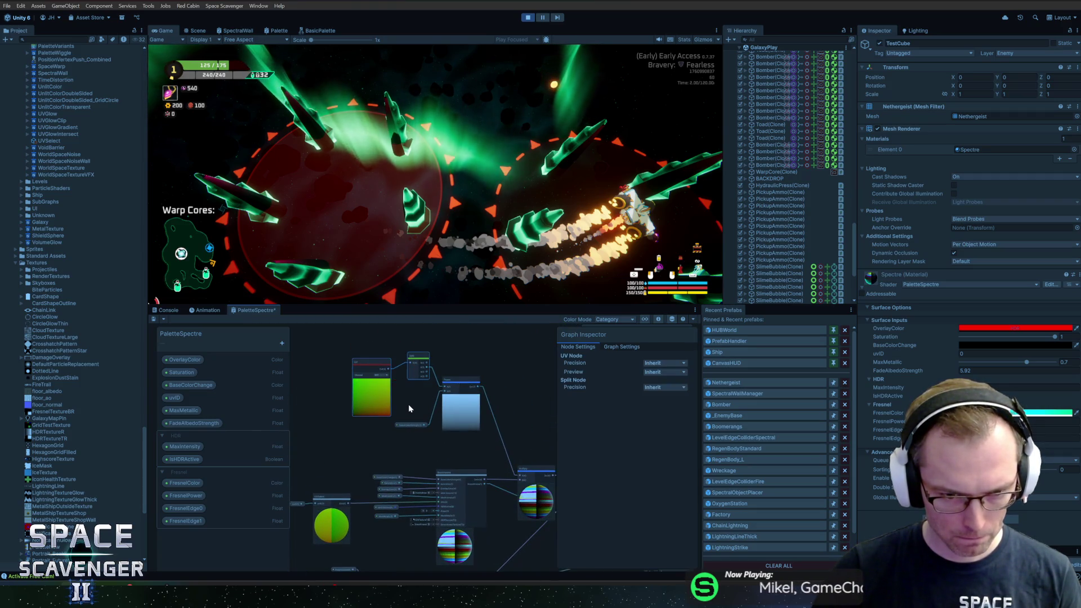
{"action": "scroll", "coordinate": [431, 425], "scroll_direction": "up", "scroll_amount": 3}
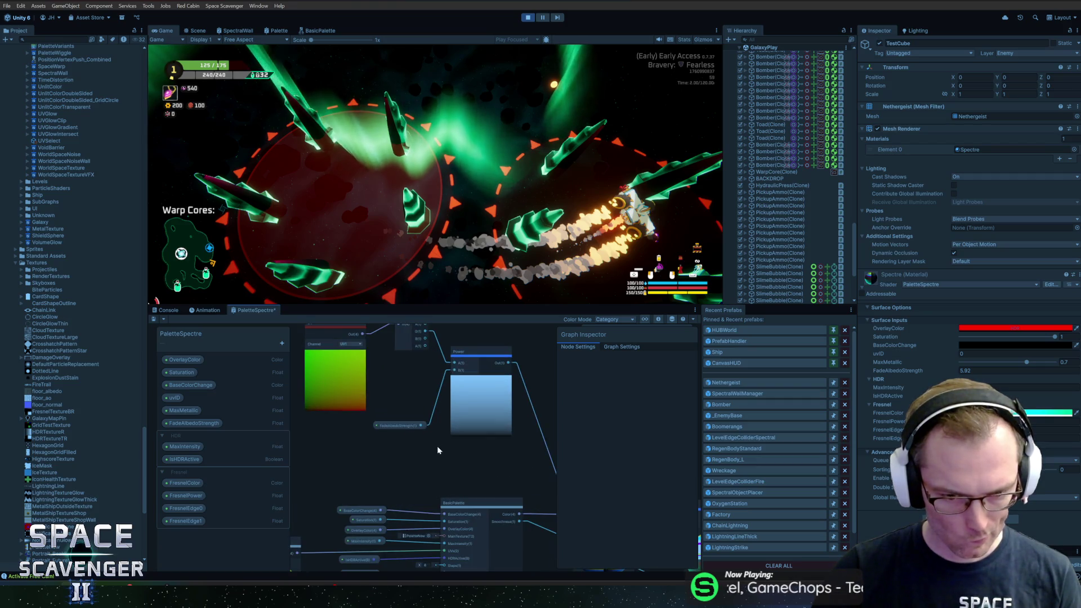
{"action": "scroll", "coordinate": [437, 446], "scroll_direction": "down", "scroll_amount": 3}
{"action": "scroll", "coordinate": [447, 403], "scroll_direction": "up", "scroll_amount": 2}
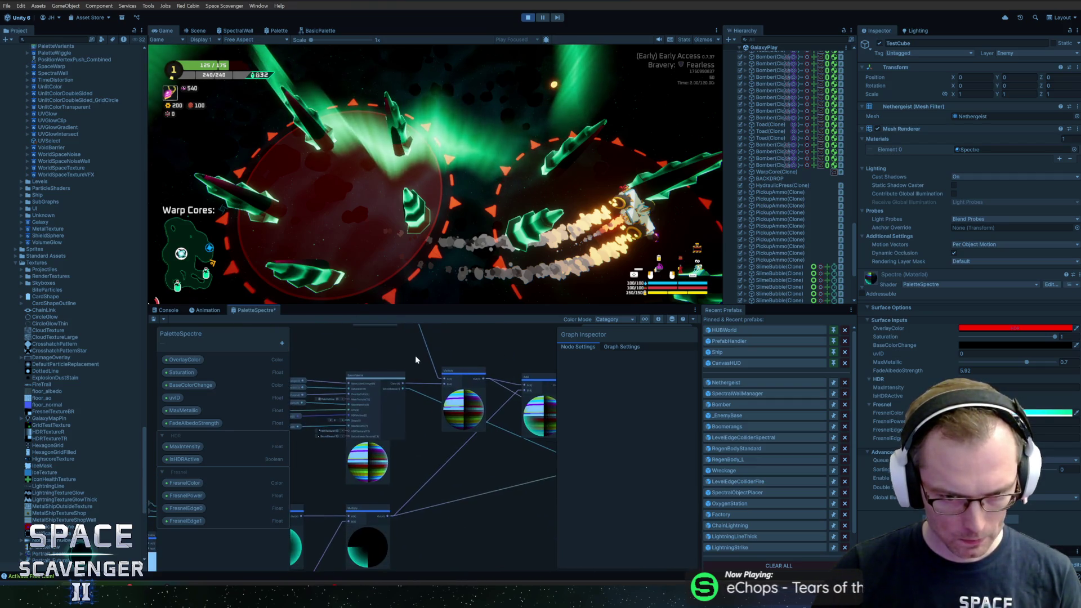
{"action": "scroll", "coordinate": [448, 435], "scroll_direction": "up", "scroll_amount": 1}
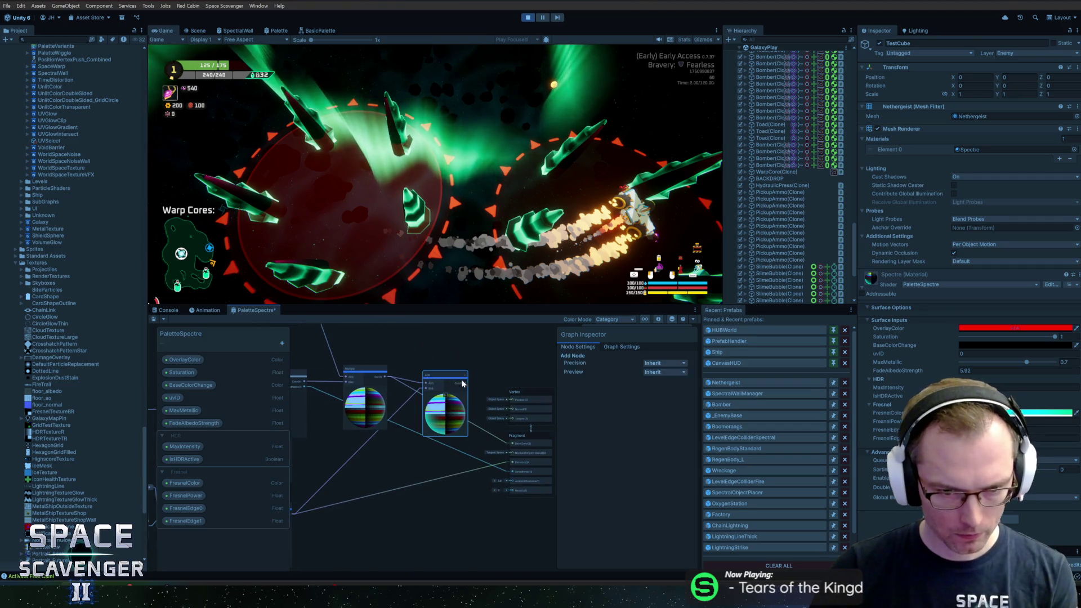
{"action": "scroll", "coordinate": [464, 386], "scroll_direction": "up", "scroll_amount": 3}
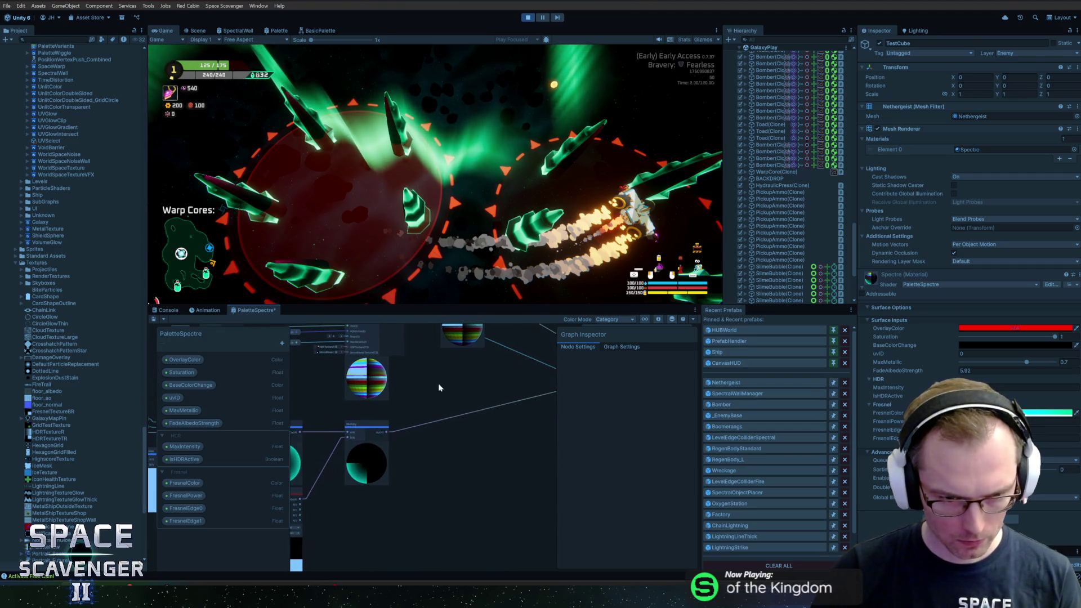
{"action": "scroll", "coordinate": [440, 386], "scroll_direction": "down", "scroll_amount": 2}
{"action": "scroll", "coordinate": [341, 337], "scroll_direction": "up", "scroll_amount": 2}
Paste a copy of the UV, Split and Power nodes beside Multiply and shift them down-left
{"action": "left_click_drag", "start_coordinate": [337, 351], "coordinate": [465, 403]}
{"action": "mouse_move", "coordinate": [490, 459]}
{"action": "left_mouse_down"}
{"action": "mouse_move", "coordinate": [527, 259]}
{"action": "mouse_move", "coordinate": [442, 269]}
{"action": "left_mouse_up"}
{"action": "right_click", "coordinate": [495, 451]}
{"action": "left_click", "coordinate": [517, 387]}
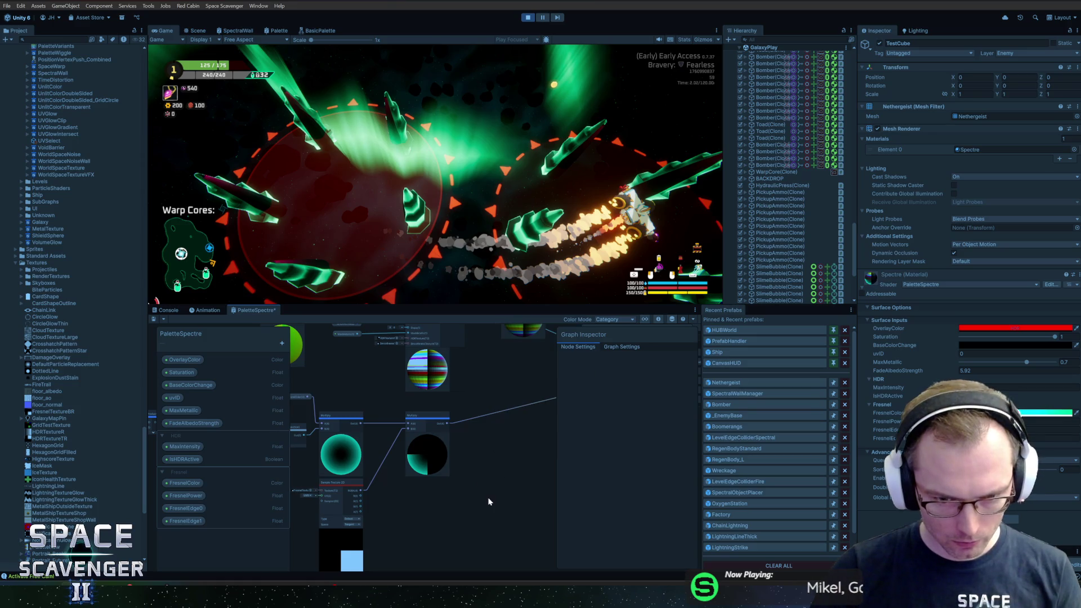
{"action": "scroll", "coordinate": [451, 417], "scroll_direction": "up", "scroll_amount": 2}
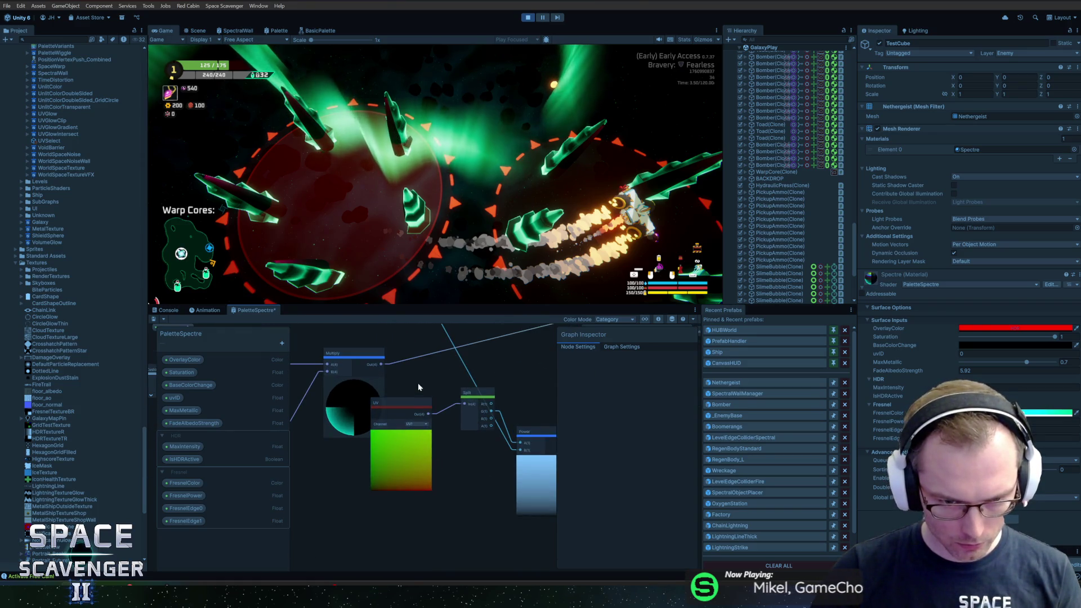
{"action": "mouse_move", "coordinate": [530, 467]}
{"action": "left_mouse_down"}
{"action": "mouse_move", "coordinate": [473, 437]}
{"action": "mouse_move", "coordinate": [480, 393]}
{"action": "mouse_move", "coordinate": [500, 477]}
{"action": "mouse_move", "coordinate": [499, 419]}
{"action": "mouse_move", "coordinate": [512, 461]}
{"action": "left_mouse_up"}
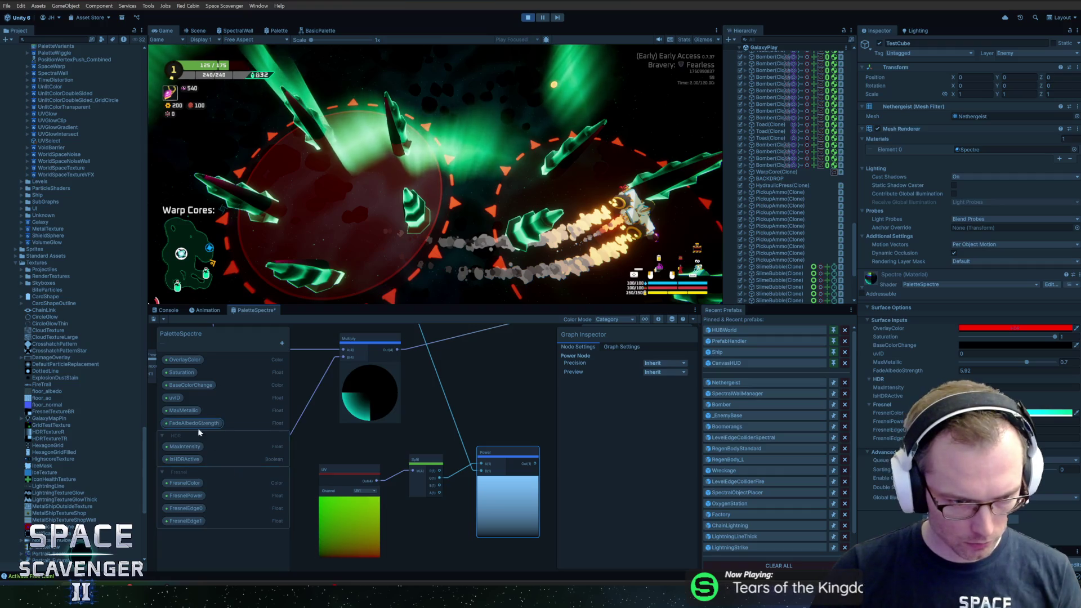
Add a Float property FadeFresnelStrength to the Fresnel group and drop it into the graph
{"action": "left_click", "coordinate": [190, 478]}
{"action": "left_click", "coordinate": [282, 343]}
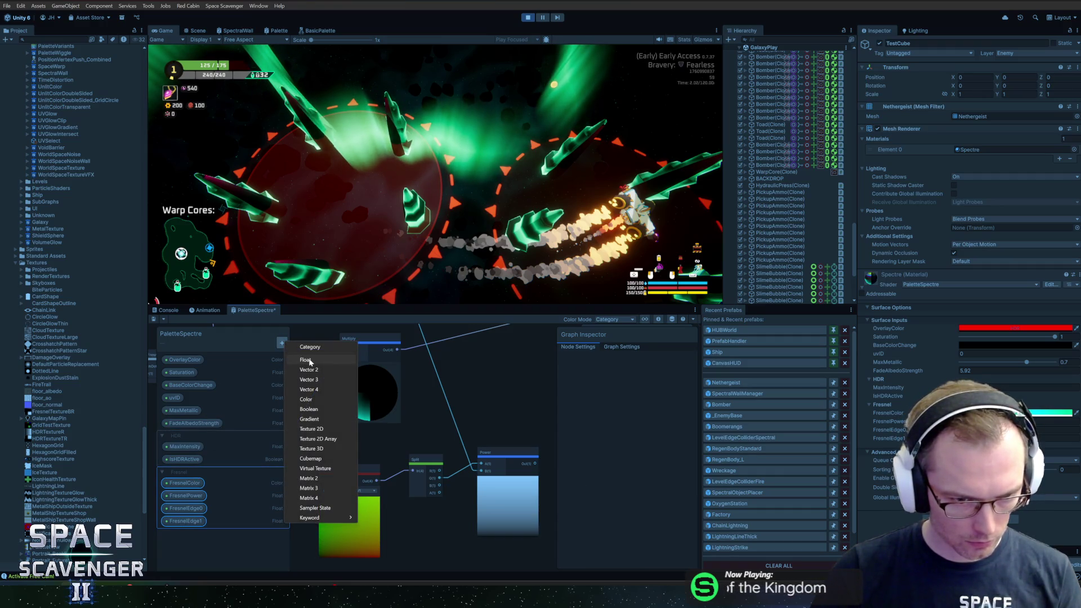
{"action": "left_click", "coordinate": [310, 359]}
{"action": "type", "text": "FadeFresnelS"}
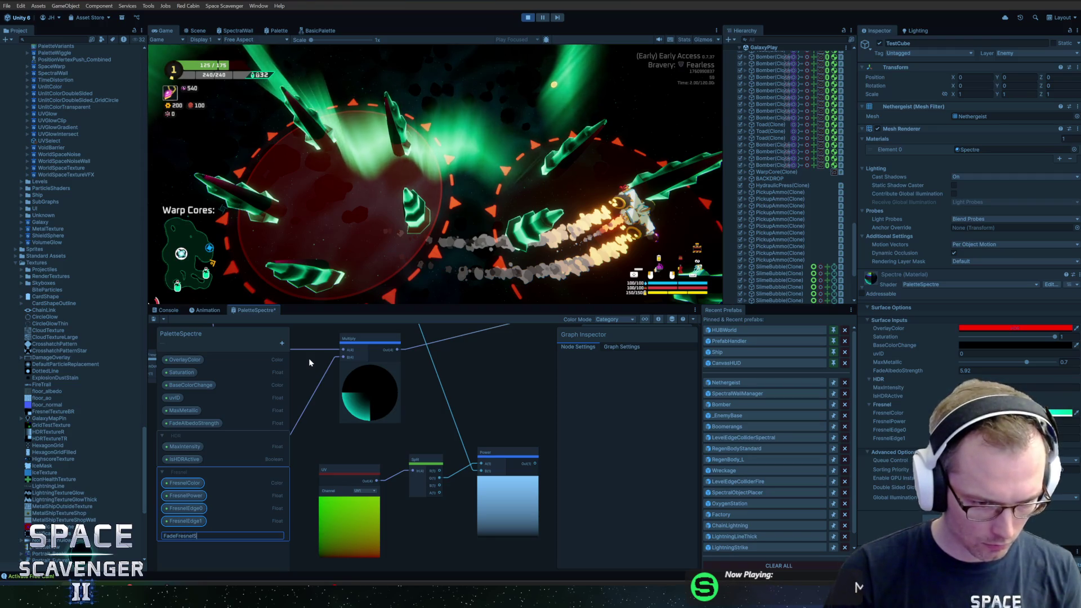
{"action": "type", "text": "trength"}
{"action": "key", "text": "Return"}
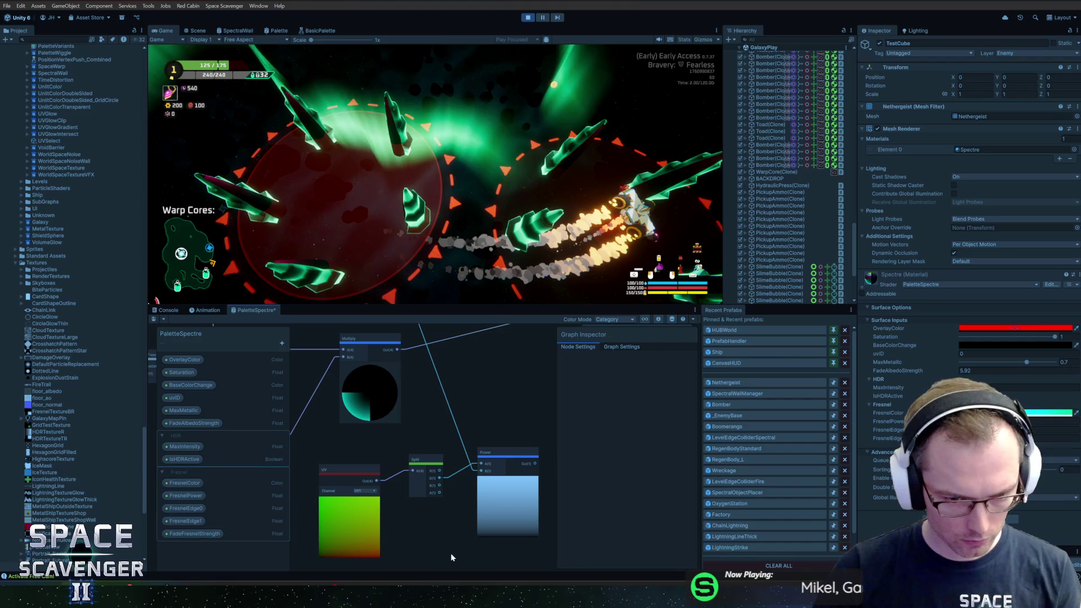
{"action": "mouse_move", "coordinate": [208, 538]}
{"action": "left_mouse_down"}
{"action": "mouse_move", "coordinate": [401, 529]}
{"action": "mouse_move", "coordinate": [463, 495]}
{"action": "mouse_move", "coordinate": [482, 471]}
{"action": "mouse_move", "coordinate": [498, 388]}
{"action": "mouse_move", "coordinate": [490, 363]}
{"action": "left_mouse_up"}
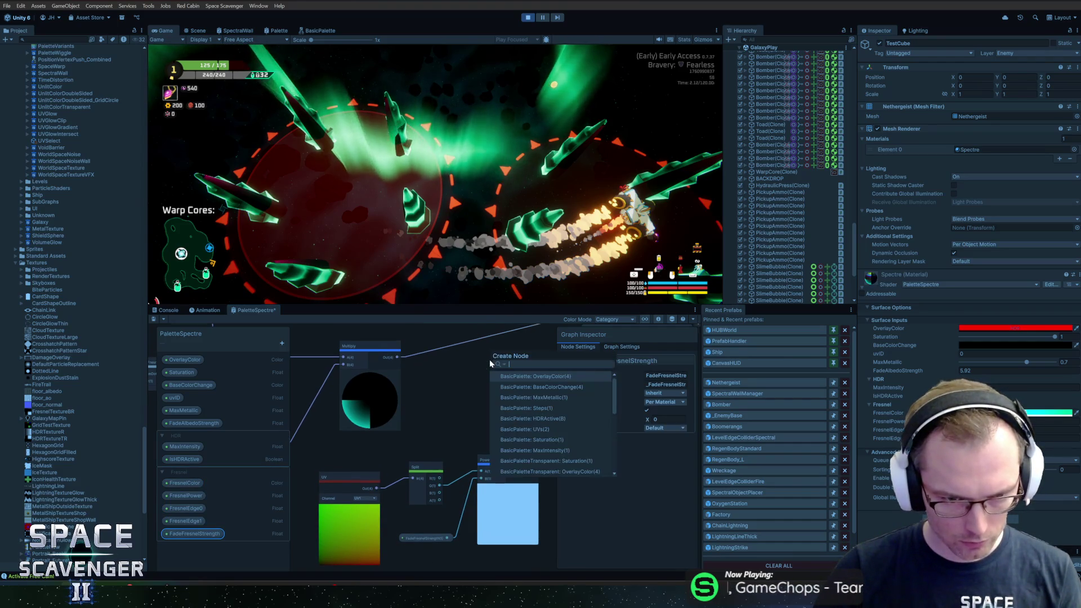
Create a Multiply node fed by Power, wire it into the second Multiply's A, and move it toward Fragment
{"action": "type", "text": "mult"}
{"action": "key", "text": "Return"}
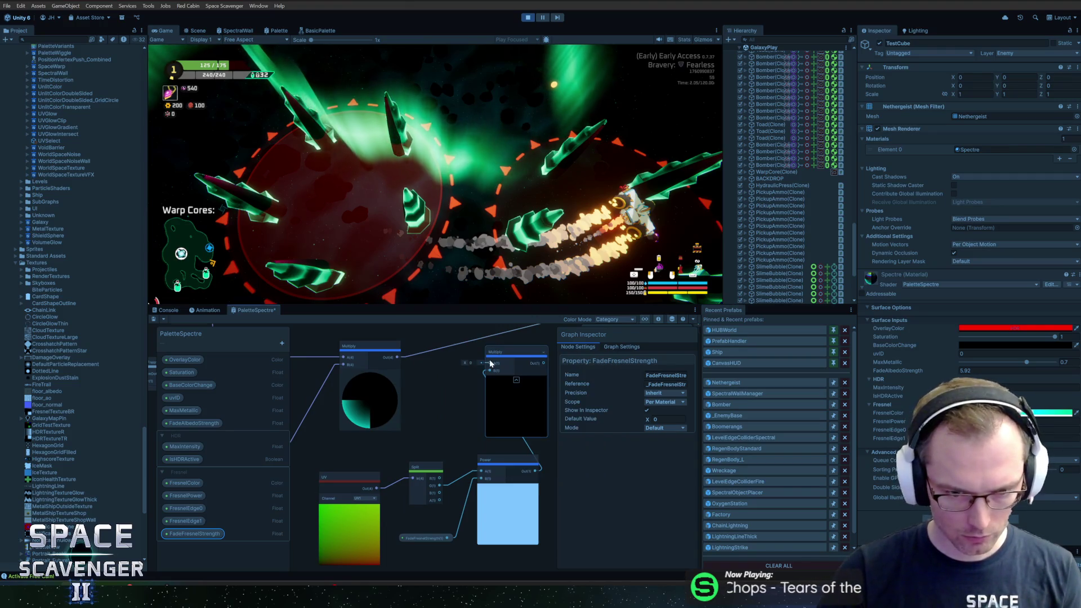
{"action": "left_click_drag", "start_coordinate": [397, 369], "coordinate": [488, 374]}
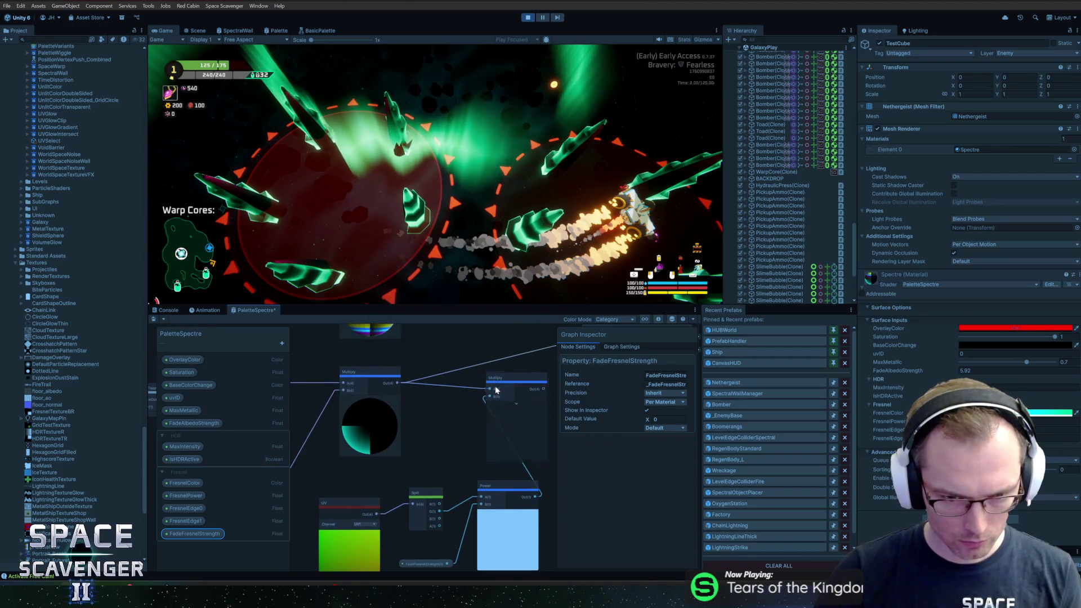
{"action": "left_click_drag", "start_coordinate": [530, 340], "coordinate": [358, 398]}
{"action": "left_click_drag", "start_coordinate": [487, 406], "coordinate": [477, 438]}
{"action": "mouse_move", "coordinate": [350, 504]}
{"action": "left_mouse_down"}
{"action": "mouse_move", "coordinate": [390, 454]}
{"action": "mouse_move", "coordinate": [504, 418]}
{"action": "mouse_move", "coordinate": [421, 435]}
{"action": "mouse_move", "coordinate": [435, 442]}
{"action": "mouse_move", "coordinate": [468, 421]}
{"action": "mouse_move", "coordinate": [423, 448]}
{"action": "mouse_move", "coordinate": [525, 386]}
{"action": "left_mouse_up"}
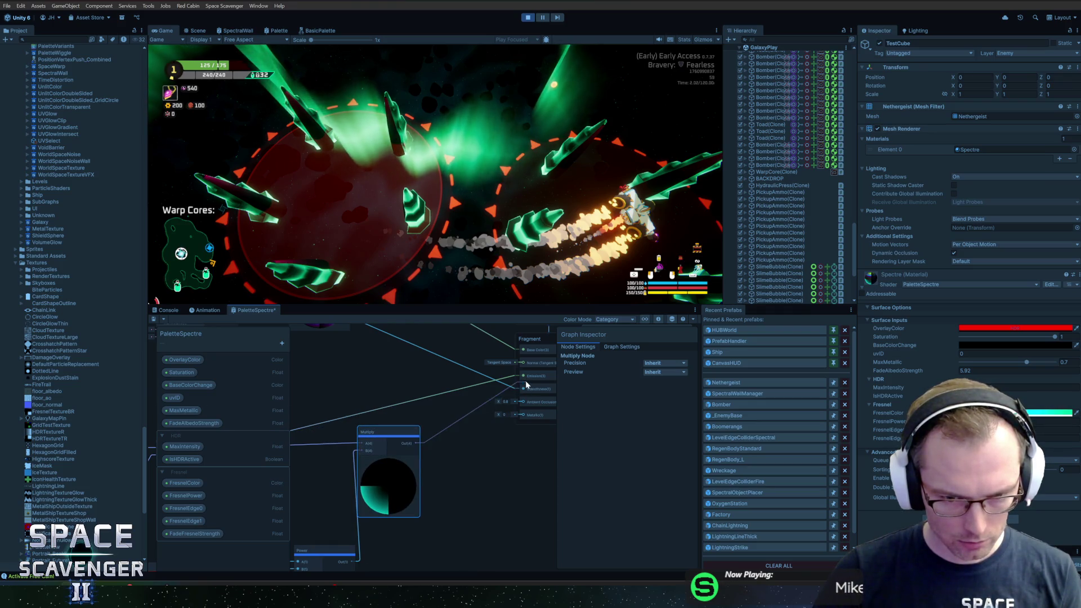
Save the PaletteSpectre shader graph with Save Asset
{"action": "left_click", "coordinate": [152, 319]}
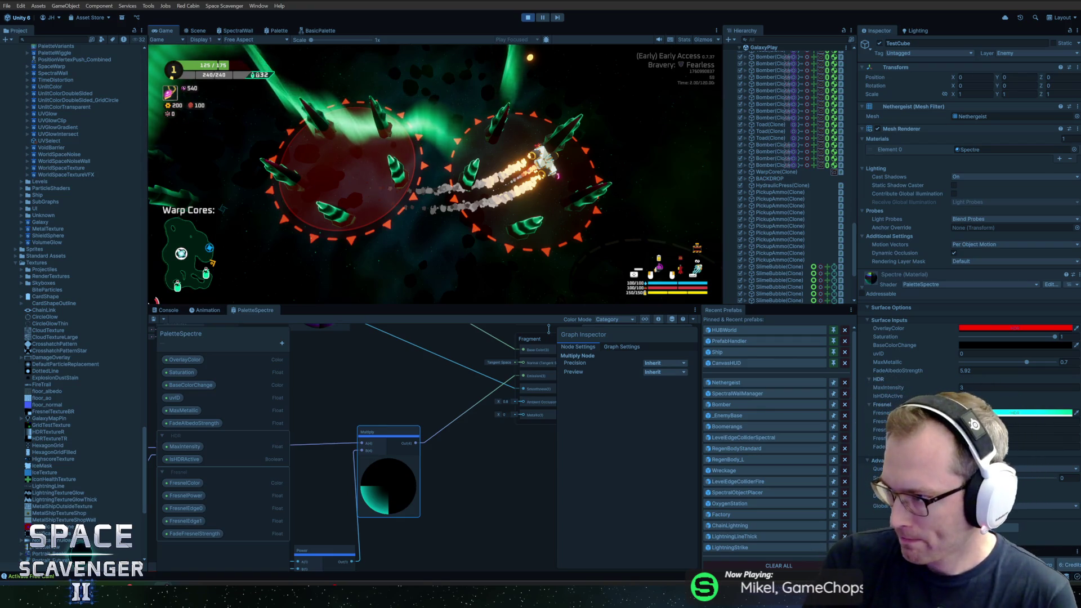
Preview wraith images from D&D Beyond, Fantastic Bestiary, Mythology.net and Gore Galore
{"action": "key", "text": "alt+Tab"}
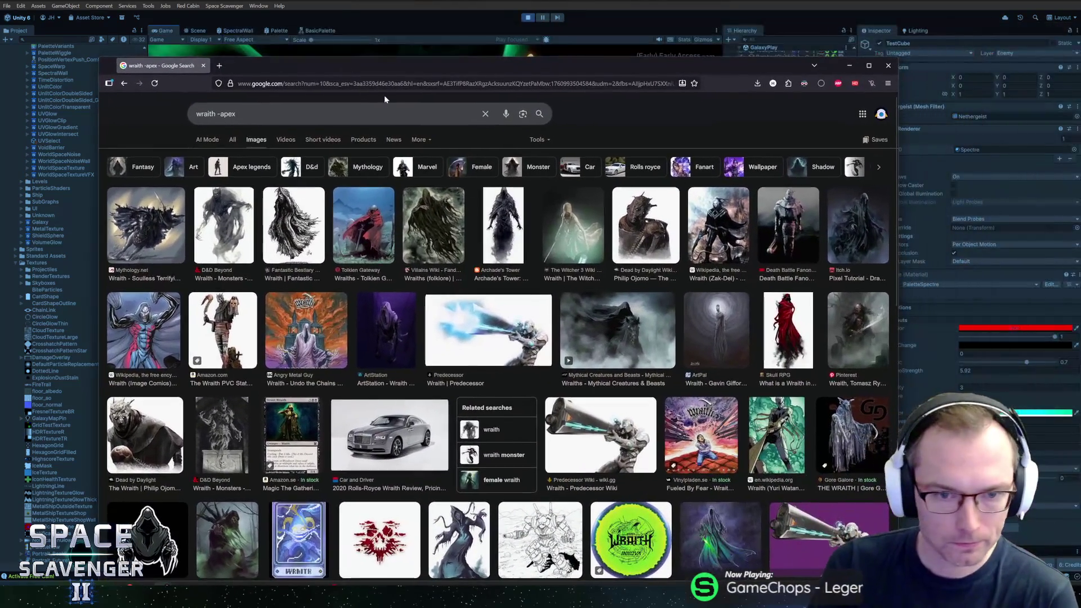
{"action": "left_click", "coordinate": [252, 250]}
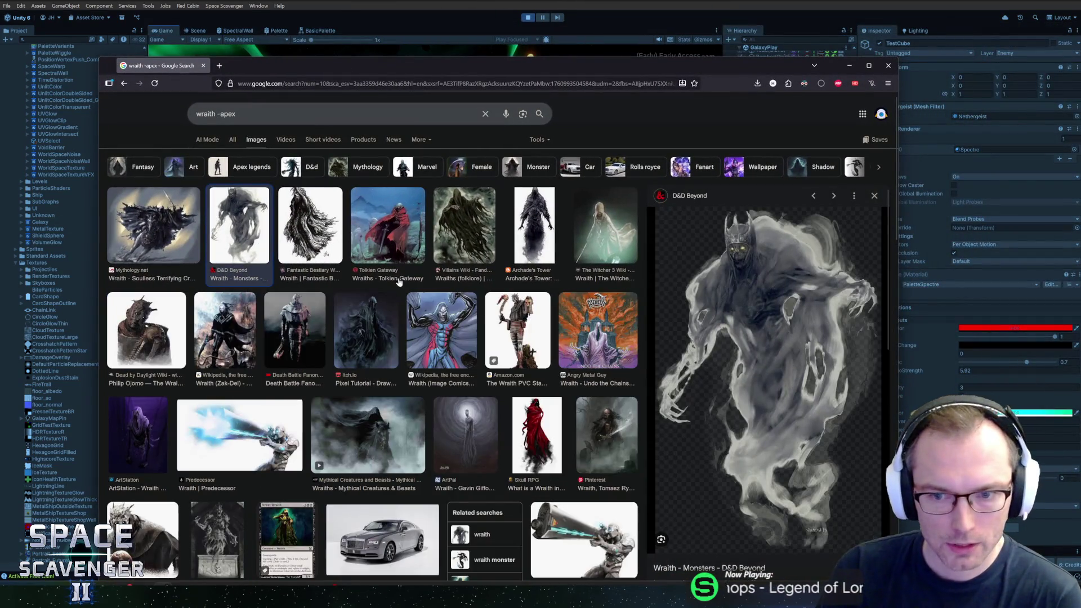
{"action": "left_click", "coordinate": [304, 237]}
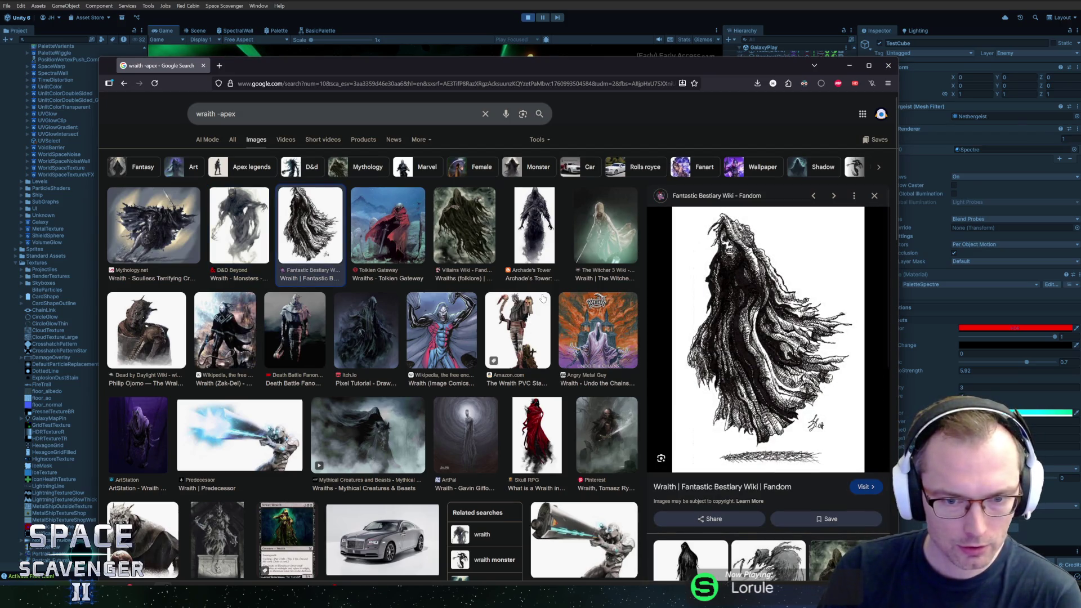
{"action": "left_click", "coordinate": [175, 236]}
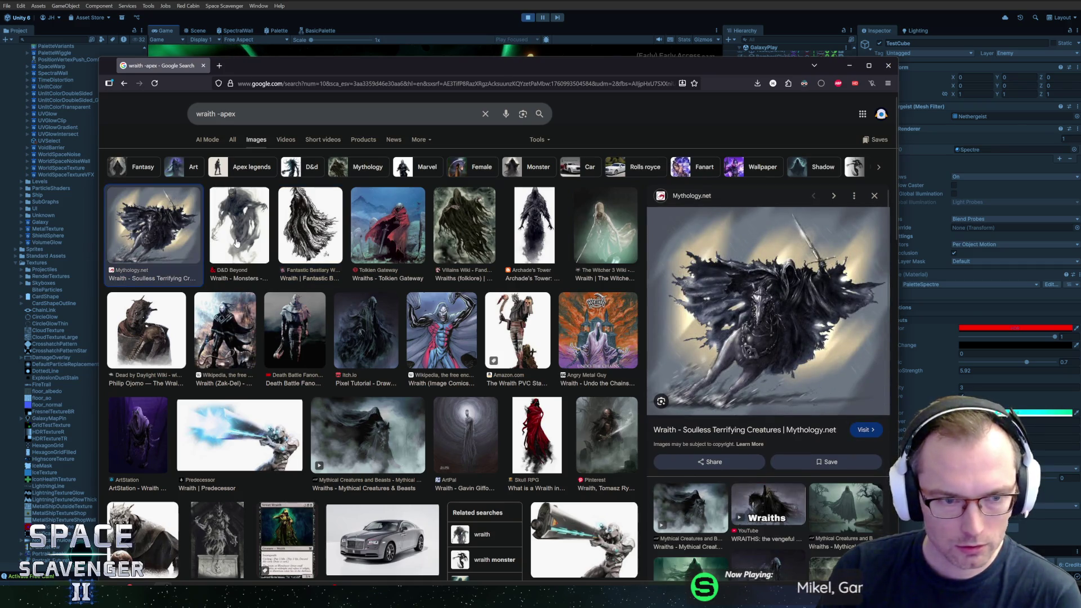
{"action": "left_click", "coordinate": [301, 232]}
{"action": "scroll", "coordinate": [276, 359], "scroll_direction": "down", "scroll_amount": 3}
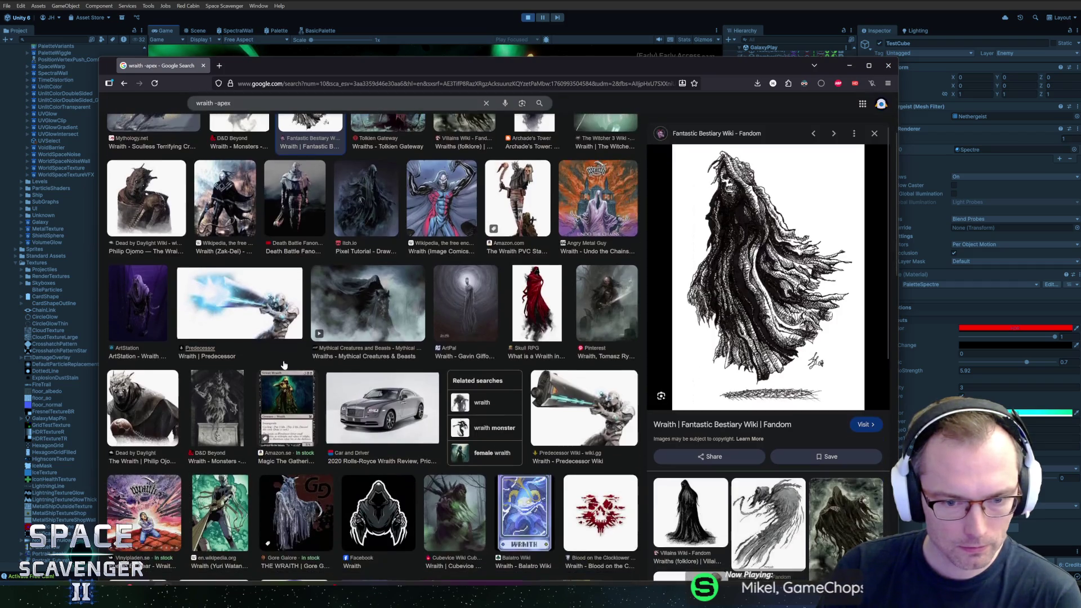
{"action": "scroll", "coordinate": [201, 304], "scroll_direction": "up", "scroll_amount": 3}
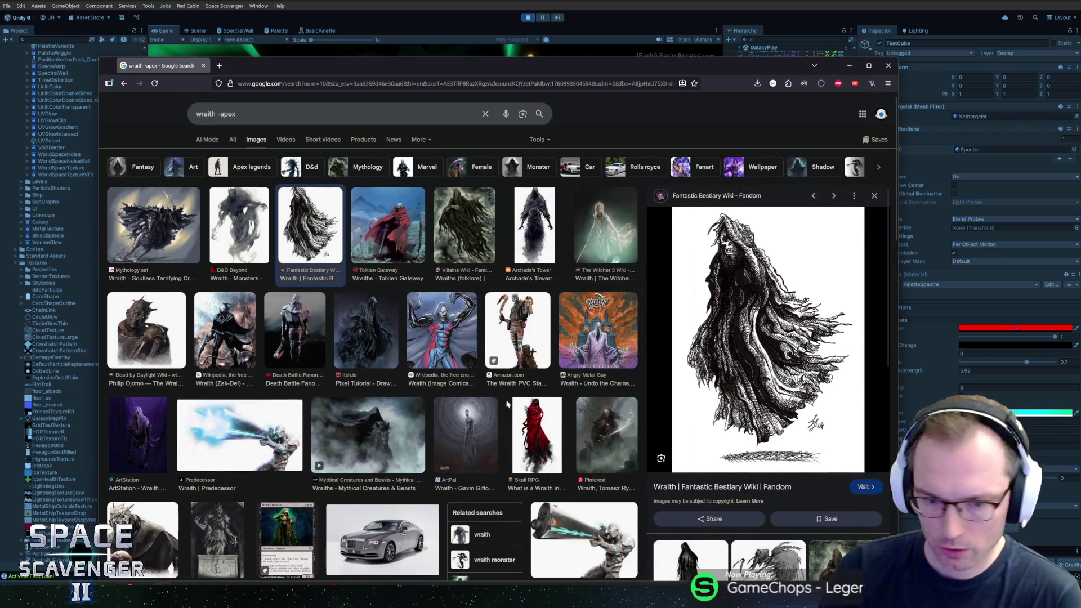
{"action": "scroll", "coordinate": [507, 404], "scroll_direction": "down", "scroll_amount": 3}
{"action": "scroll", "coordinate": [455, 352], "scroll_direction": "down", "scroll_amount": 2}
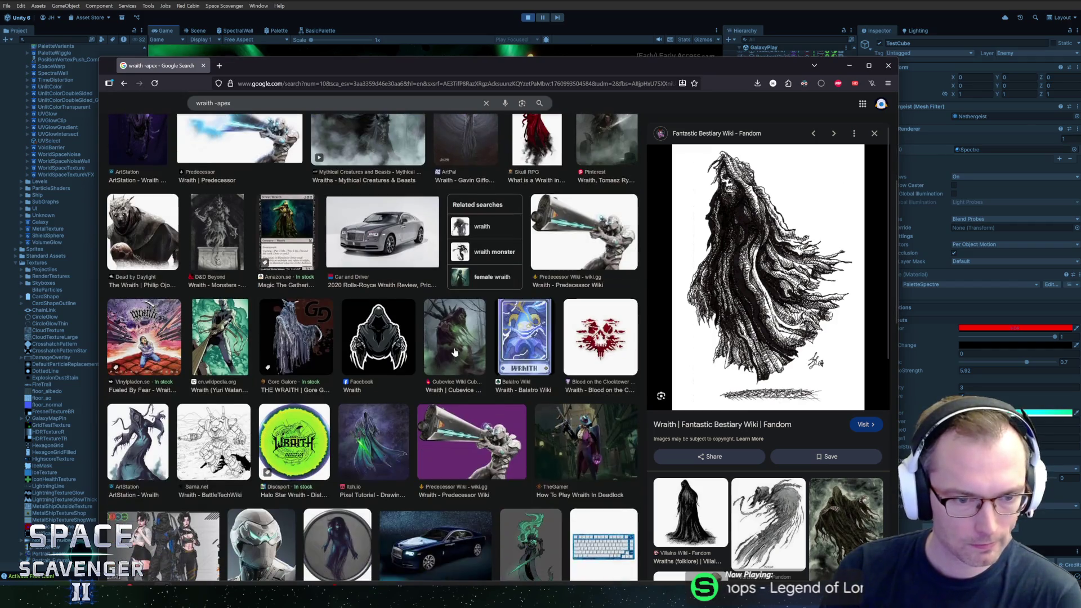
{"action": "left_click", "coordinate": [294, 339]}
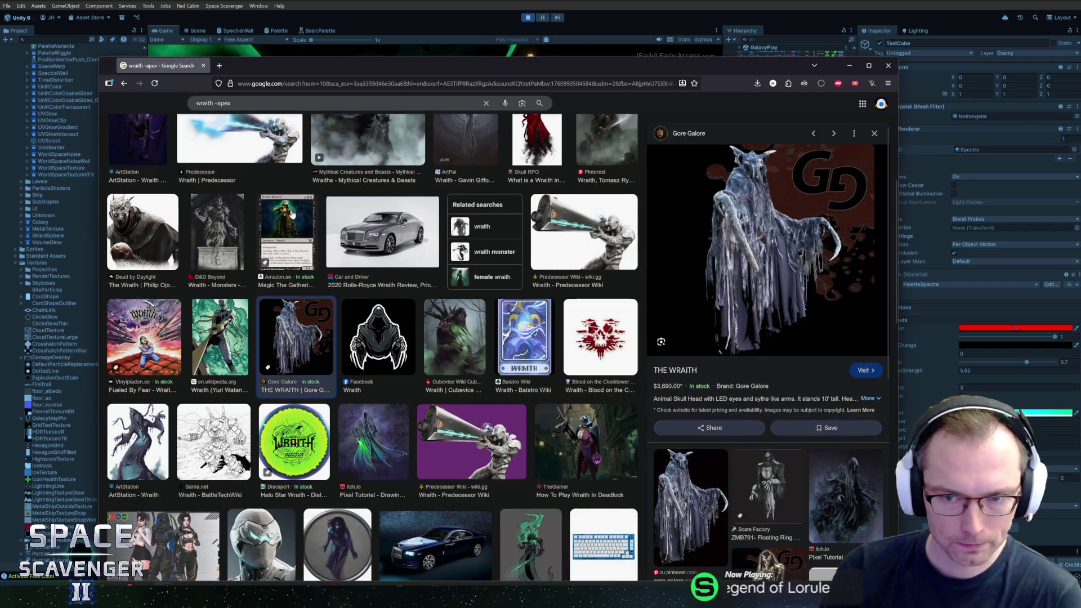
{"action": "scroll", "coordinate": [316, 179], "scroll_direction": "up", "scroll_amount": 5}
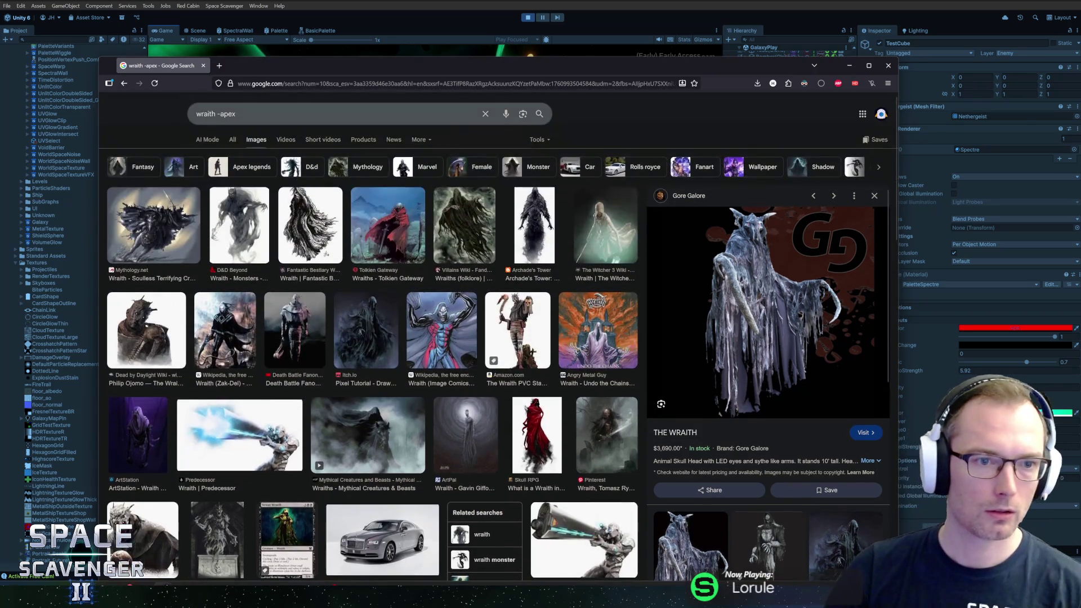
Search Google Images for 'ghost enemy with scythe'
{"action": "key", "text": "/"}
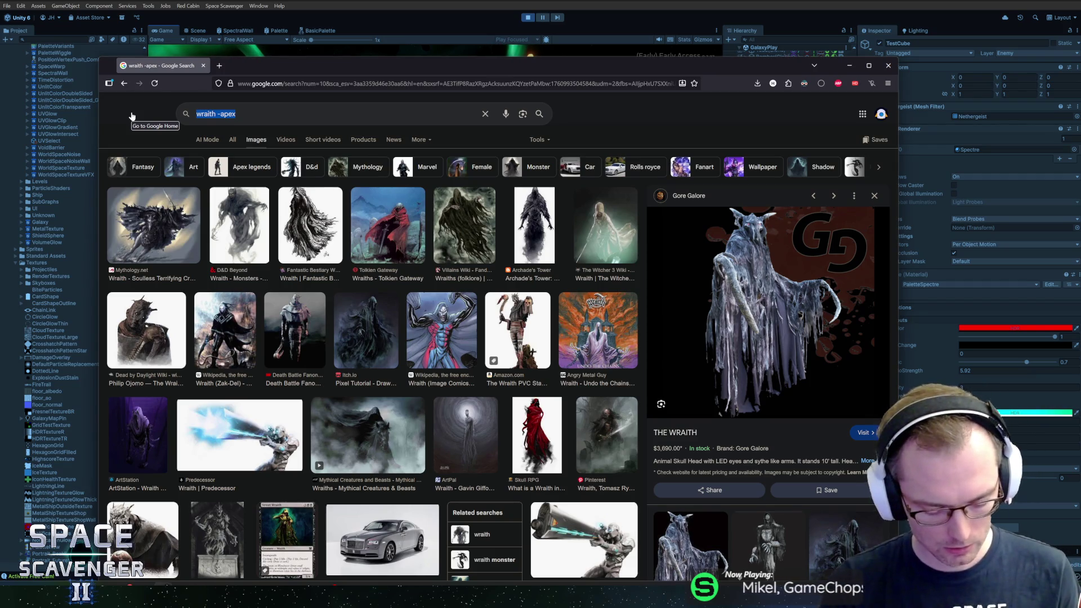
{"action": "type", "text": "ghost enemy i"}
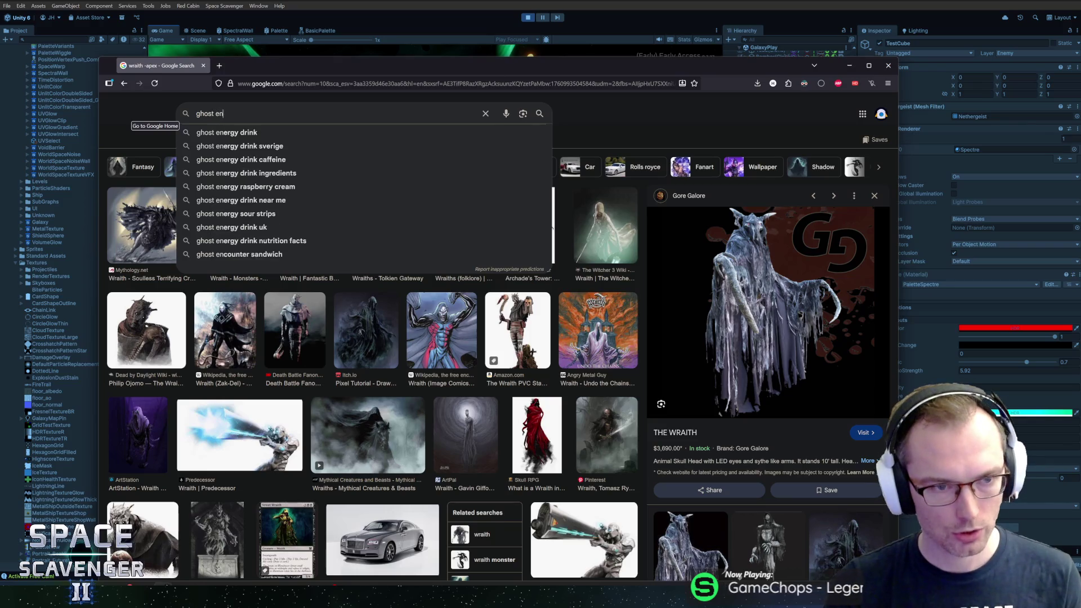
{"action": "key", "text": "BackSpace"}
{"action": "type", "text": "with scythe"}
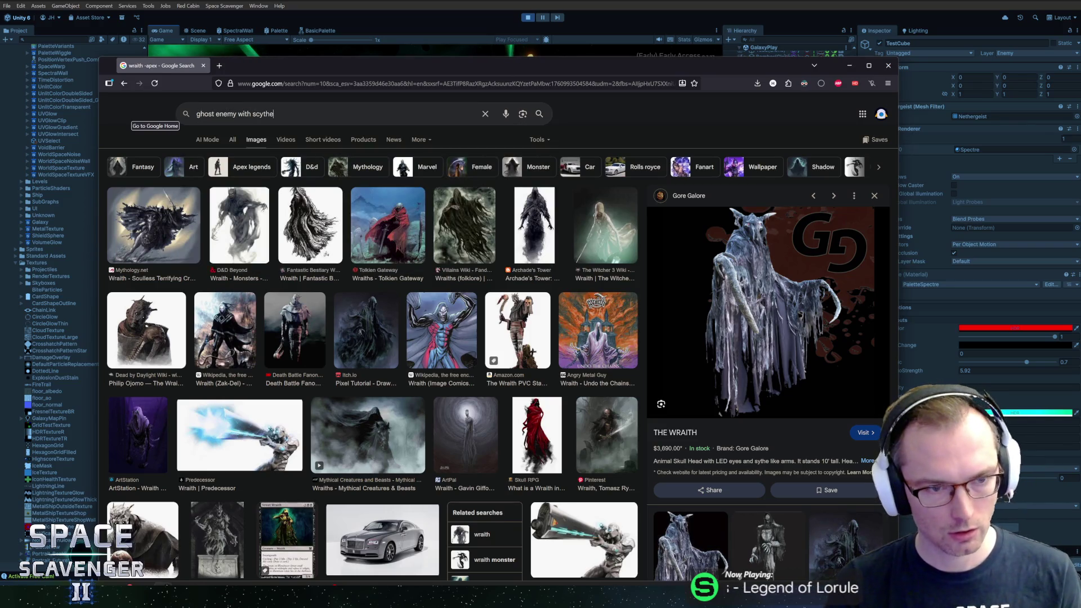
{"action": "key", "text": "Return"}
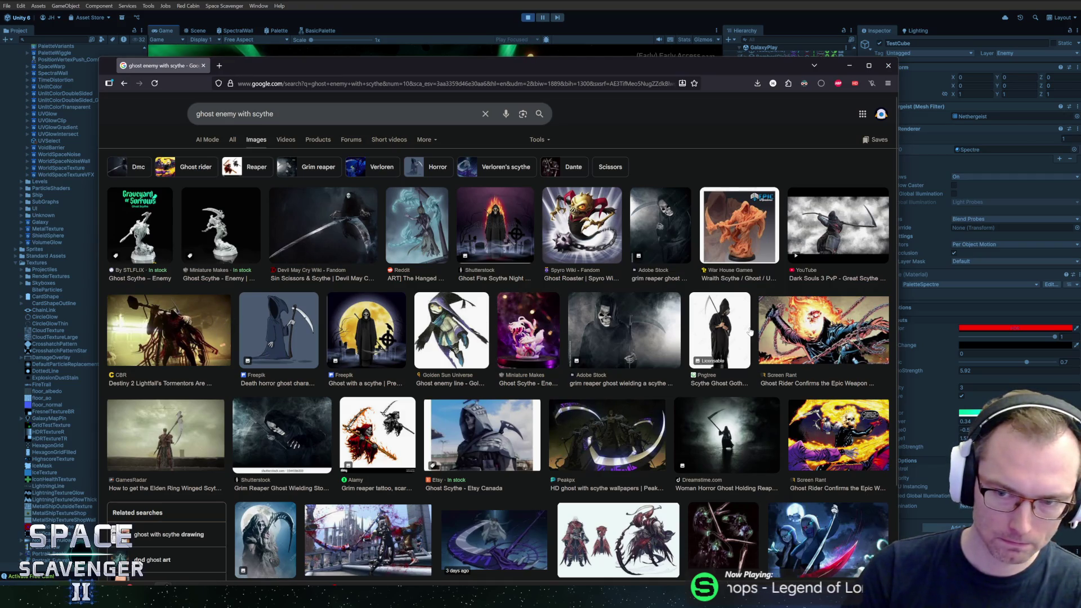
Preview the orange wraith-with-scythe miniature, browse the results, and return to Unity
{"action": "left_click", "coordinate": [738, 232]}
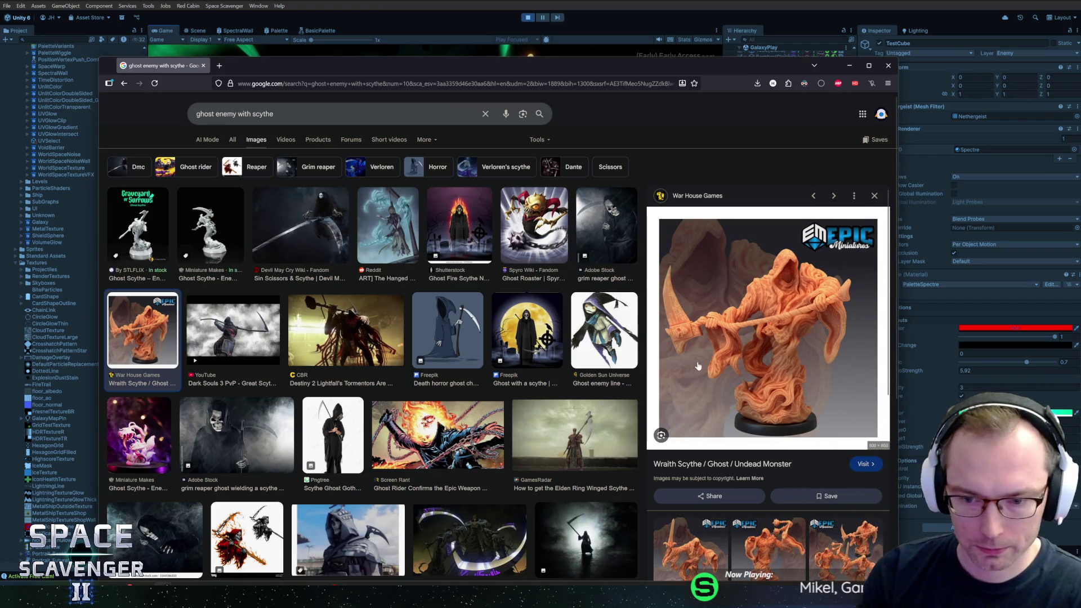
{"action": "scroll", "coordinate": [699, 369], "scroll_direction": "down", "scroll_amount": 3}
{"action": "scroll", "coordinate": [693, 377], "scroll_direction": "up", "scroll_amount": 3}
{"action": "scroll", "coordinate": [487, 376], "scroll_direction": "down", "scroll_amount": 1}
{"action": "scroll", "coordinate": [487, 376], "scroll_direction": "down", "scroll_amount": 3}
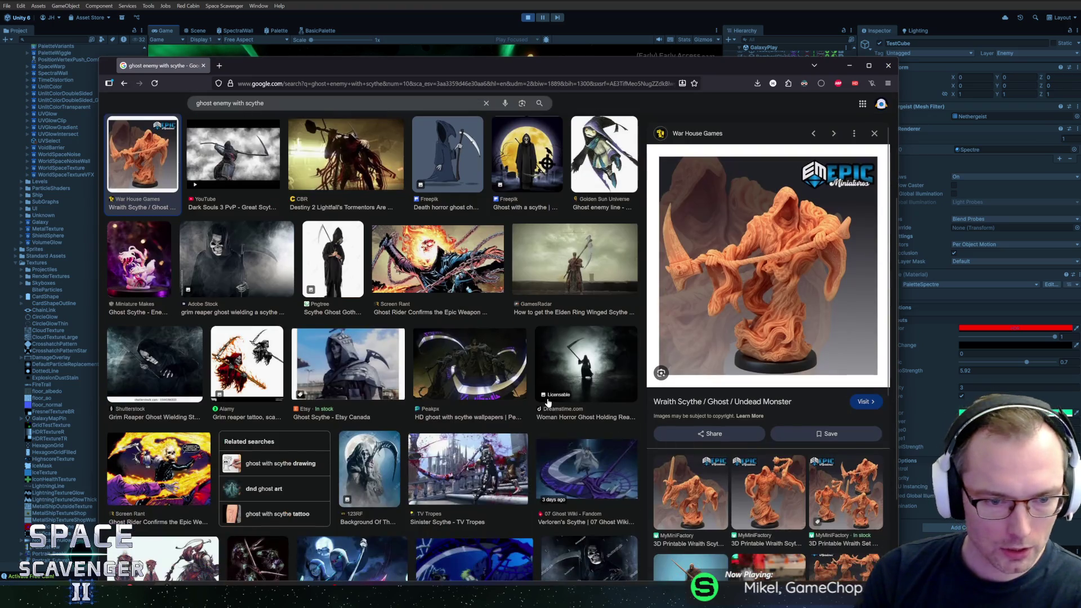
{"action": "scroll", "coordinate": [544, 401], "scroll_direction": "down", "scroll_amount": 1}
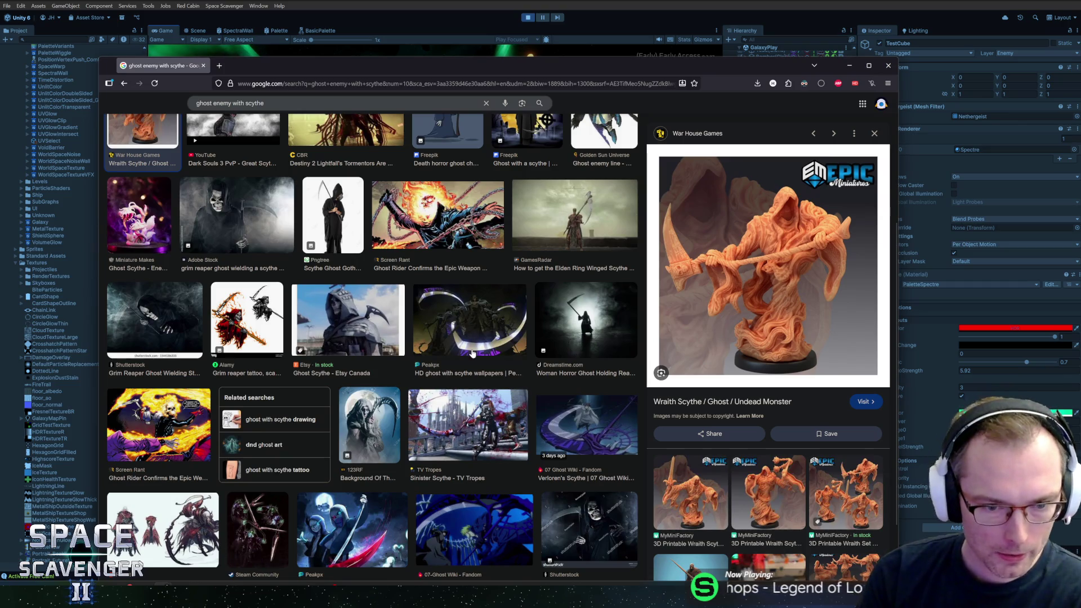
{"action": "scroll", "coordinate": [472, 353], "scroll_direction": "down", "scroll_amount": 2}
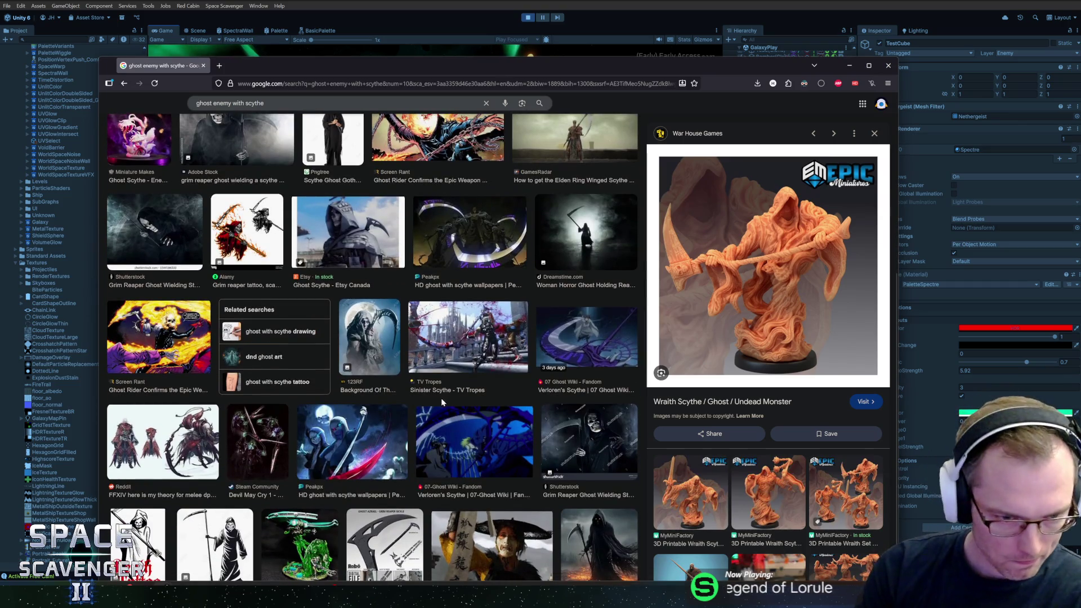
{"action": "scroll", "coordinate": [442, 401], "scroll_direction": "down", "scroll_amount": 2}
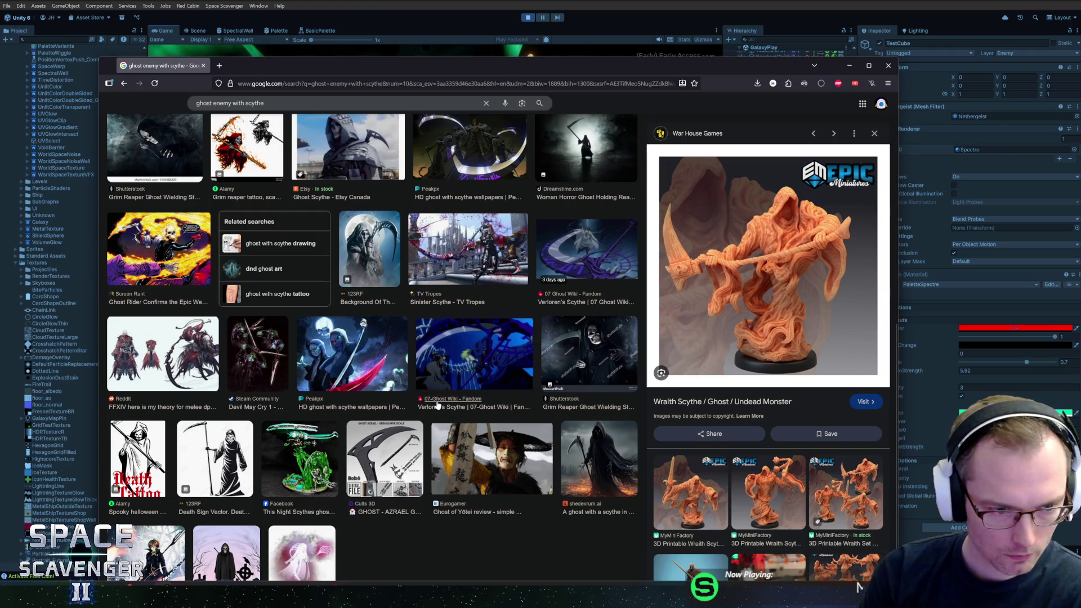
{"action": "key", "text": "alt+Tab"}
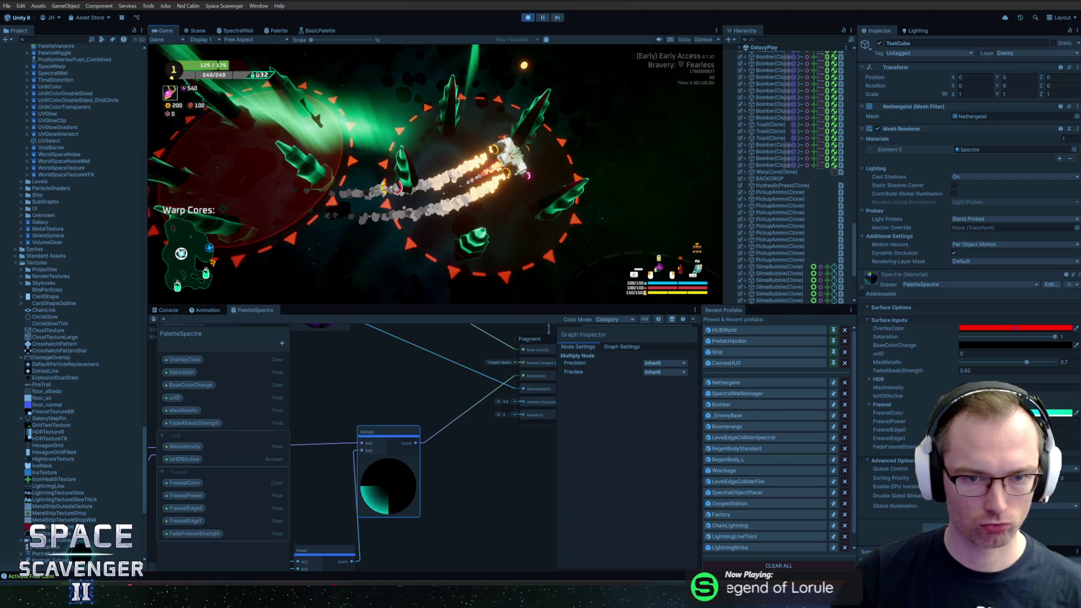
{"action": "scroll", "coordinate": [393, 358], "scroll_direction": "left", "scroll_amount": 3}
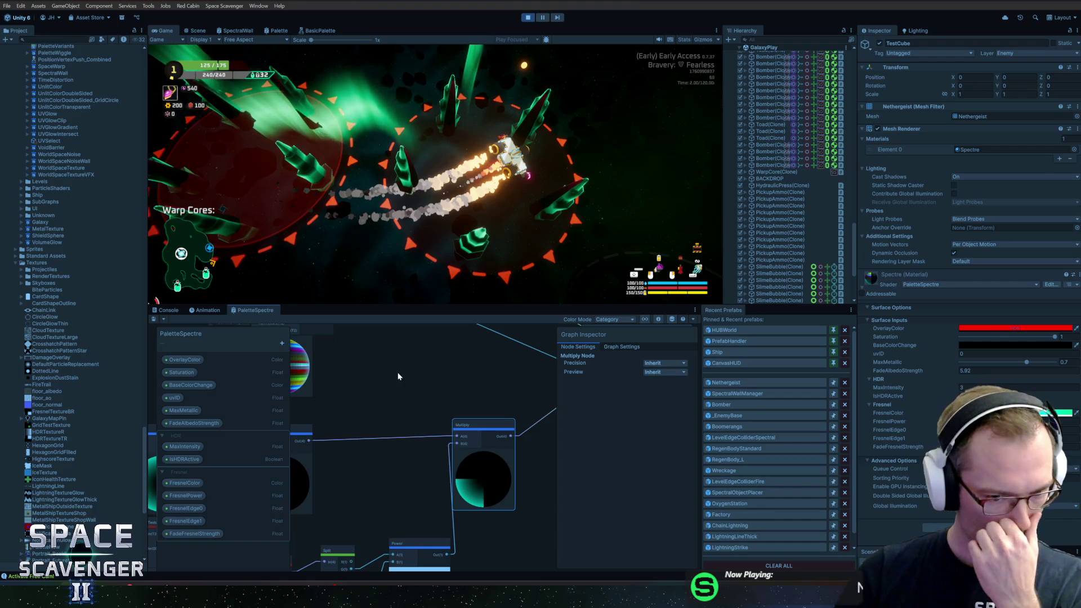
{"action": "key", "text": "a"}
{"action": "scroll", "coordinate": [418, 397], "scroll_direction": "up", "scroll_amount": 3}
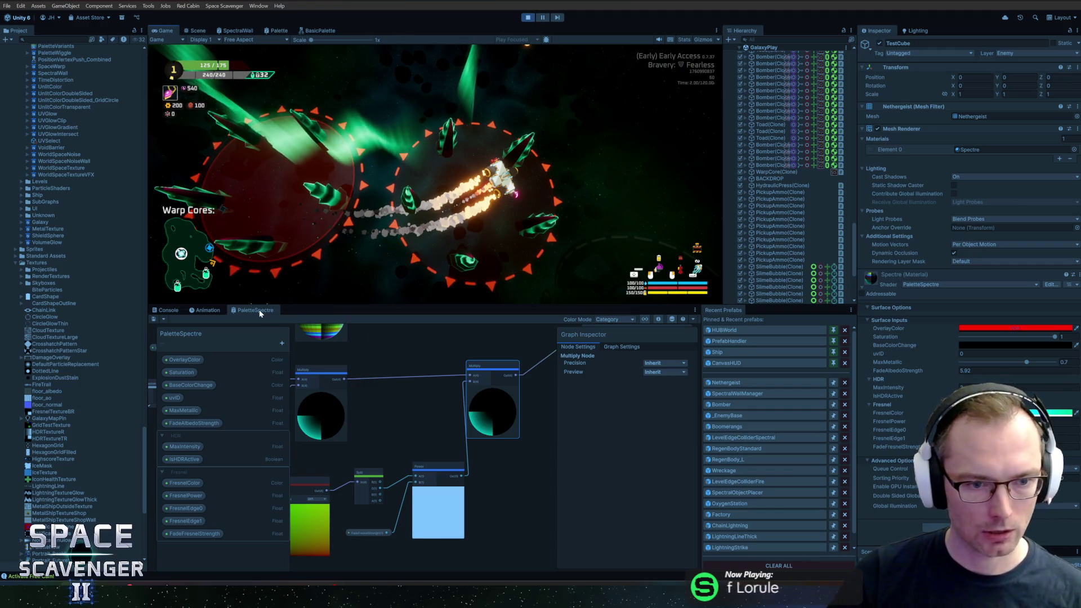
{"action": "scroll", "coordinate": [399, 411], "scroll_direction": "down", "scroll_amount": 5}
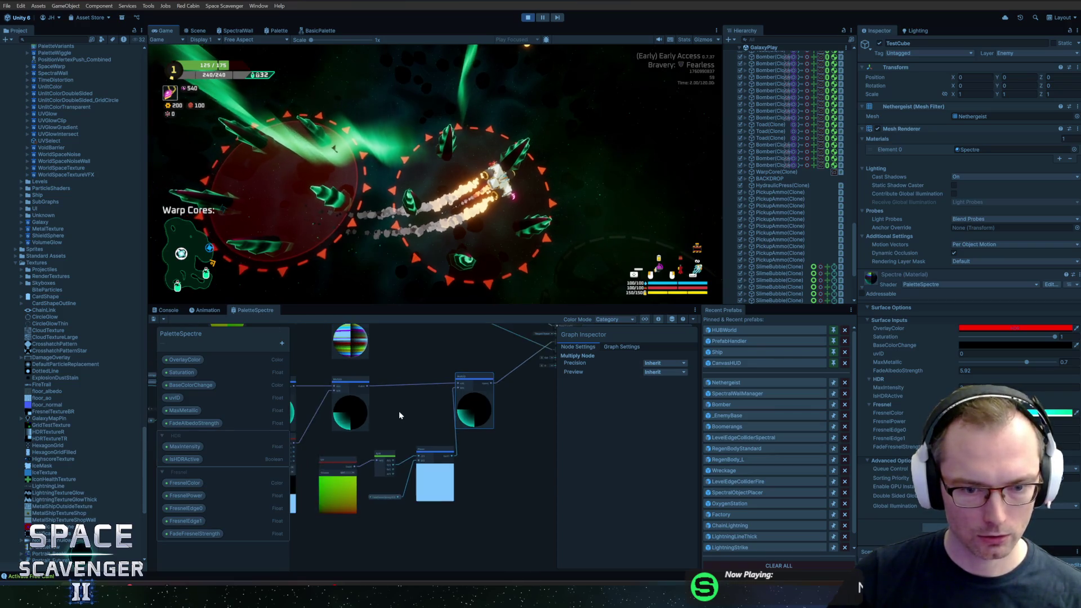
{"action": "scroll", "coordinate": [364, 384], "scroll_direction": "up", "scroll_amount": 3}
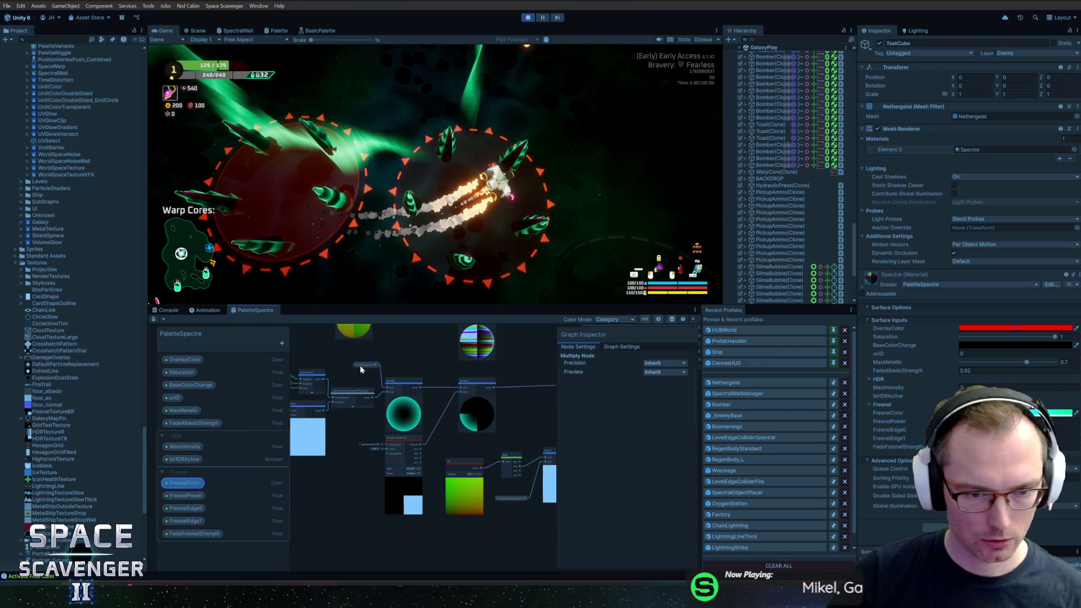
{"action": "left_click", "coordinate": [356, 383]}
{"action": "scroll", "coordinate": [356, 384], "scroll_direction": "up", "scroll_amount": 2}
{"action": "left_click", "coordinate": [350, 399]}
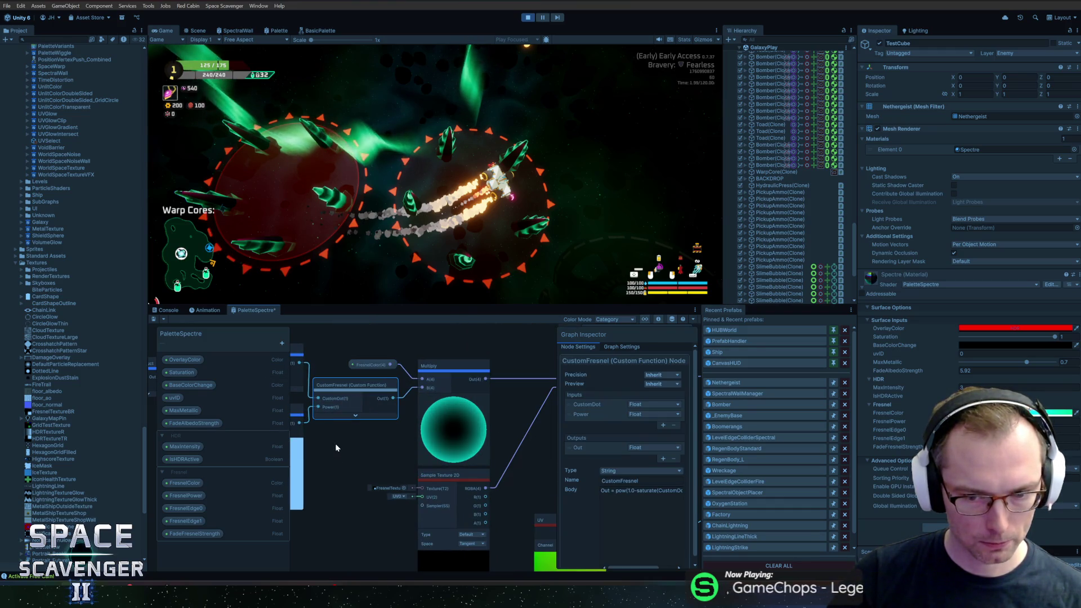
{"action": "mouse_move", "coordinate": [336, 445]}
{"action": "left_mouse_down"}
{"action": "mouse_move", "coordinate": [513, 451]}
{"action": "mouse_move", "coordinate": [420, 441]}
{"action": "left_mouse_up"}
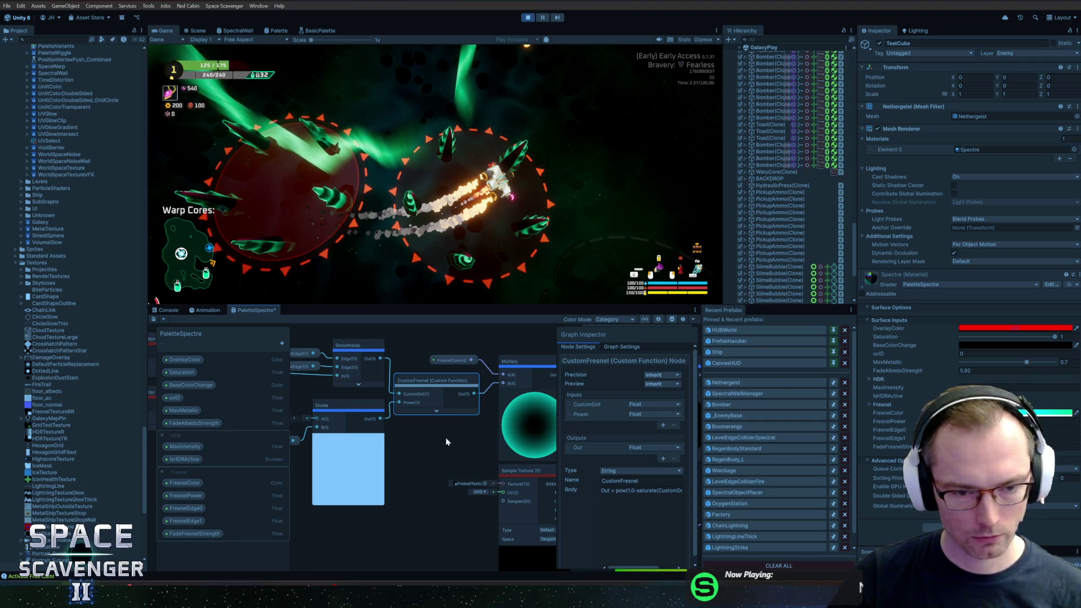
{"action": "left_click_drag", "start_coordinate": [445, 440], "coordinate": [579, 455]}
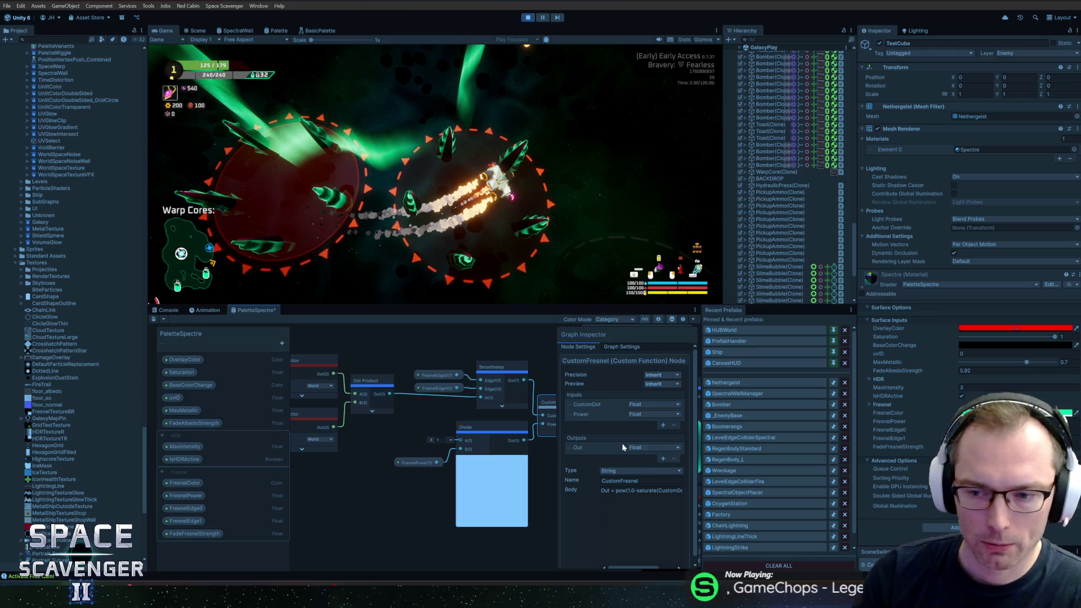
{"action": "mouse_move", "coordinate": [541, 463]}
{"action": "left_mouse_down"}
{"action": "mouse_move", "coordinate": [486, 448]}
{"action": "mouse_move", "coordinate": [482, 435]}
{"action": "left_mouse_up"}
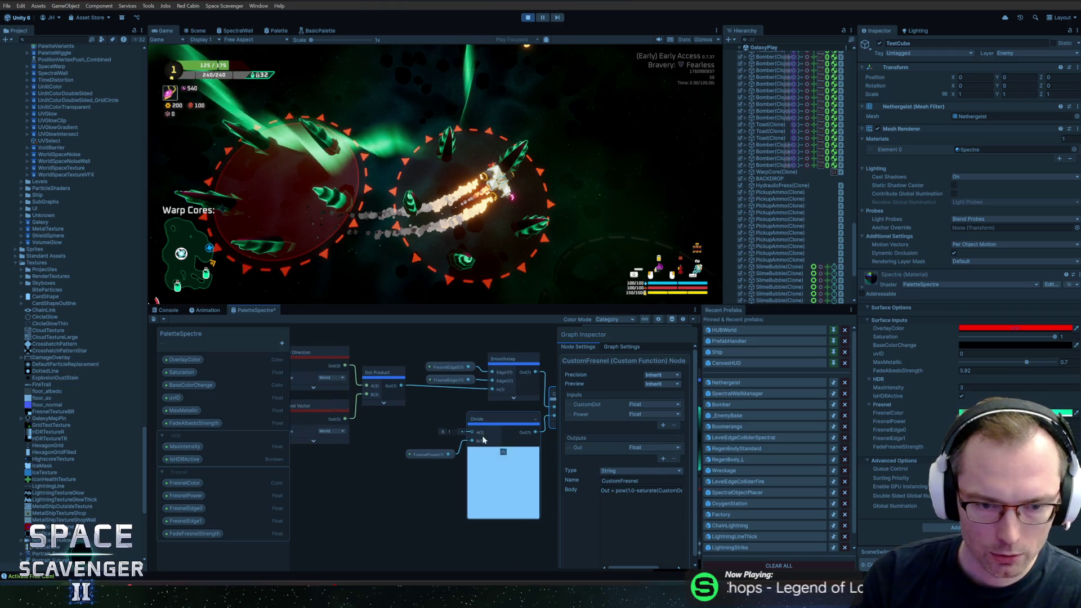
{"action": "left_click_drag", "start_coordinate": [418, 419], "coordinate": [367, 427]}
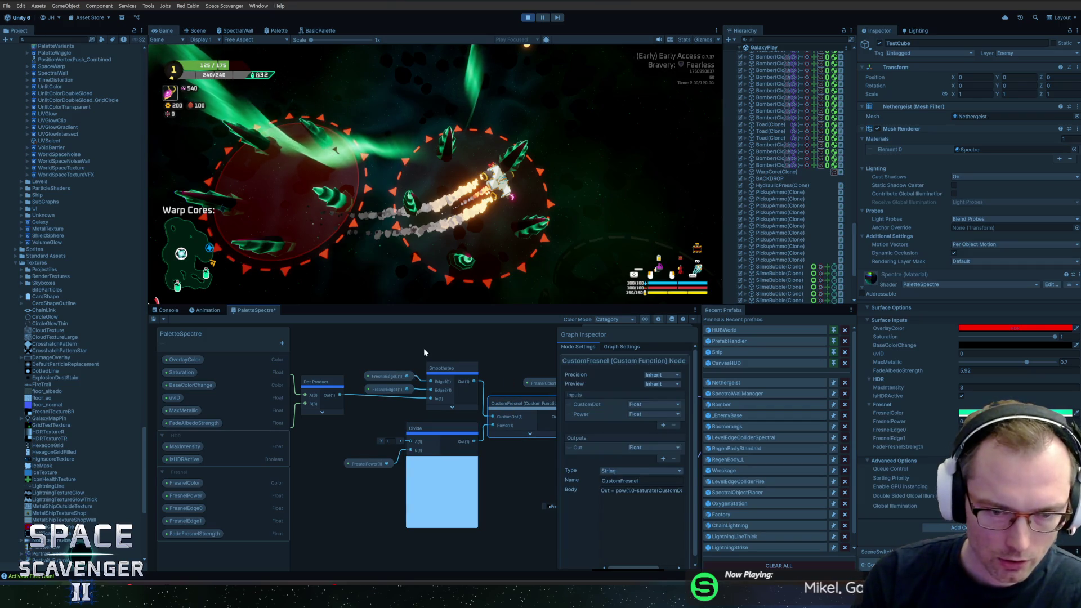
{"action": "left_click", "coordinate": [446, 370]}
{"action": "mouse_move", "coordinate": [412, 377]}
{"action": "left_mouse_down"}
{"action": "mouse_move", "coordinate": [460, 347]}
{"action": "mouse_move", "coordinate": [426, 354]}
{"action": "left_mouse_up"}
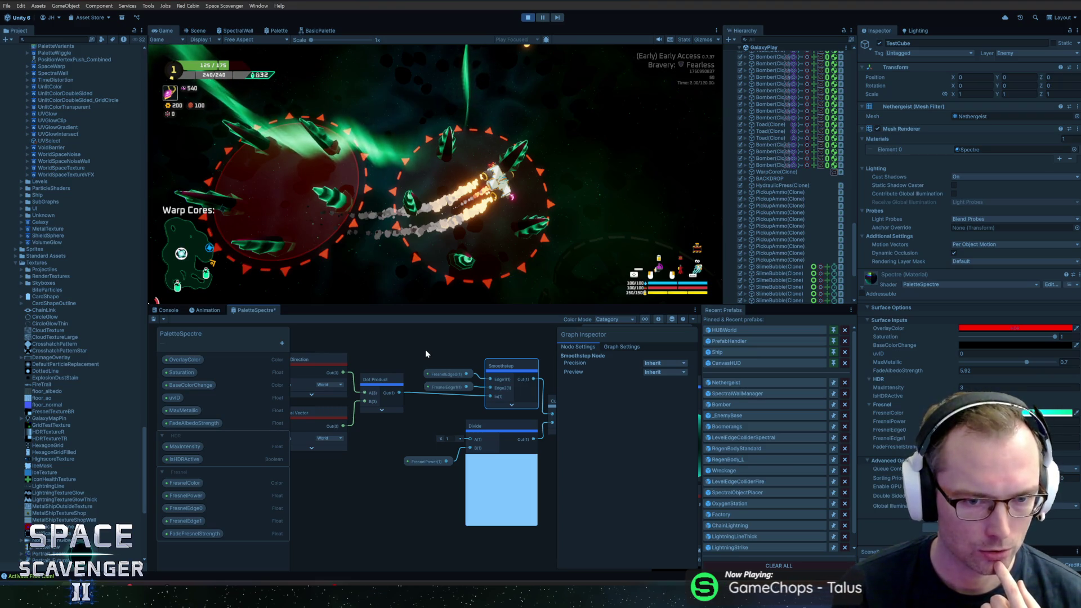
{"action": "left_click", "coordinate": [936, 429]}
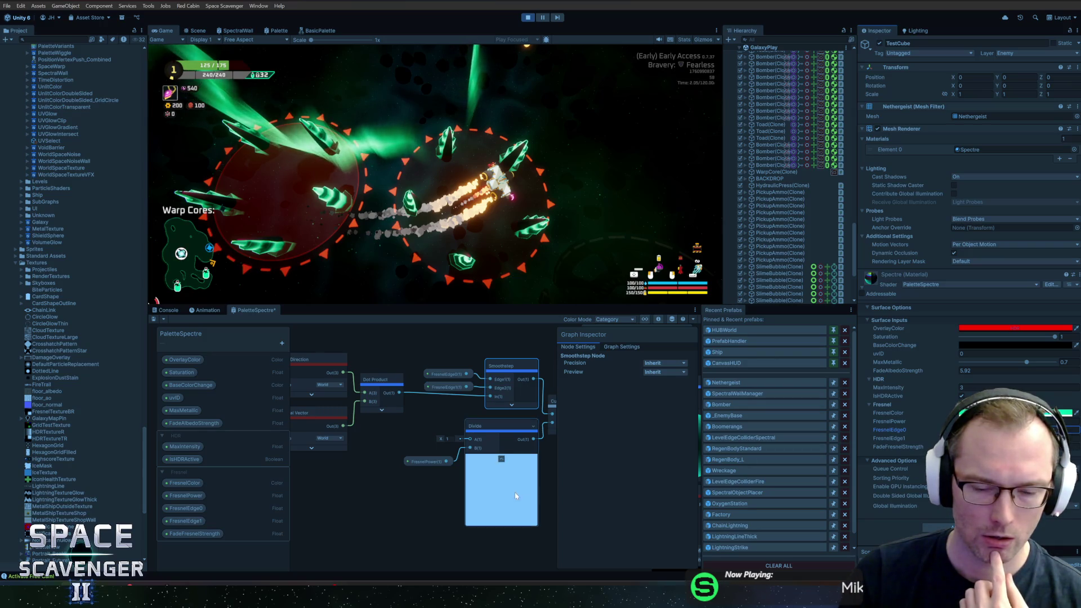
Shift the direction, normal and Dot Product nodes left, then add a Multiply by -1 feeding Smoothstep's In
{"action": "left_click_drag", "start_coordinate": [395, 452], "coordinate": [478, 448]}
{"action": "left_click_drag", "start_coordinate": [324, 361], "coordinate": [466, 430]}
{"action": "left_click_drag", "start_coordinate": [464, 379], "coordinate": [346, 383]}
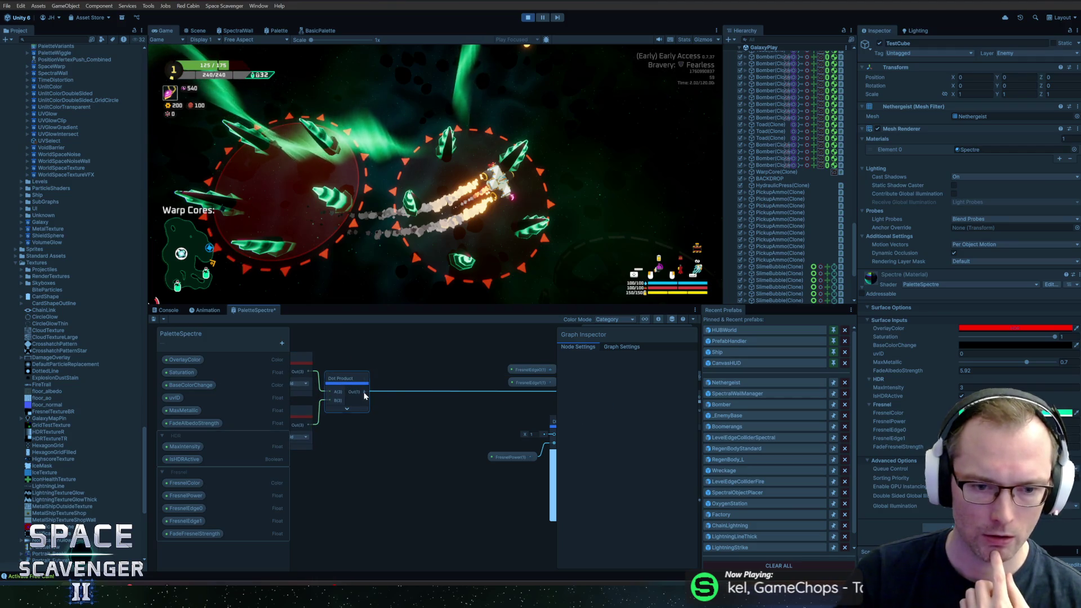
{"action": "left_click", "coordinate": [417, 375]}
{"action": "key", "text": "space"}
{"action": "type", "text": "mult"}
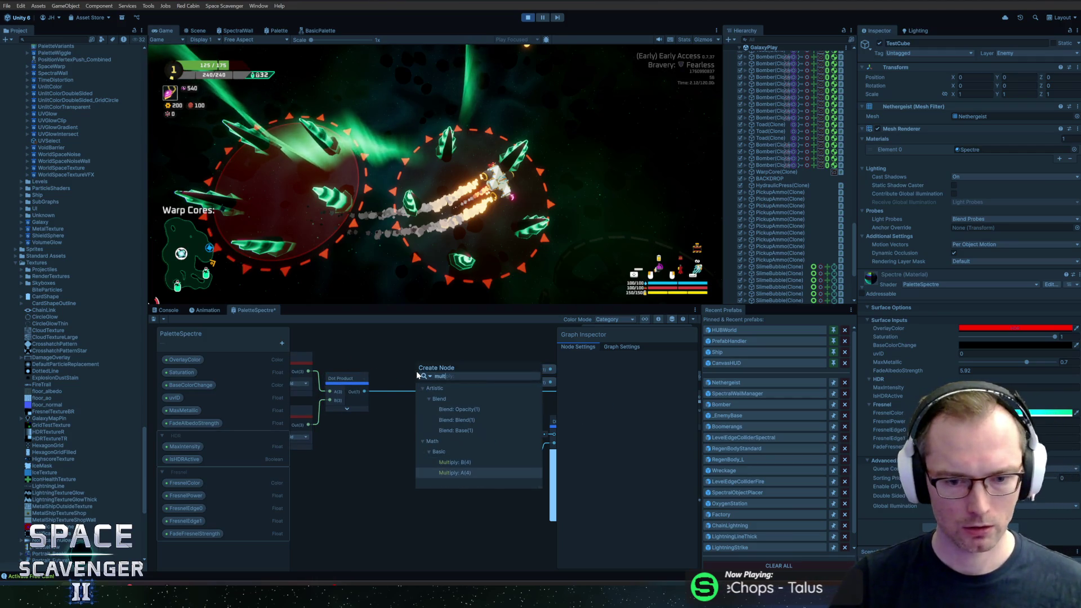
{"action": "key", "text": "Return"}
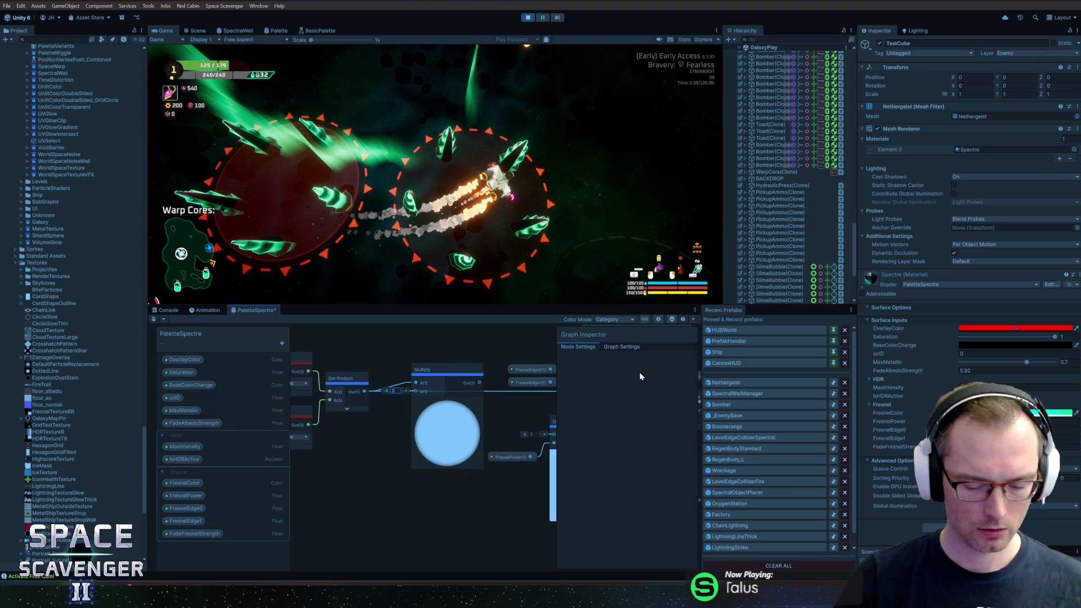
{"action": "type", "text": "-1"}
{"action": "scroll", "coordinate": [512, 423], "scroll_direction": "up", "scroll_amount": 3}
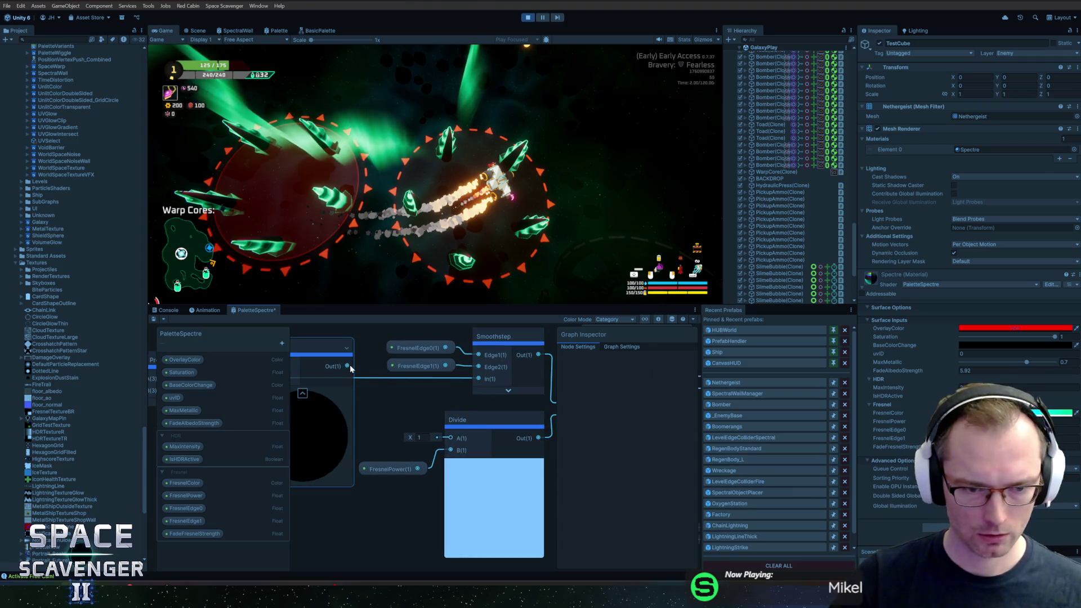
{"action": "left_click_drag", "start_coordinate": [348, 366], "coordinate": [475, 382]}
Reposition the FresnelEdge nodes, wire a One Minus into CustomFresnel's CustomDot, and save
{"action": "mouse_move", "coordinate": [382, 330]}
{"action": "left_mouse_down"}
{"action": "mouse_move", "coordinate": [417, 360]}
{"action": "mouse_move", "coordinate": [372, 352]}
{"action": "mouse_move", "coordinate": [323, 363]}
{"action": "mouse_move", "coordinate": [317, 391]}
{"action": "left_mouse_up"}
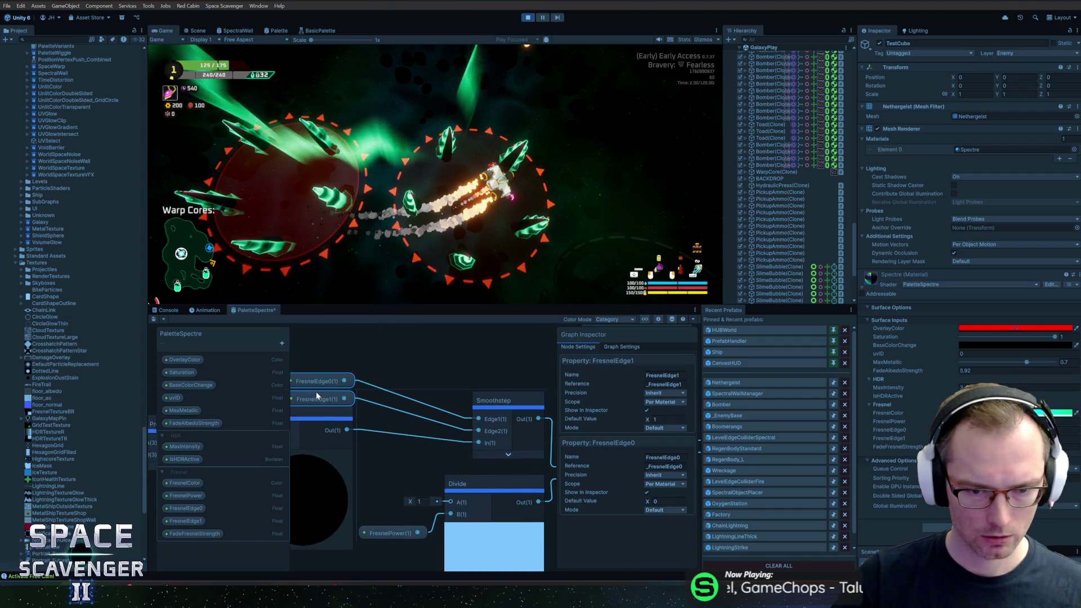
{"action": "mouse_move", "coordinate": [512, 397]}
{"action": "left_mouse_down"}
{"action": "mouse_move", "coordinate": [408, 392]}
{"action": "mouse_move", "coordinate": [485, 392]}
{"action": "left_mouse_up"}
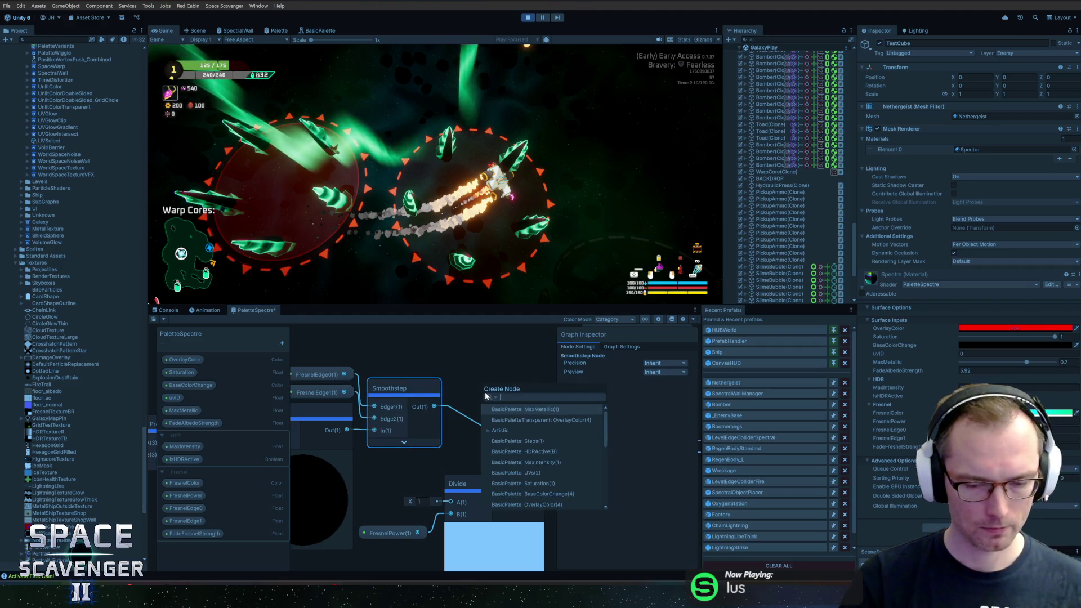
{"action": "type", "text": "one"}
{"action": "key", "text": "Return"}
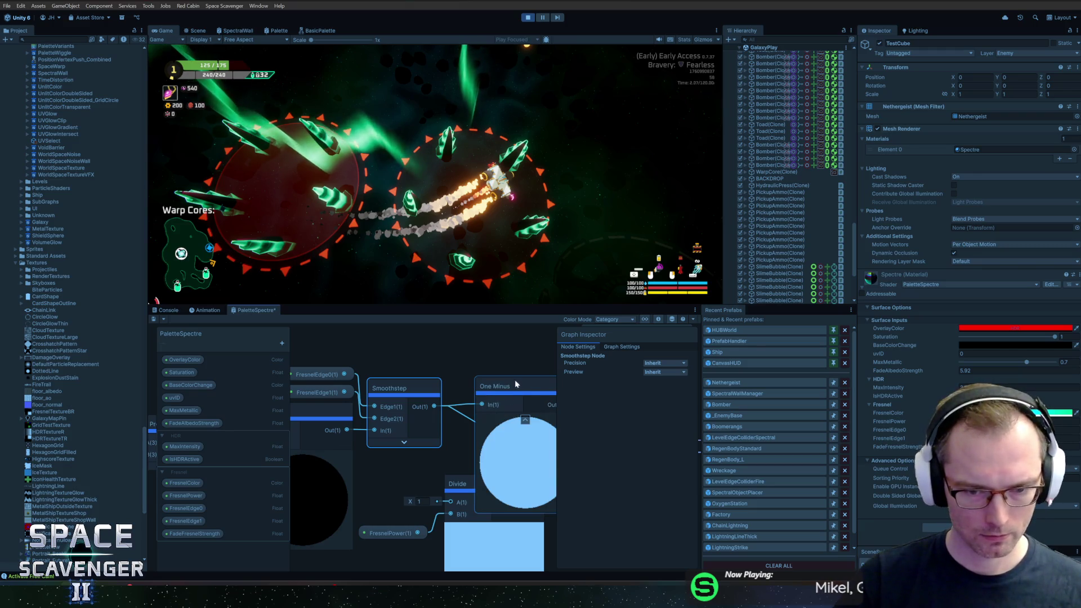
{"action": "key", "text": "f"}
{"action": "left_click", "coordinate": [416, 400]}
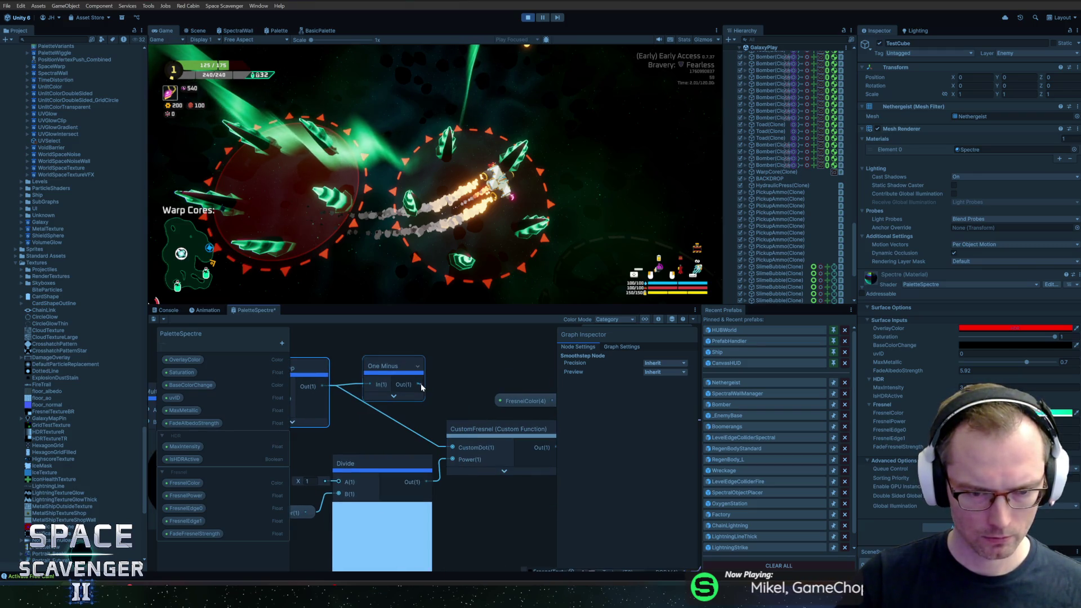
{"action": "left_click_drag", "start_coordinate": [421, 384], "coordinate": [458, 444]}
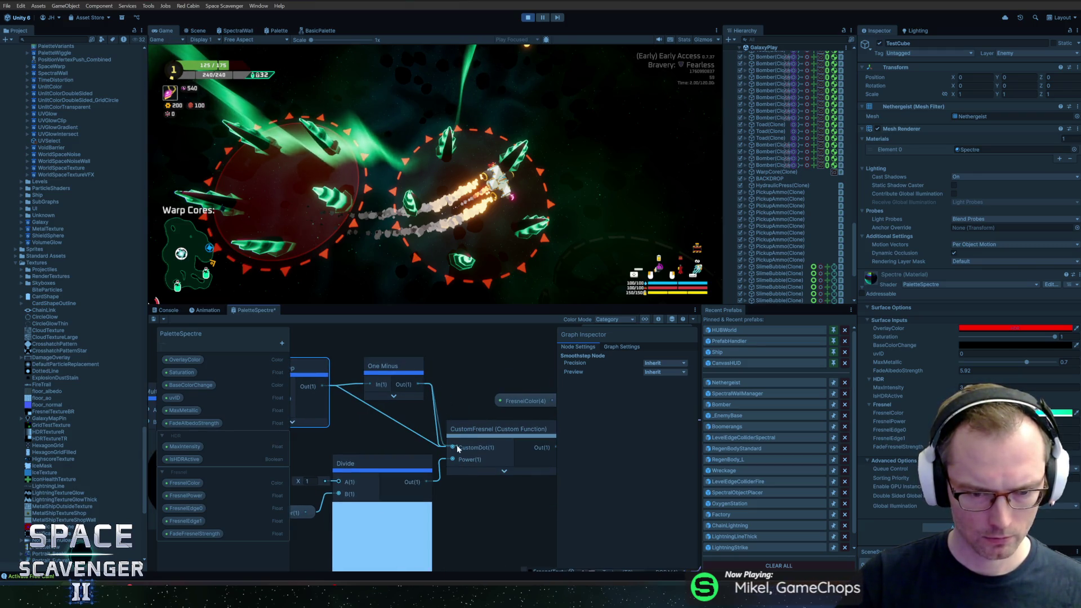
{"action": "left_click", "coordinate": [153, 320]}
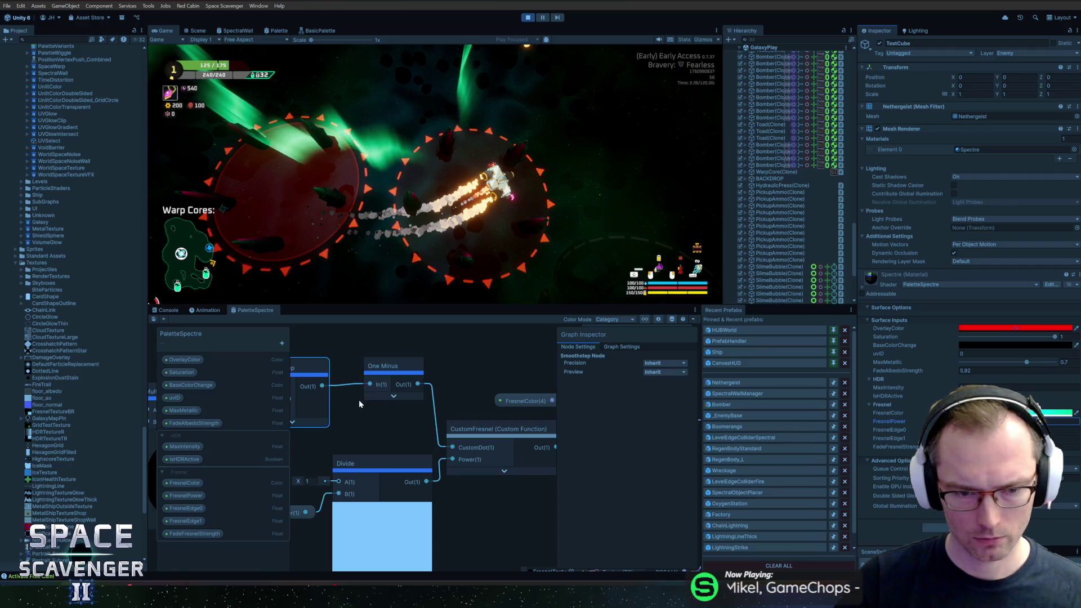
Feed CustomDot from Smoothstep Out, save, and reconnect Dot Product's output
{"action": "left_click_drag", "start_coordinate": [418, 384], "coordinate": [322, 387]}
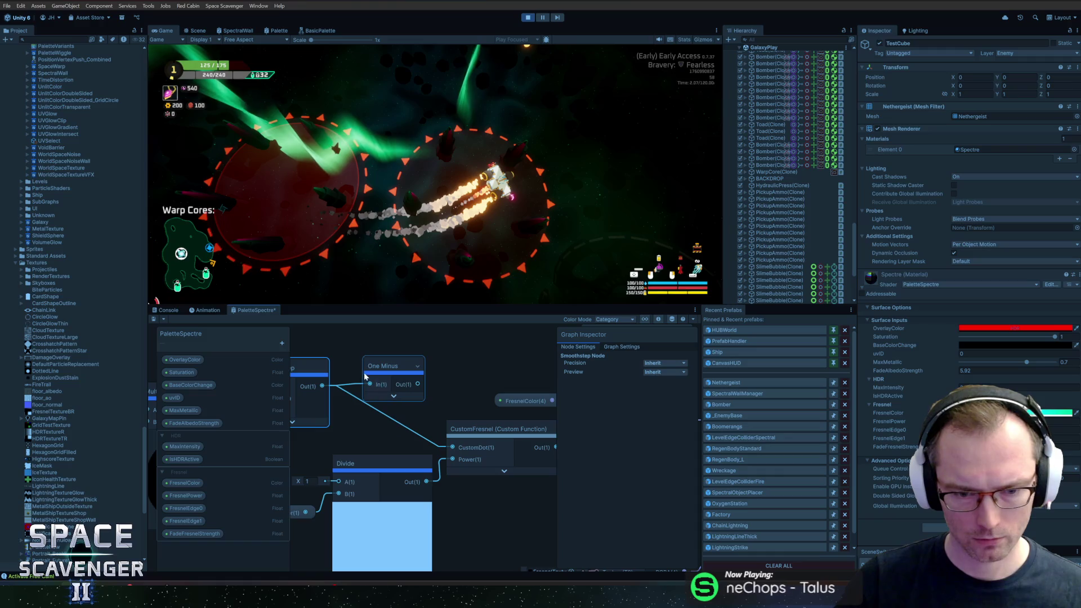
{"action": "left_click", "coordinate": [153, 318]}
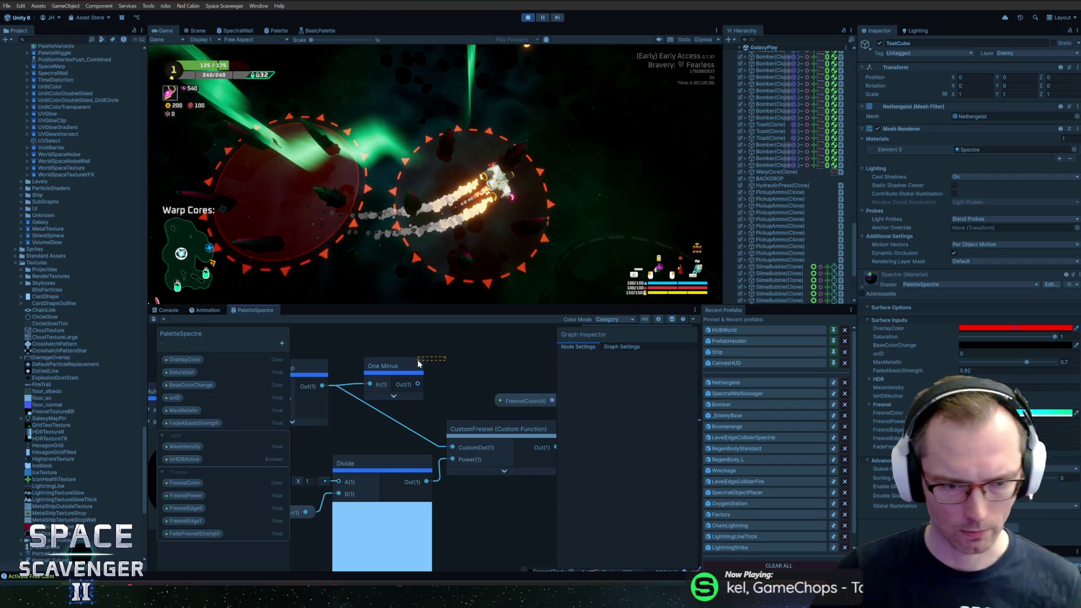
{"action": "mouse_move", "coordinate": [489, 369]}
{"action": "left_mouse_down"}
{"action": "mouse_move", "coordinate": [408, 369]}
{"action": "mouse_move", "coordinate": [597, 364]}
{"action": "left_mouse_up"}
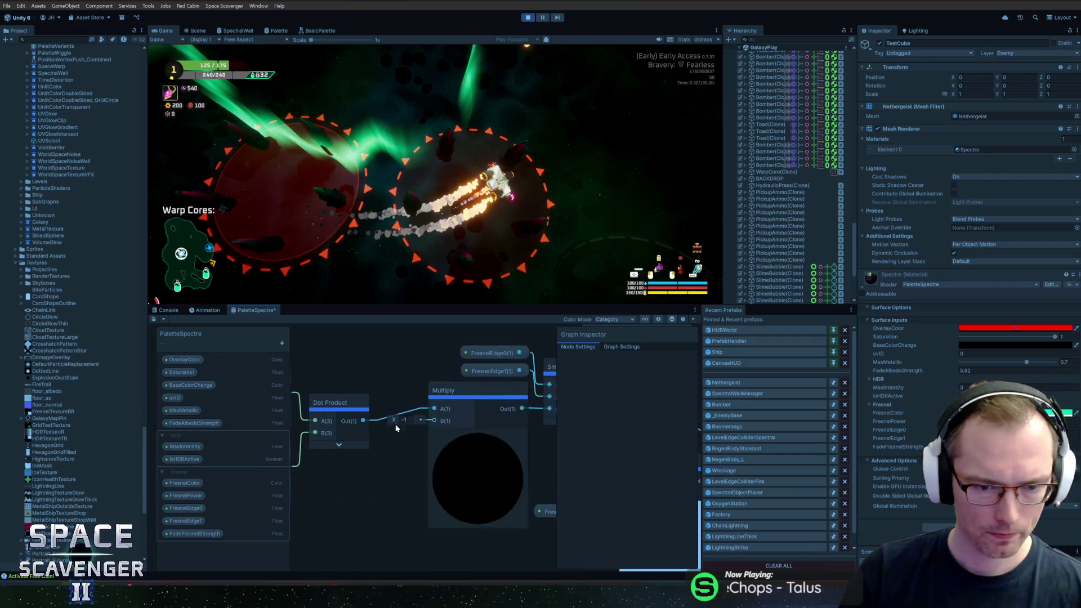
{"action": "mouse_move", "coordinate": [363, 421]}
{"action": "left_mouse_down"}
{"action": "mouse_move", "coordinate": [648, 420]}
{"action": "mouse_move", "coordinate": [550, 414]}
{"action": "mouse_move", "coordinate": [526, 439]}
{"action": "left_mouse_up"}
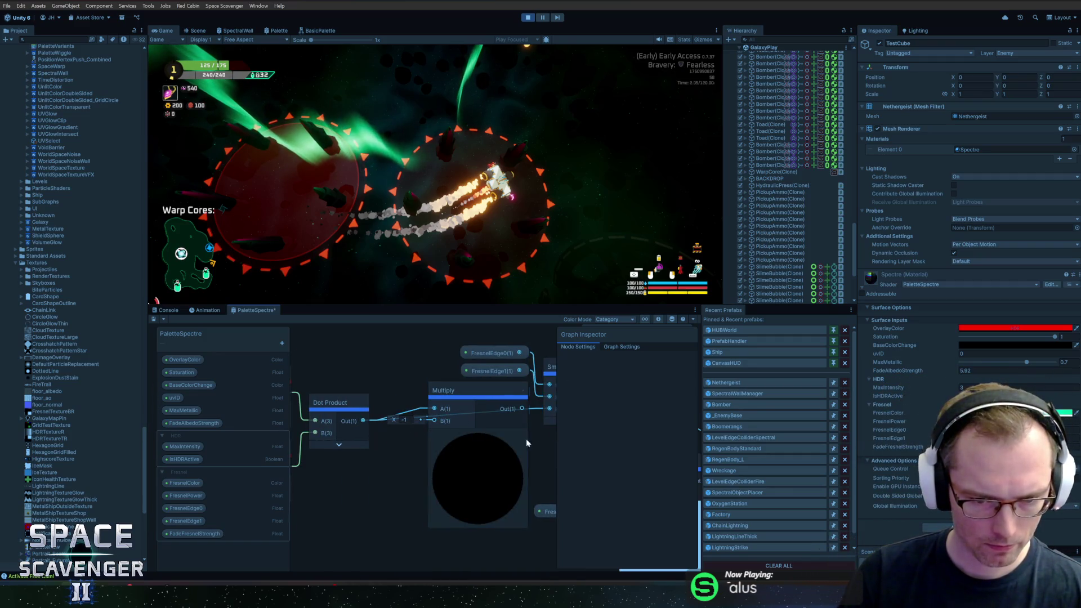
{"action": "left_click_drag", "start_coordinate": [591, 446], "coordinate": [397, 438]}
Regroup Smoothstep, the FresnelEdge nodes, and the direction and Dot Product nodes more compactly
{"action": "left_click_drag", "start_coordinate": [372, 359], "coordinate": [467, 371]}
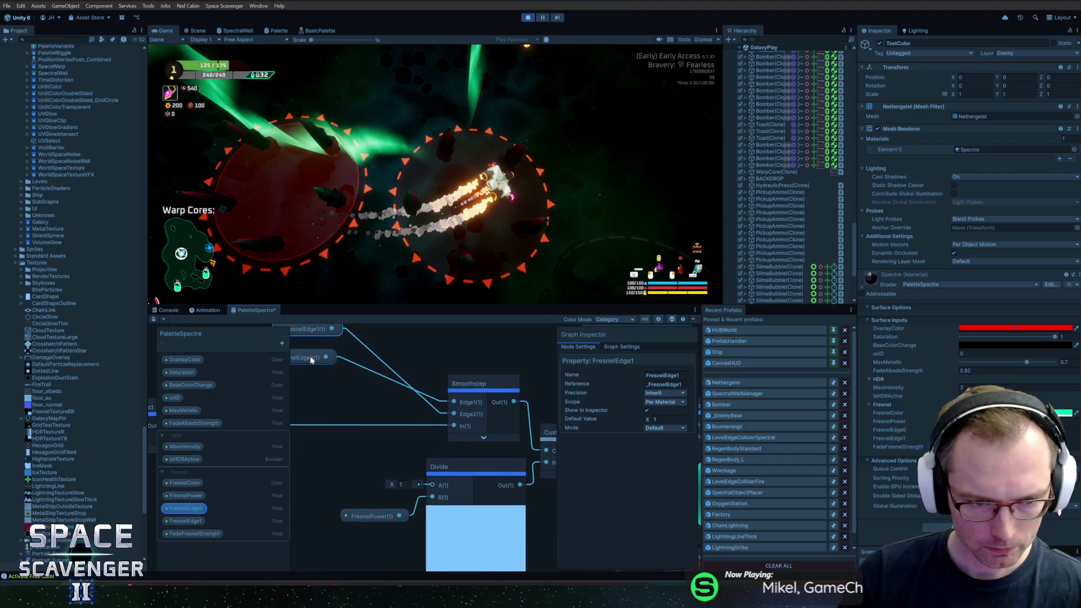
{"action": "left_click_drag", "start_coordinate": [313, 365], "coordinate": [312, 384]}
{"action": "left_click_drag", "start_coordinate": [317, 338], "coordinate": [318, 391]}
{"action": "mouse_move", "coordinate": [322, 366]}
{"action": "left_mouse_down"}
{"action": "mouse_move", "coordinate": [400, 373]}
{"action": "mouse_move", "coordinate": [555, 342]}
{"action": "left_mouse_up"}
{"action": "left_click_drag", "start_coordinate": [434, 352], "coordinate": [299, 465]}
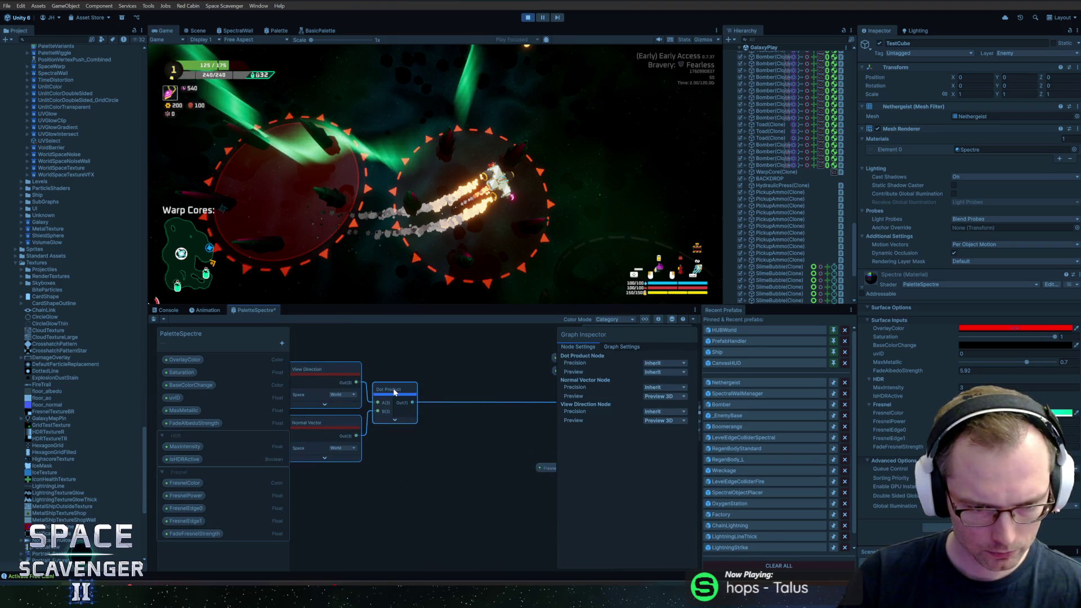
{"action": "mouse_move", "coordinate": [388, 396]}
{"action": "left_mouse_down"}
{"action": "mouse_move", "coordinate": [531, 396]}
{"action": "mouse_move", "coordinate": [335, 375]}
{"action": "left_mouse_up"}
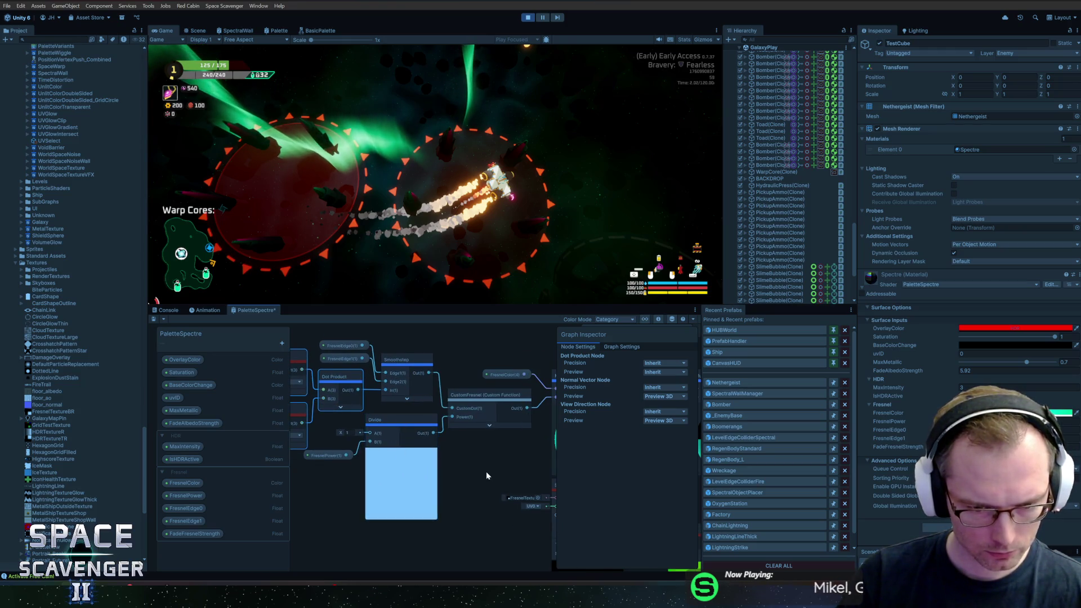
{"action": "left_click", "coordinate": [417, 475]}
{"action": "left_click_drag", "start_coordinate": [485, 475], "coordinate": [394, 479]}
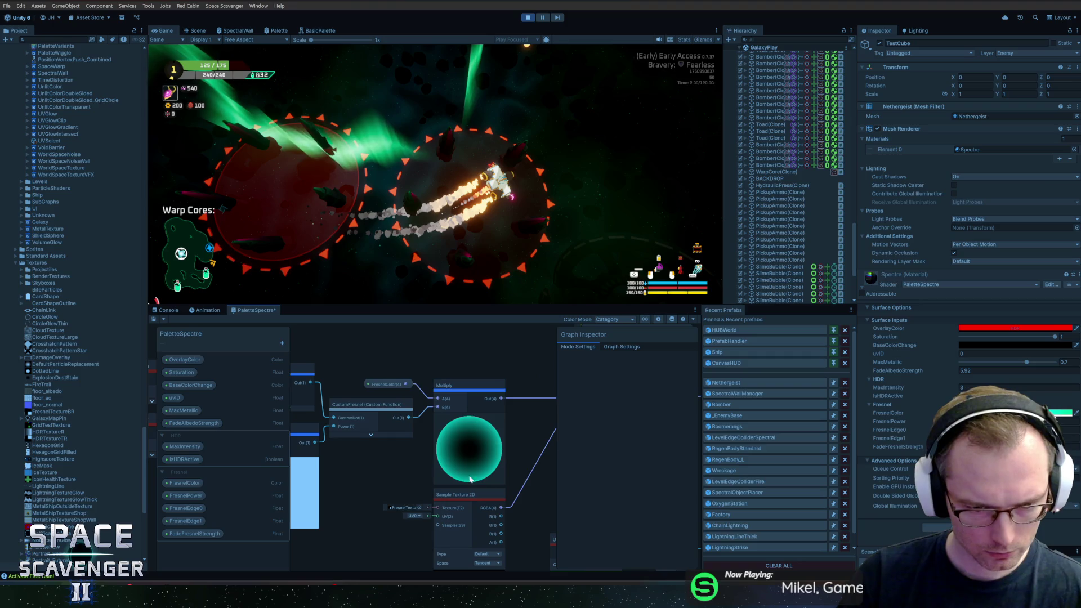
{"action": "left_click", "coordinate": [154, 319]}
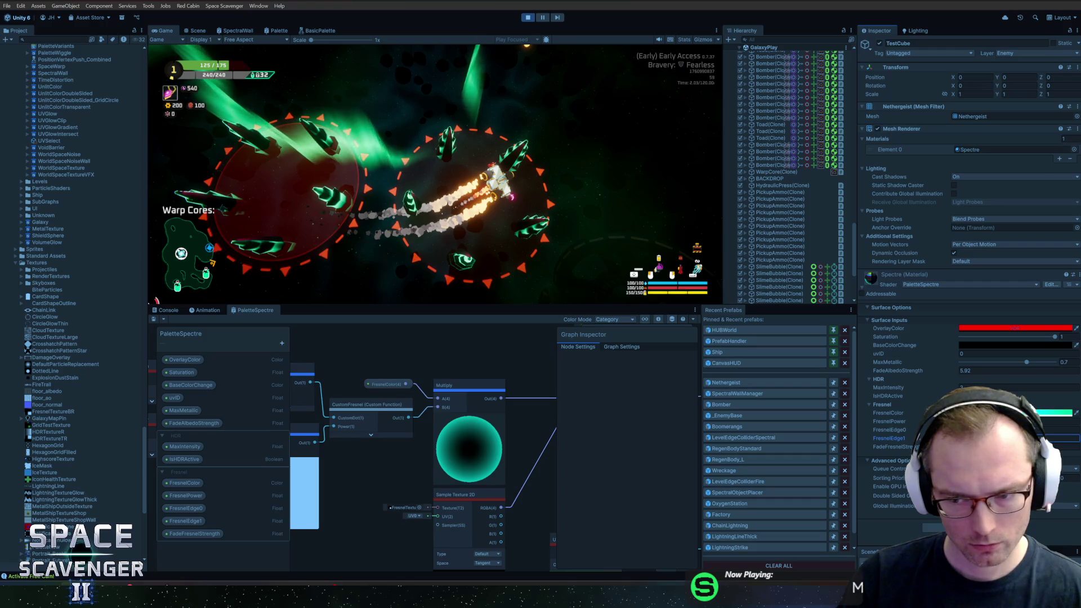
{"action": "left_click", "coordinate": [1070, 447]}
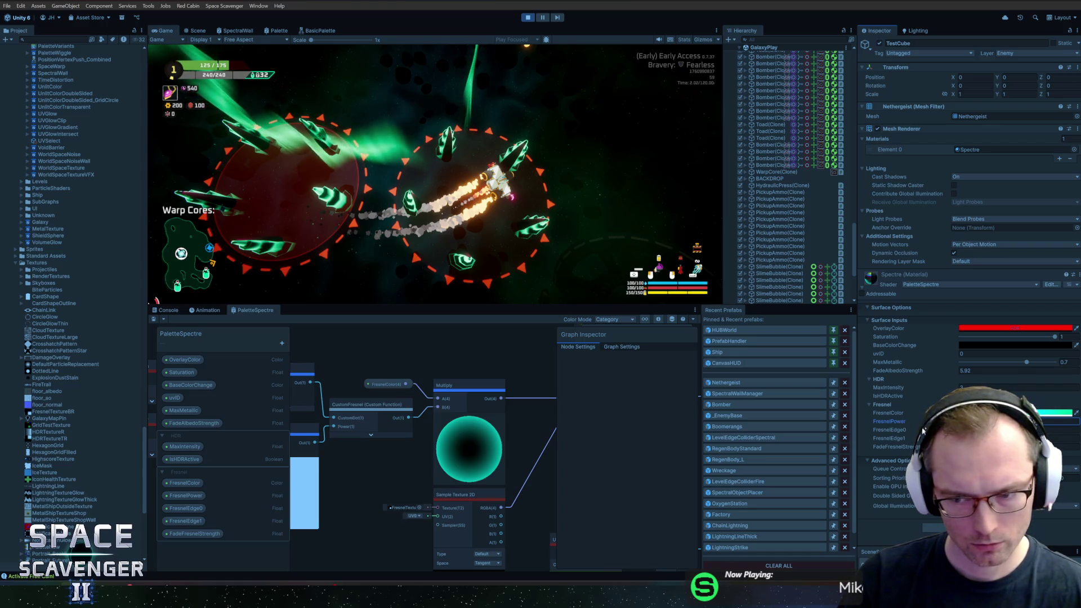
{"action": "left_click", "coordinate": [913, 429]}
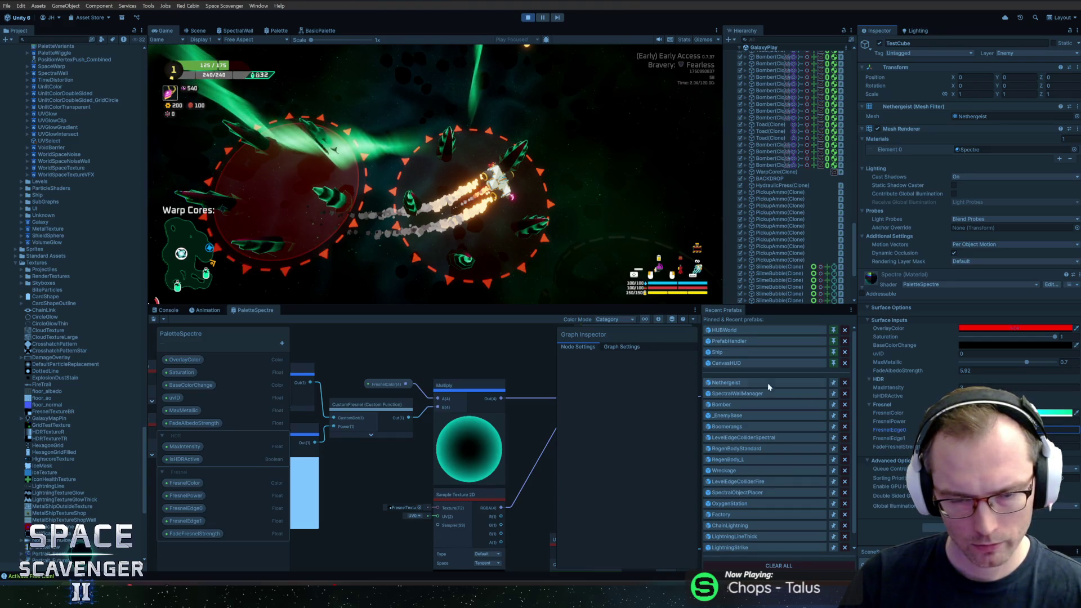
{"action": "left_click", "coordinate": [587, 265]}
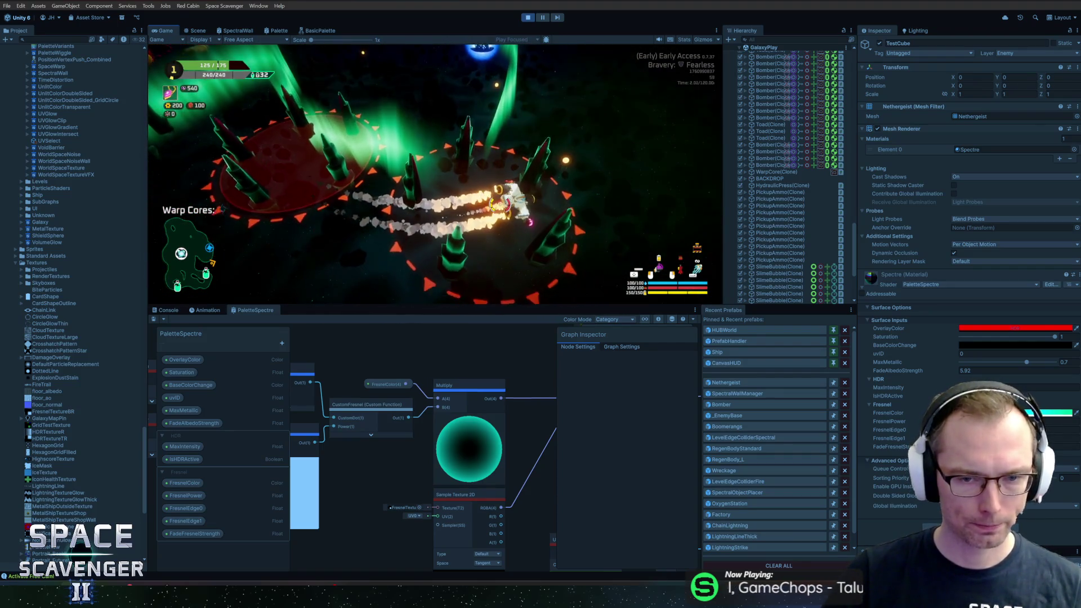
Run 'debug freeCam 1' in the game's debug console
{"action": "key", "text": "grave"}
{"action": "type", "text": "debug freeCam 1"}
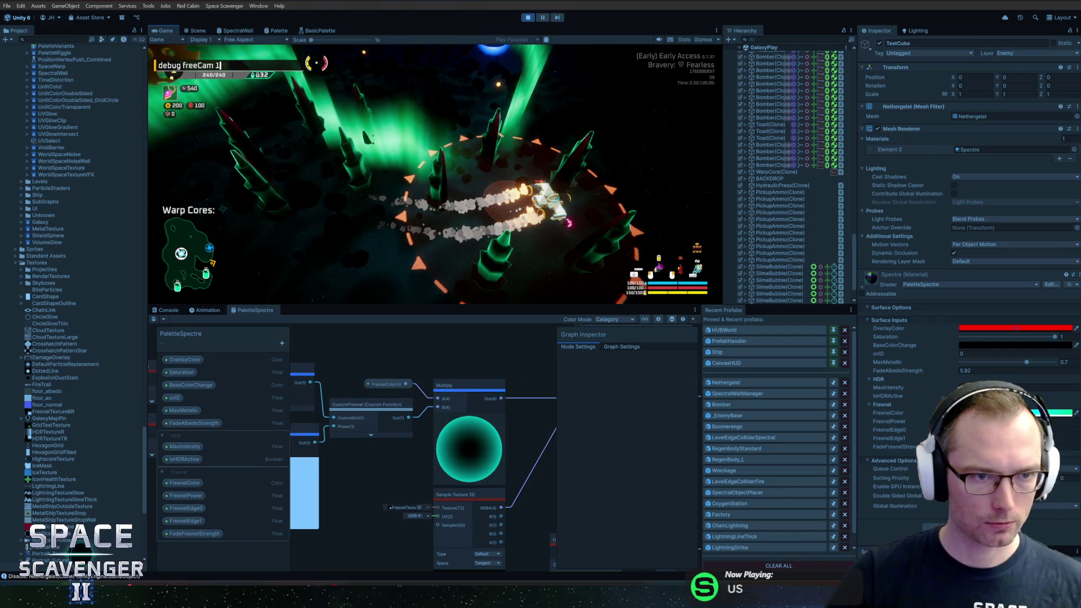
{"action": "key", "text": "Return"}
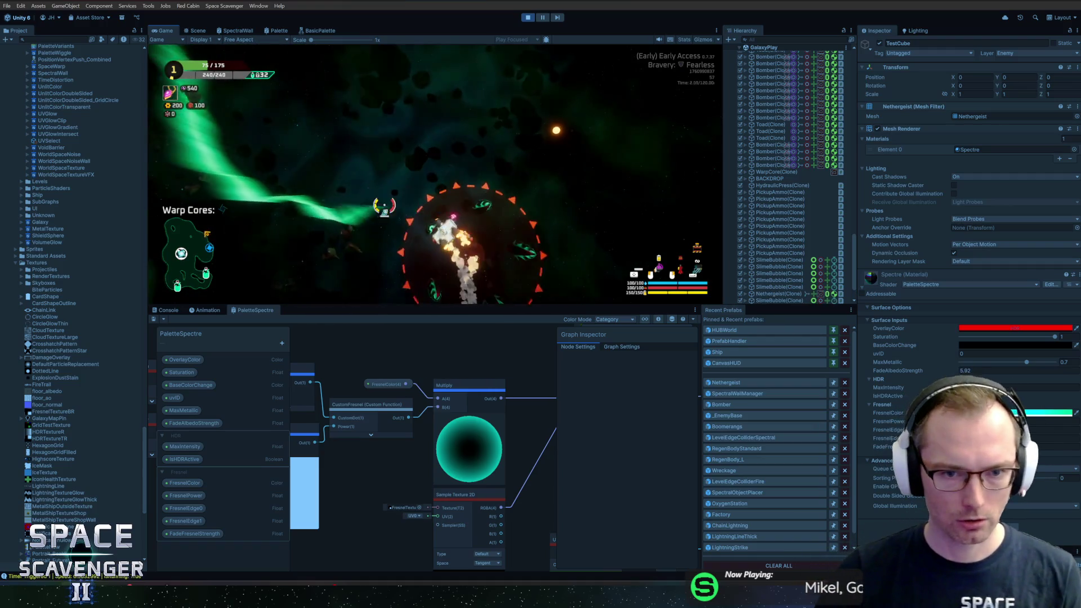
Maximize the Game view, exit play mode, and switch to the Scene view
{"action": "double_click", "coordinate": [163, 25]}
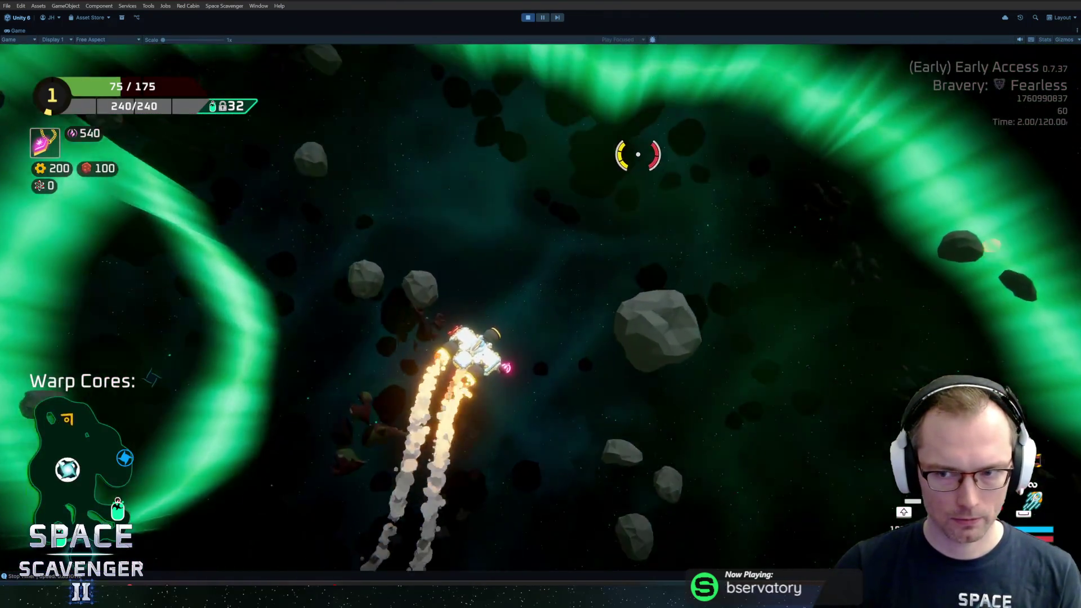
{"action": "key", "text": "Escape"}
{"action": "left_click", "coordinate": [529, 18]}
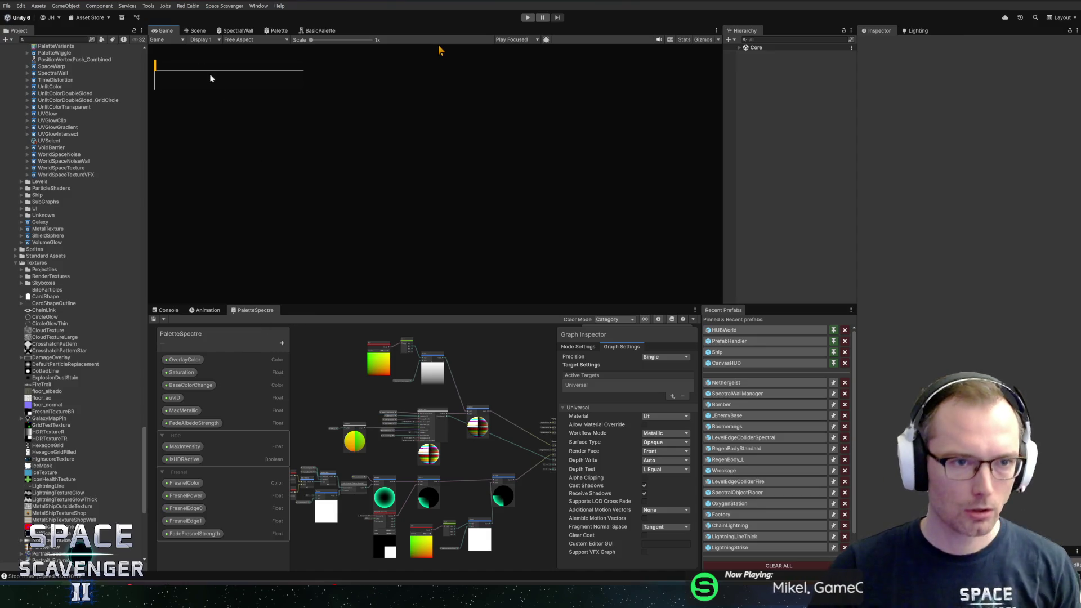
{"action": "left_click", "coordinate": [196, 31]}
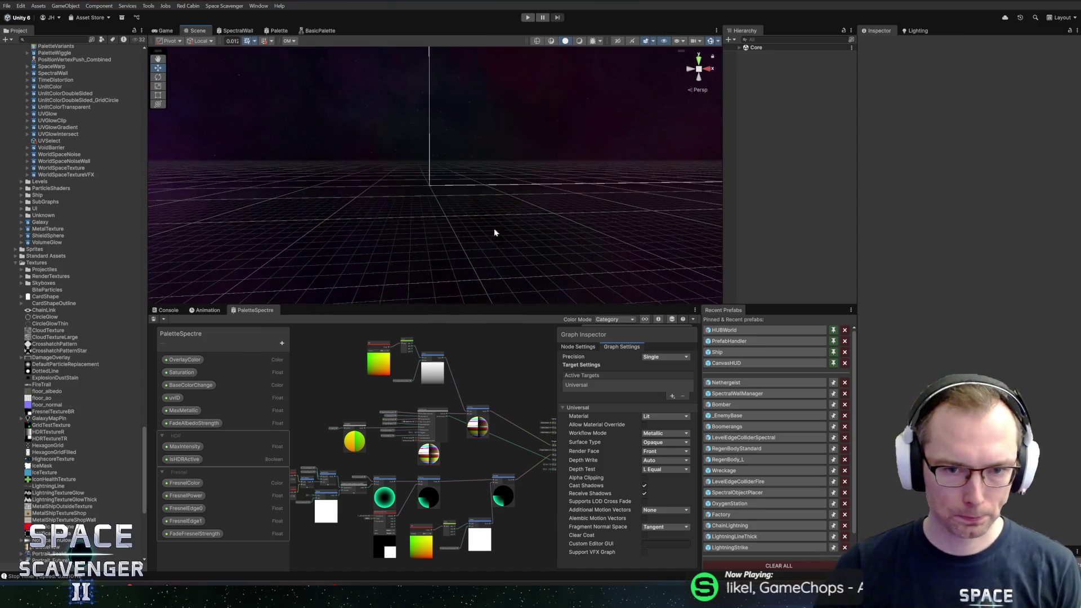
Collapse the Split outputs and UV preview, and place UV next to Split
{"action": "mouse_move", "coordinate": [495, 233]}
{"action": "left_mouse_down"}
{"action": "mouse_move", "coordinate": [468, 285]}
{"action": "mouse_move", "coordinate": [479, 188]}
{"action": "mouse_move", "coordinate": [507, 224]}
{"action": "left_mouse_up"}
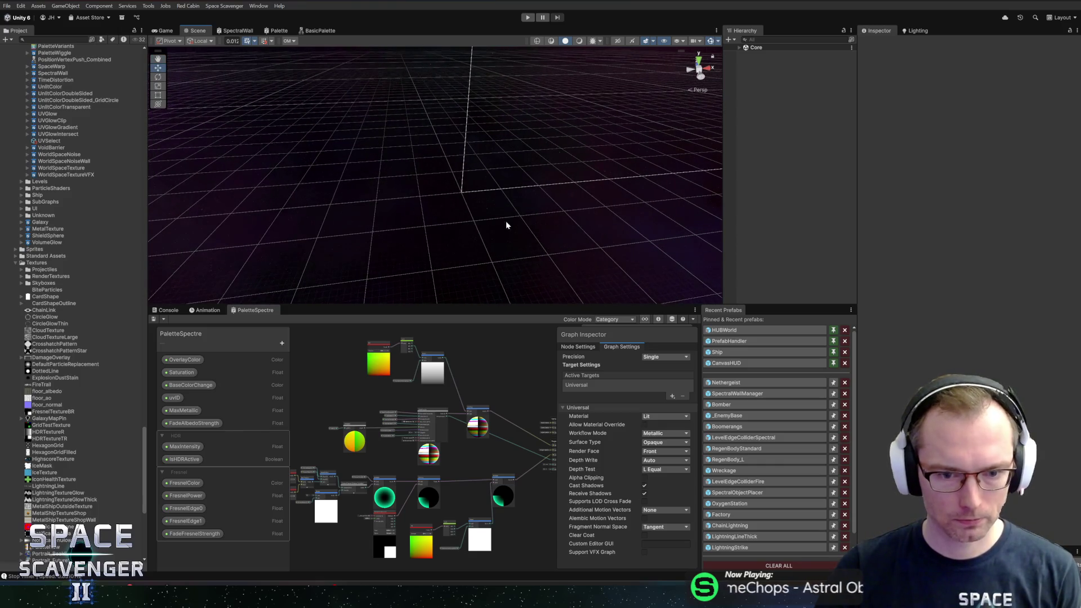
{"action": "scroll", "coordinate": [451, 369], "scroll_direction": "up", "scroll_amount": 5}
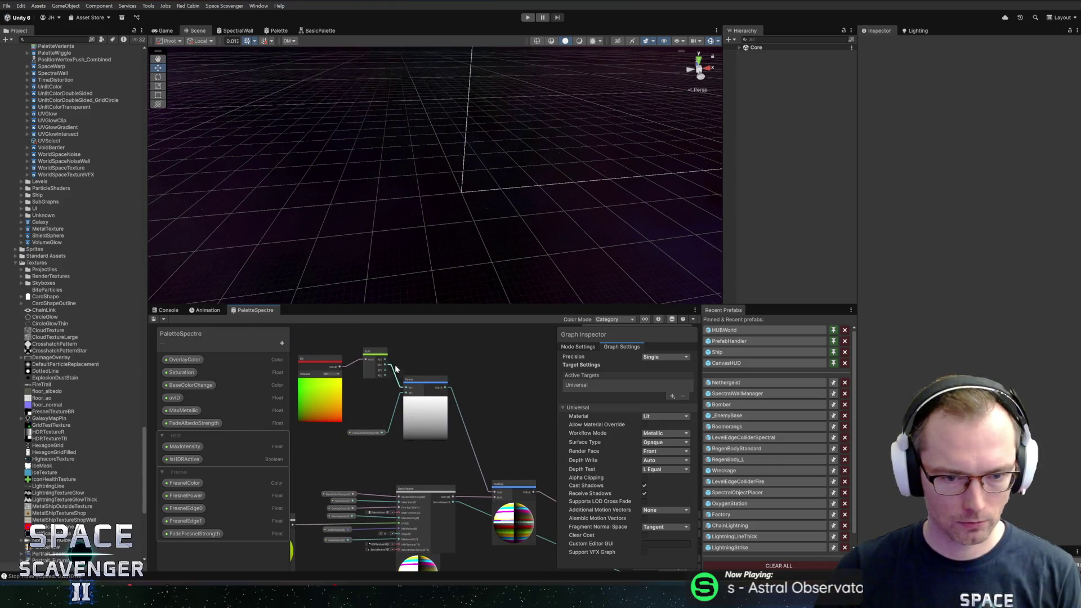
{"action": "scroll", "coordinate": [380, 358], "scroll_direction": "up", "scroll_amount": 4}
{"action": "left_click", "coordinate": [389, 348]}
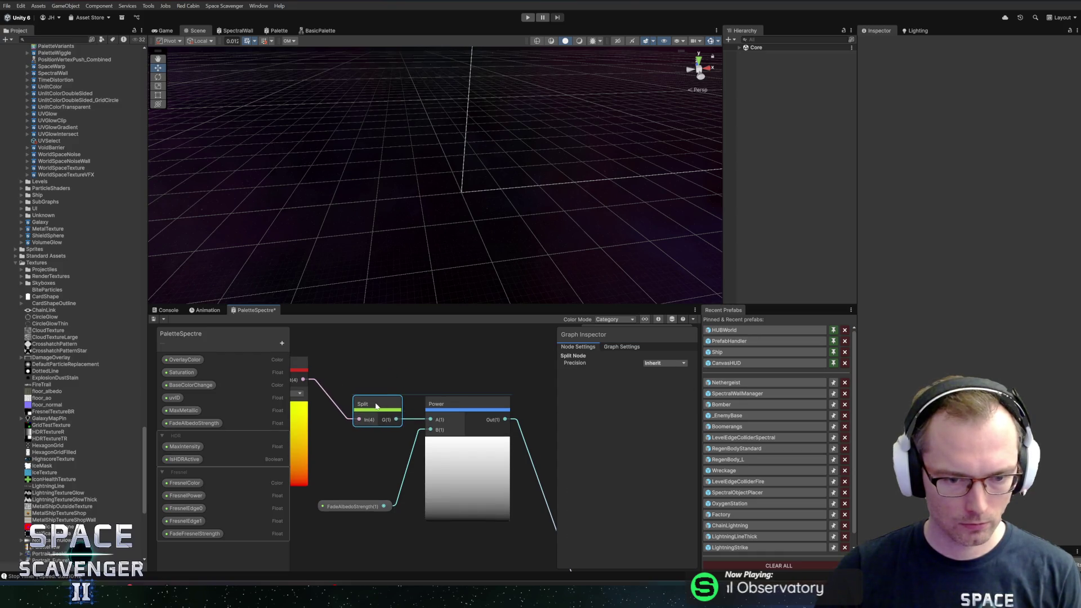
{"action": "left_click_drag", "start_coordinate": [365, 377], "coordinate": [444, 365]}
{"action": "left_click", "coordinate": [382, 353]}
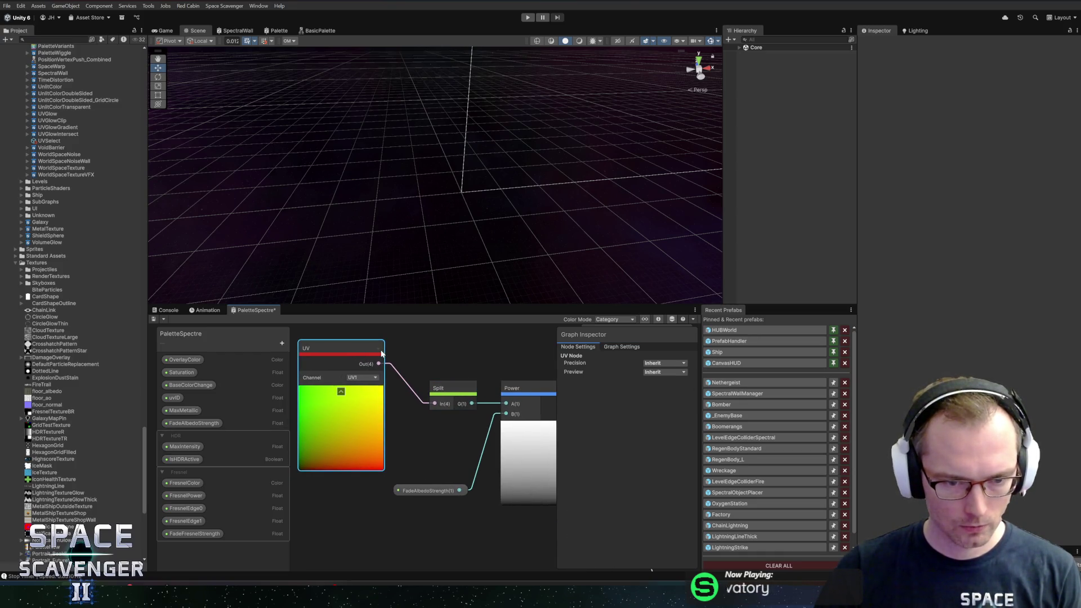
{"action": "left_click", "coordinate": [340, 392]}
{"action": "left_click_drag", "start_coordinate": [331, 355], "coordinate": [384, 400]}
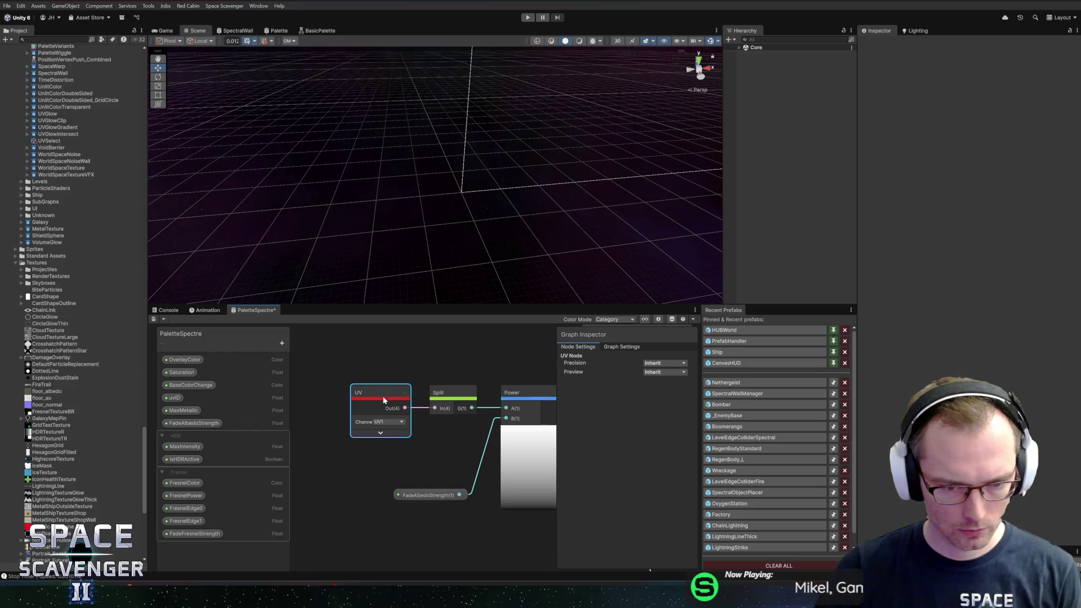
Move the FadeAlbedoStrength node up beside the Power node
{"action": "left_click", "coordinate": [428, 495]}
{"action": "left_click_drag", "start_coordinate": [428, 495], "coordinate": [457, 433]}
{"action": "scroll", "coordinate": [407, 389], "scroll_direction": "down", "scroll_amount": 2}
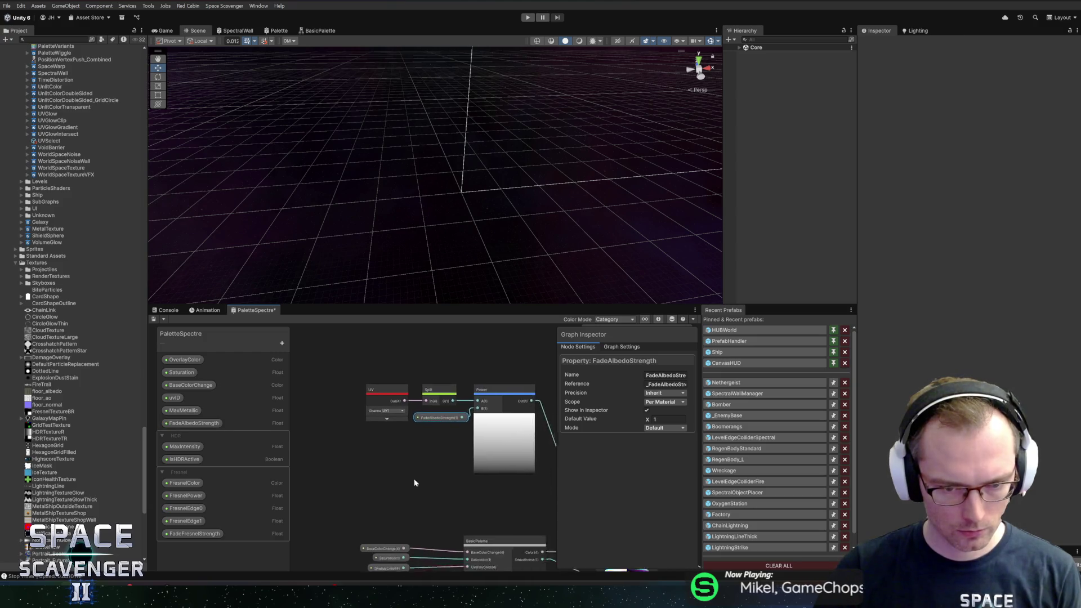
Group UV, Split and Power as 'Fade the colors to black when closer to UV1 bottom'
{"action": "mouse_move", "coordinate": [306, 359]}
{"action": "left_mouse_down"}
{"action": "mouse_move", "coordinate": [510, 428]}
{"action": "mouse_move", "coordinate": [465, 447]}
{"action": "left_mouse_up"}
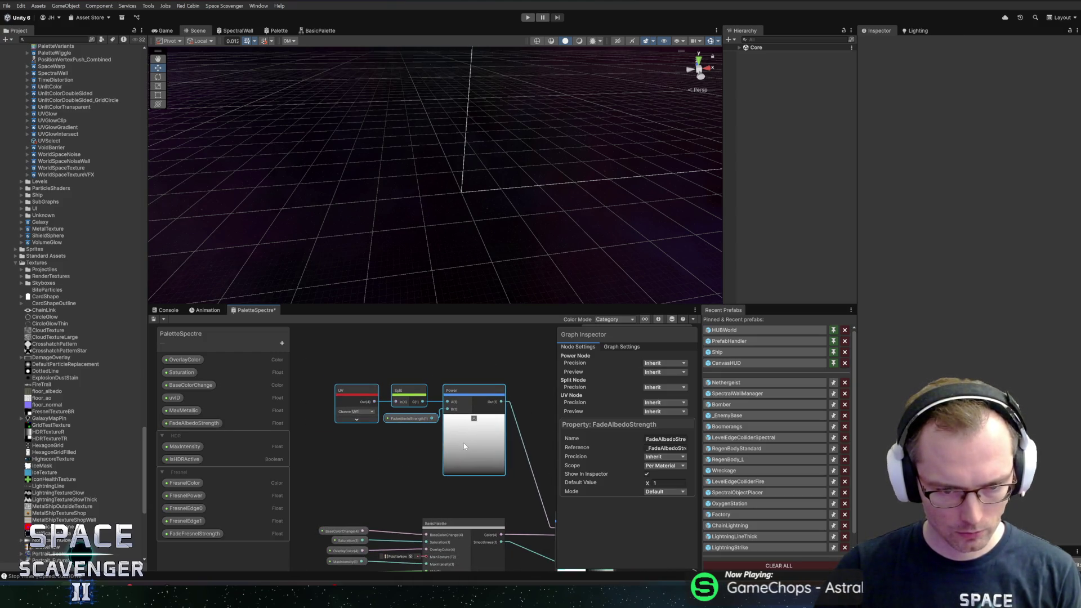
{"action": "key", "text": "ctrl+g"}
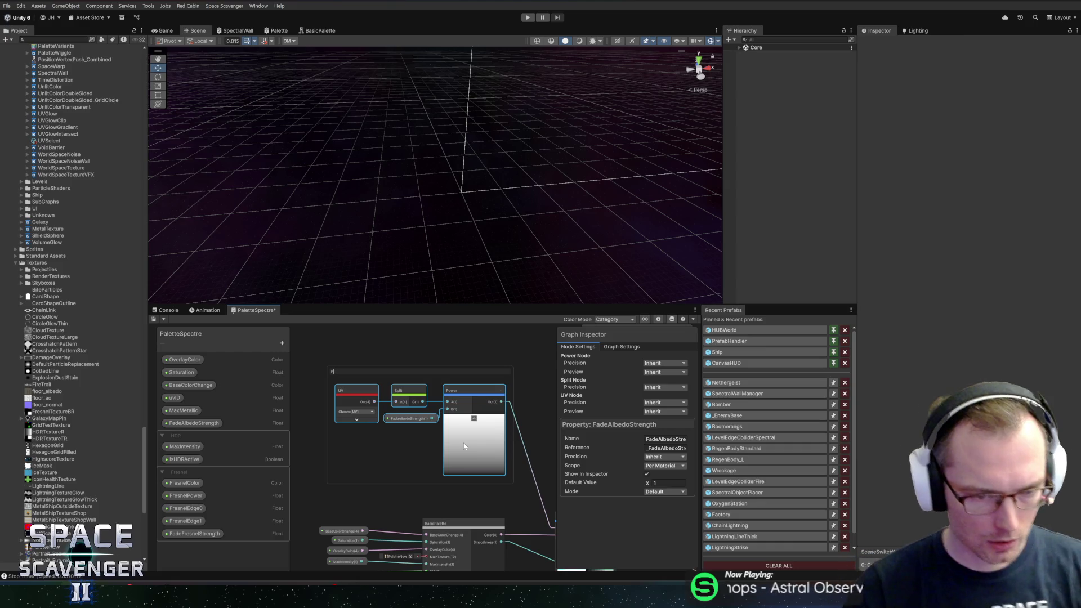
{"action": "type", "text": "ade"}
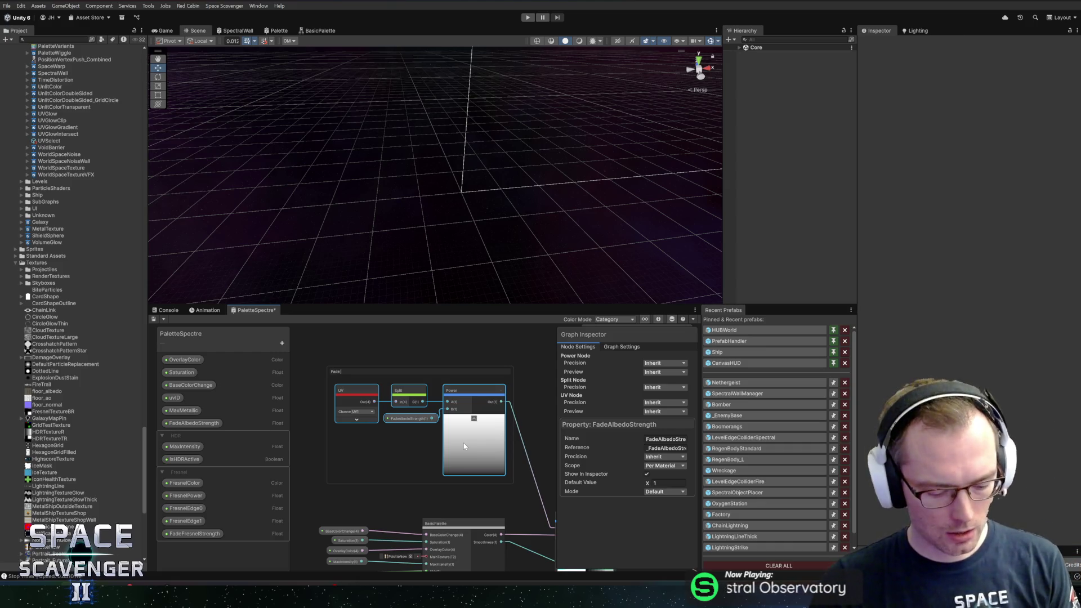
{"action": "type", "text": " the colors"}
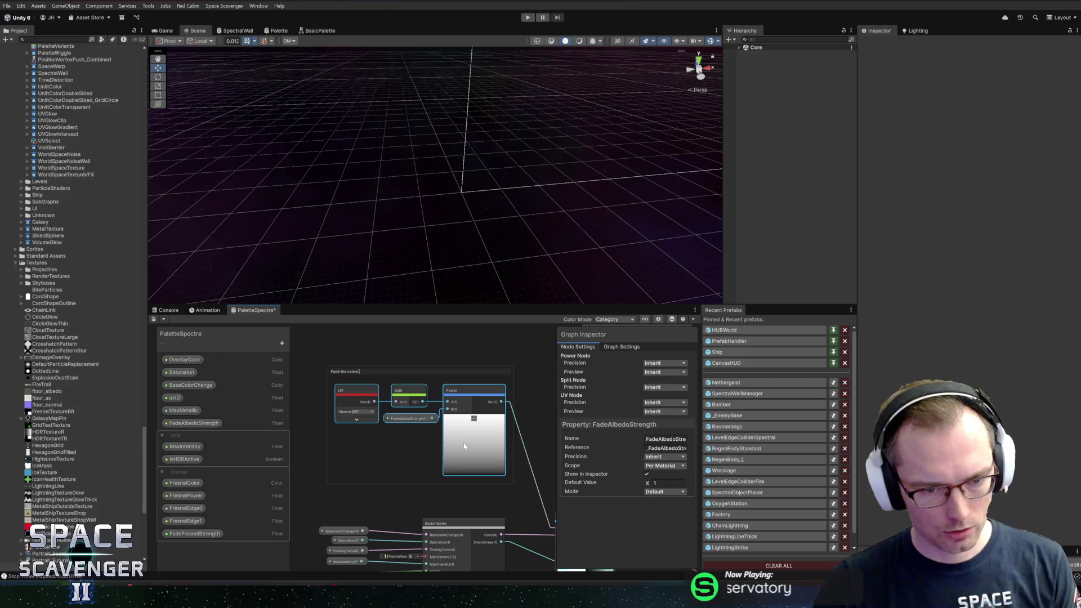
{"action": "type", "text": " to black"}
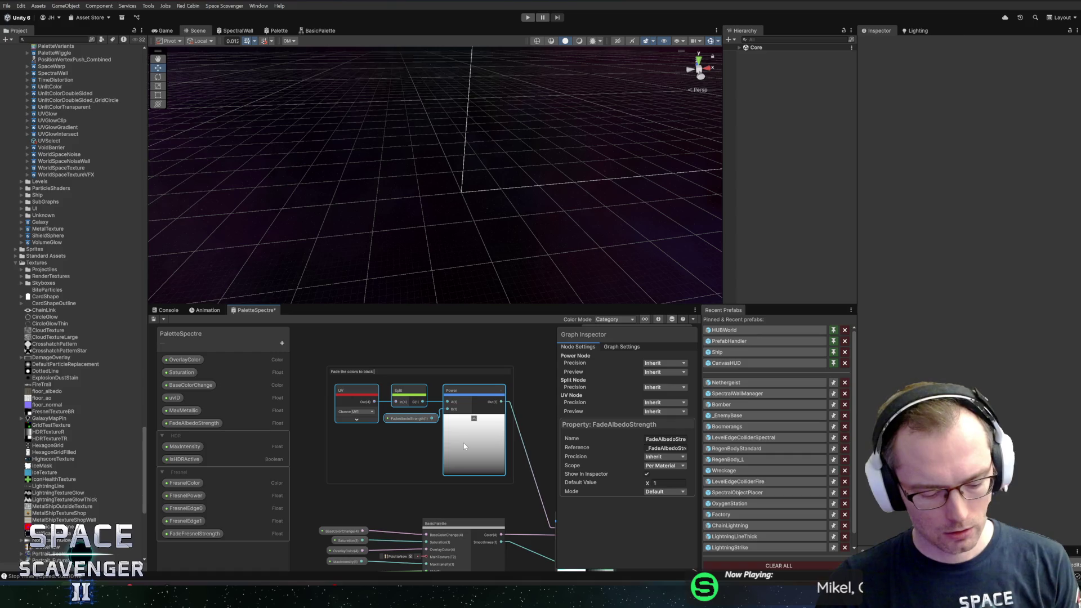
{"action": "type", "text": " when closer to UV1"}
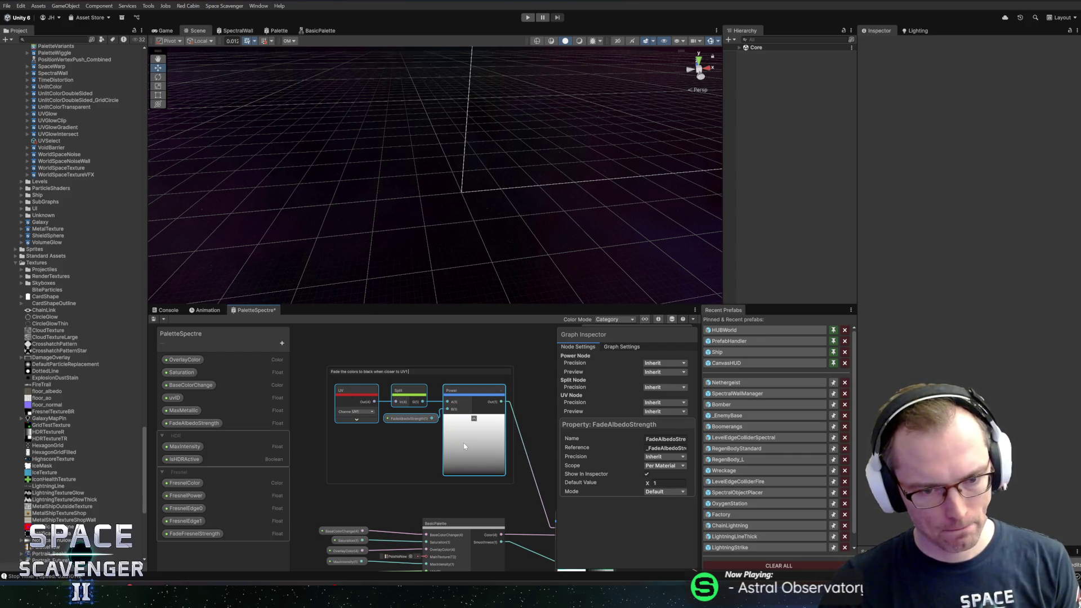
{"action": "type", "text": " bottom"}
{"action": "key", "text": "Return"}
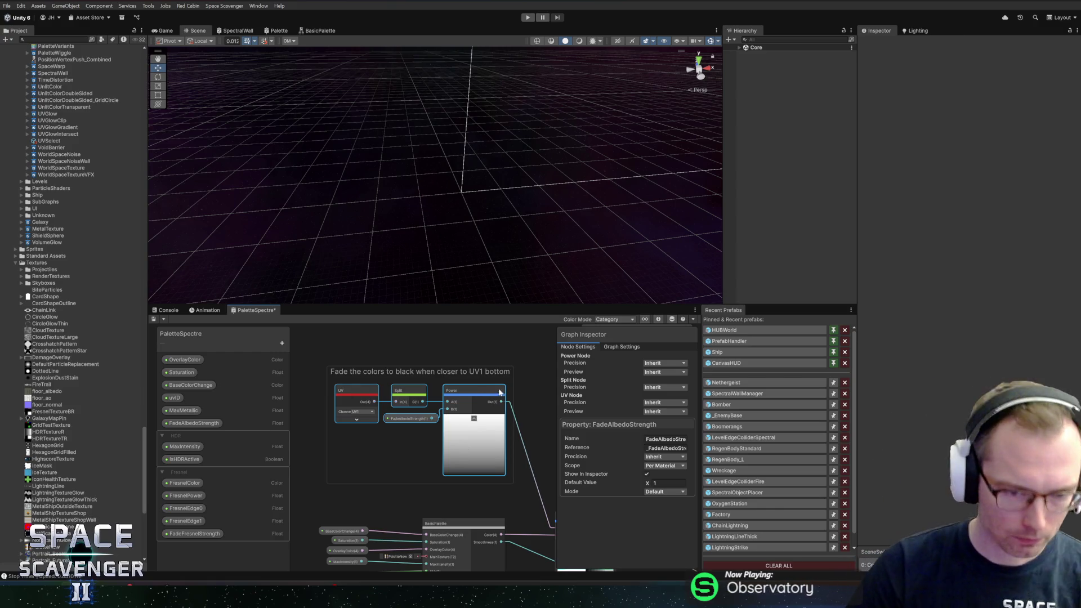
{"action": "left_click", "coordinate": [510, 394]}
{"action": "left_click", "coordinate": [466, 351]}
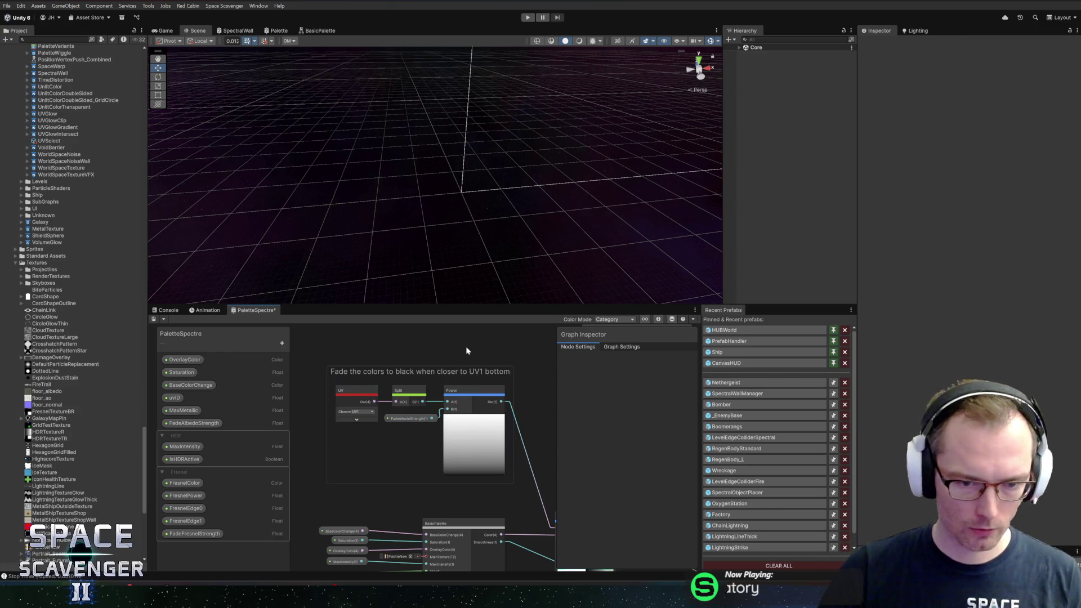
Collapse the UV and Split nodes and line them up beside Power and FadeFresnelStrength
{"action": "key", "text": "ctrl+z"}
{"action": "key", "text": "ctrl+z"}
{"action": "key", "text": "ctrl+z"}
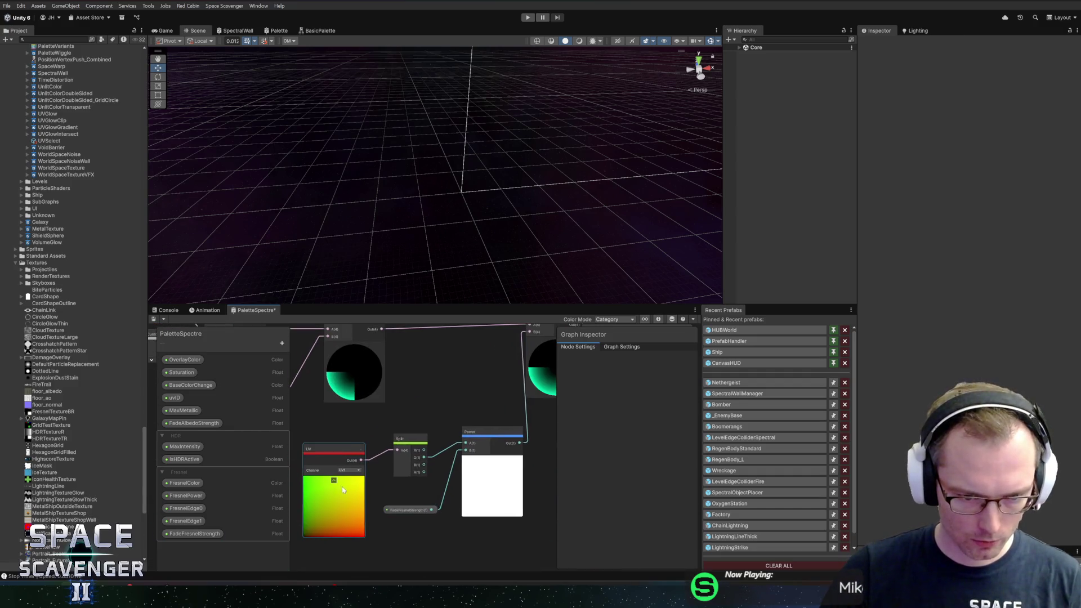
{"action": "left_click", "coordinate": [332, 481]}
{"action": "left_click", "coordinate": [334, 480]}
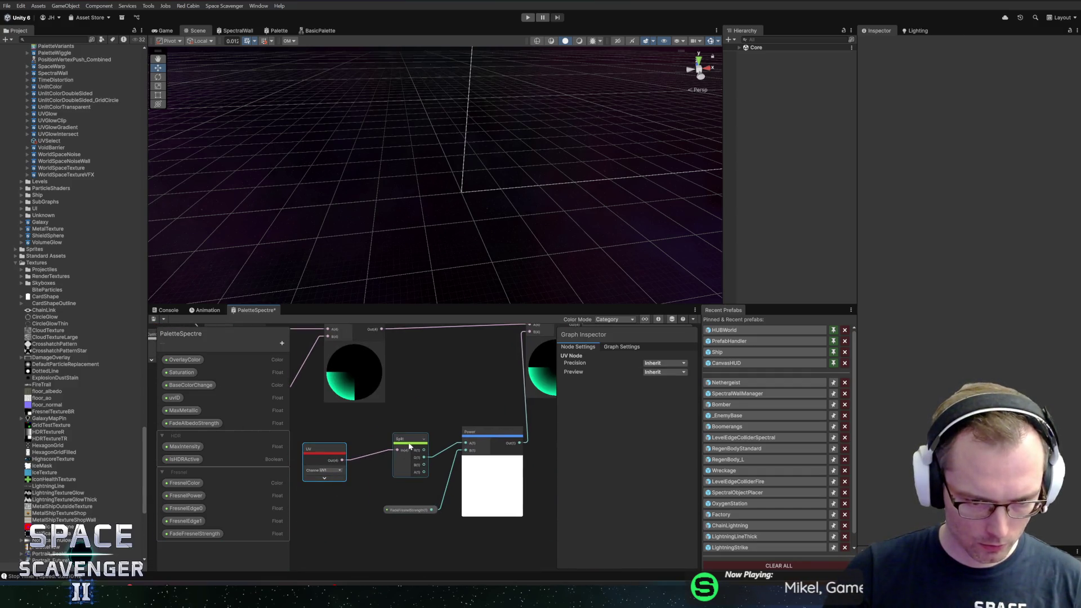
{"action": "left_click", "coordinate": [423, 441]}
{"action": "left_click_drag", "start_coordinate": [419, 440], "coordinate": [436, 433]}
{"action": "left_click_drag", "start_coordinate": [316, 451], "coordinate": [363, 434]}
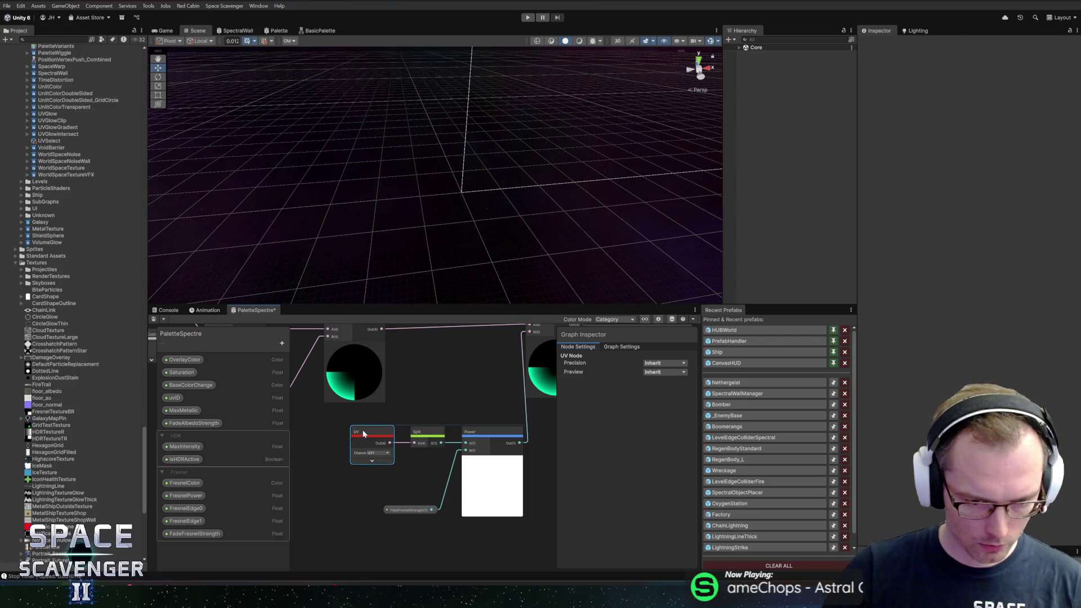
{"action": "left_click_drag", "start_coordinate": [407, 509], "coordinate": [417, 464]}
Group the four fade nodes under the title 'Fade the Fresnel to black when closer to UV1 bottom'
{"action": "mouse_move", "coordinate": [337, 419]}
{"action": "left_mouse_down"}
{"action": "mouse_move", "coordinate": [448, 485]}
{"action": "mouse_move", "coordinate": [489, 488]}
{"action": "mouse_move", "coordinate": [448, 489]}
{"action": "left_mouse_up"}
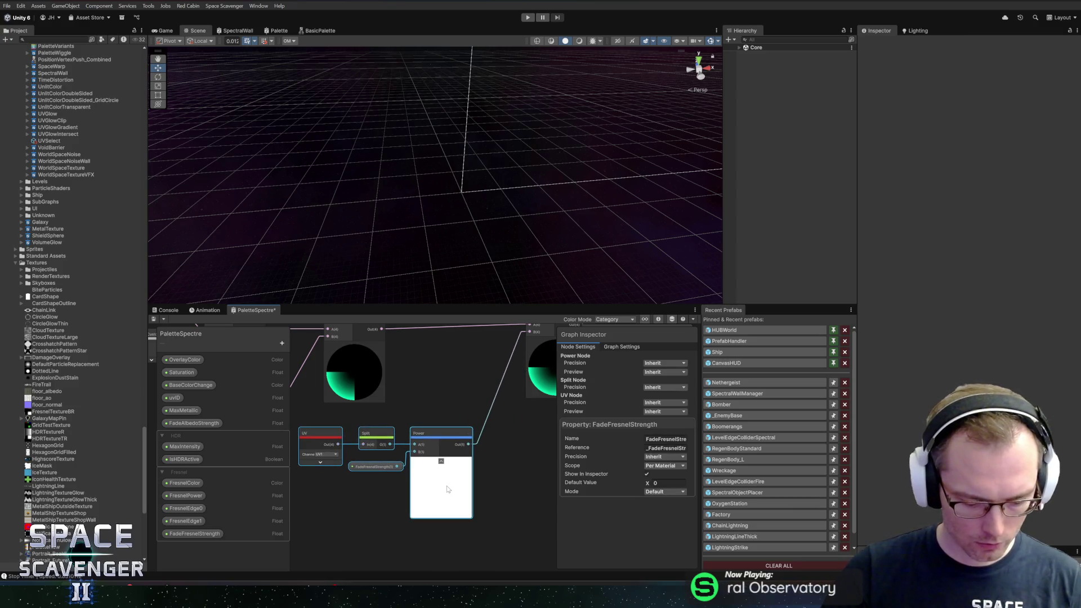
{"action": "key", "text": "ctrl+g"}
{"action": "type", "text": "Fade the colors to black when closer to UV1 bottom"}
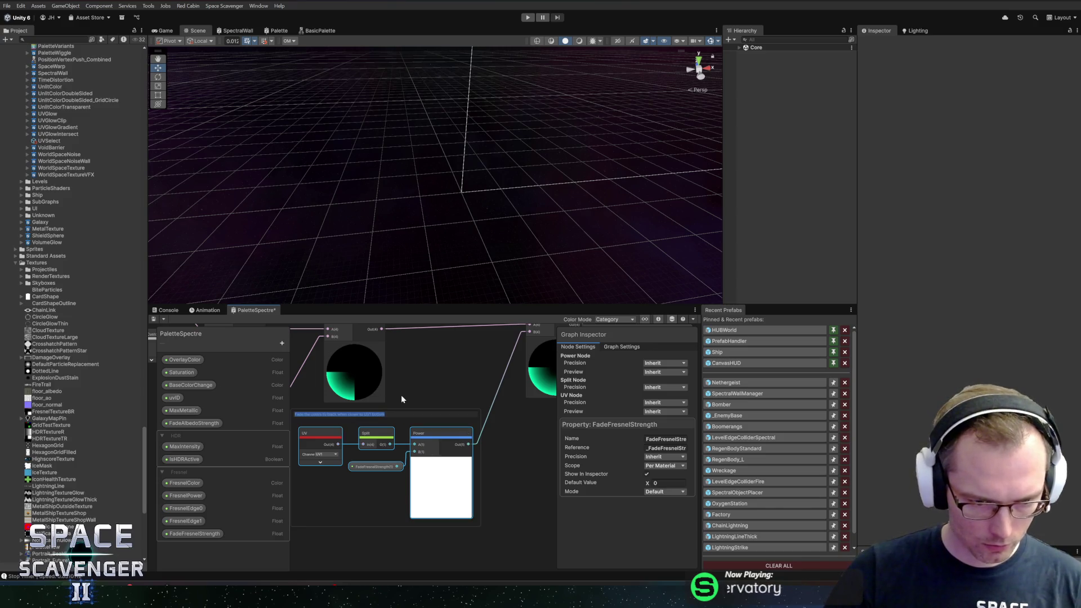
{"action": "key", "text": "ctrl+shift+Right"}
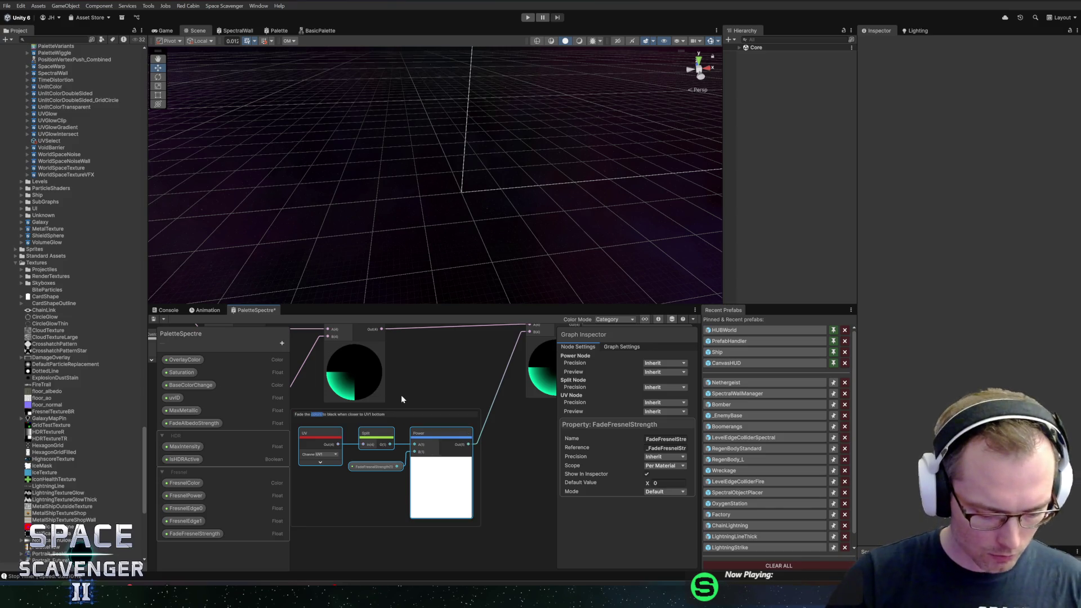
{"action": "type", "text": "Fresnel"}
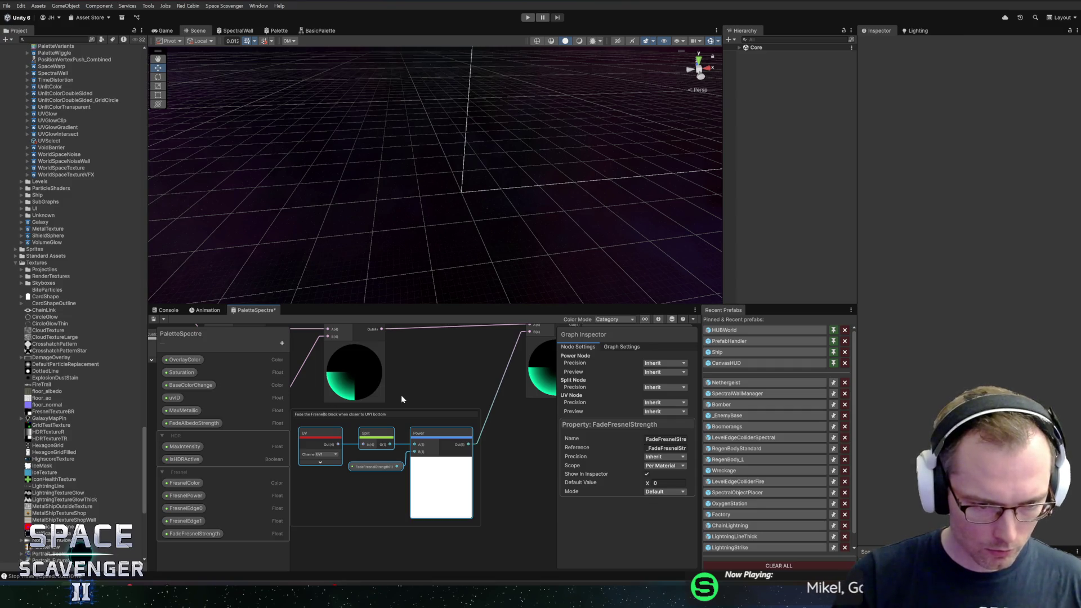
{"action": "key", "text": "Return"}
{"action": "double_click", "coordinate": [395, 414]}
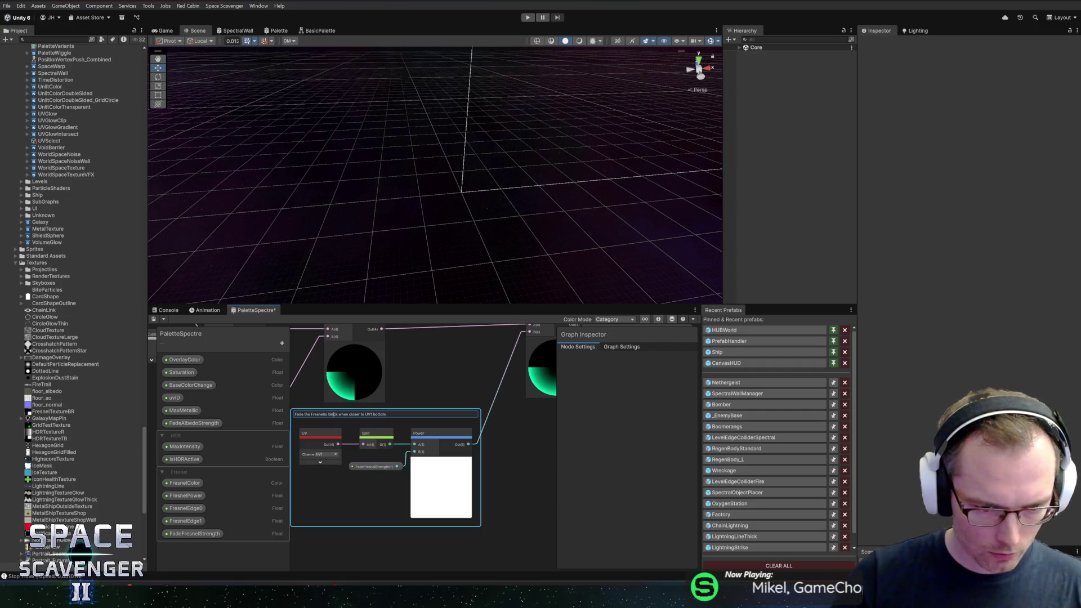
{"action": "key", "text": "Return"}
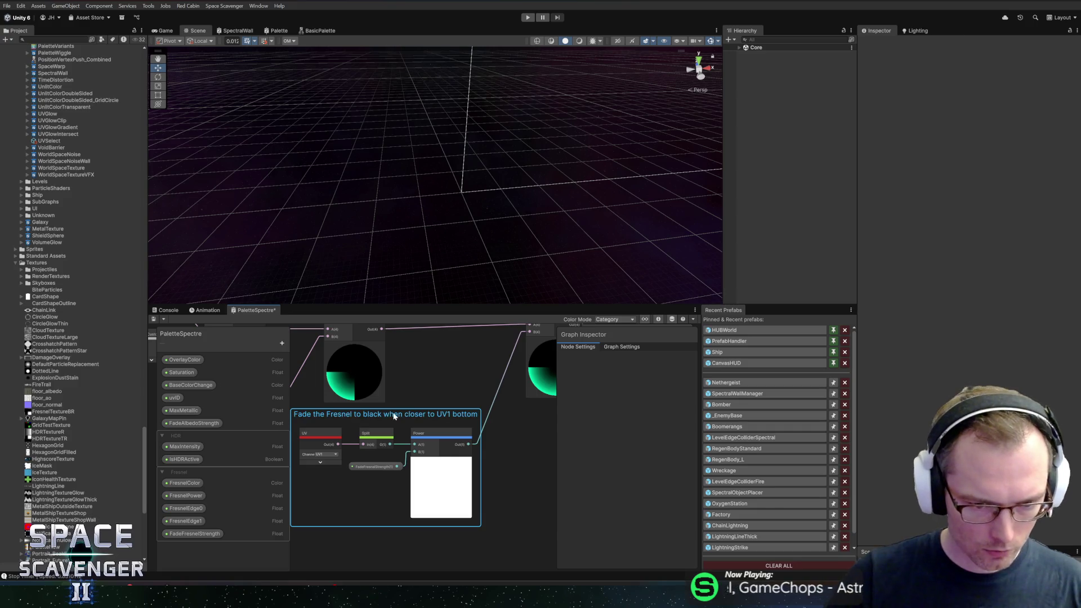
{"action": "scroll", "coordinate": [395, 415], "scroll_direction": "down", "scroll_amount": 3}
{"action": "mouse_move", "coordinate": [431, 393]}
{"action": "left_mouse_down"}
{"action": "mouse_move", "coordinate": [441, 424]}
{"action": "mouse_move", "coordinate": [464, 393]}
{"action": "mouse_move", "coordinate": [483, 394]}
{"action": "mouse_move", "coordinate": [417, 435]}
{"action": "left_mouse_up"}
{"action": "left_click", "coordinate": [444, 391]}
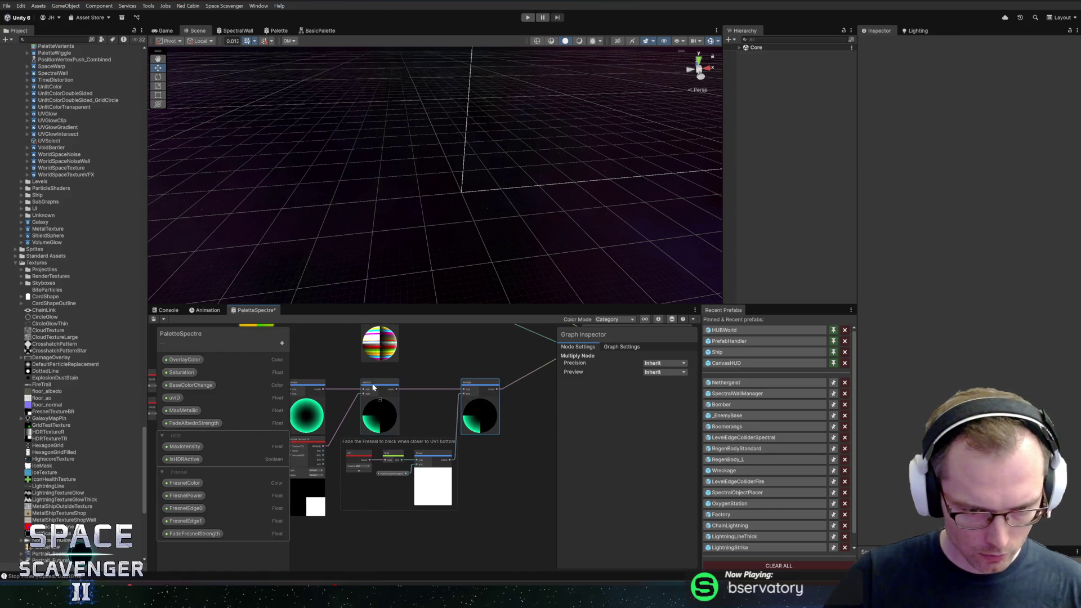
Hide the Sample Texture 2D preview, detach it from Multiply B, and place it among the Multiply nodes
{"action": "left_click_drag", "start_coordinate": [374, 387], "coordinate": [424, 380]}
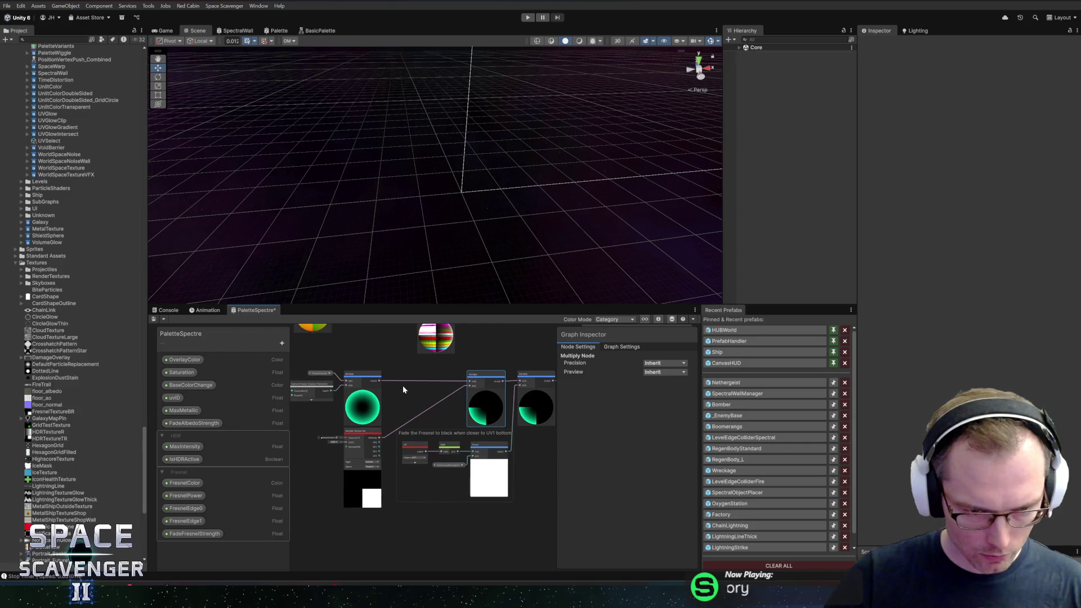
{"action": "left_click", "coordinate": [362, 473]}
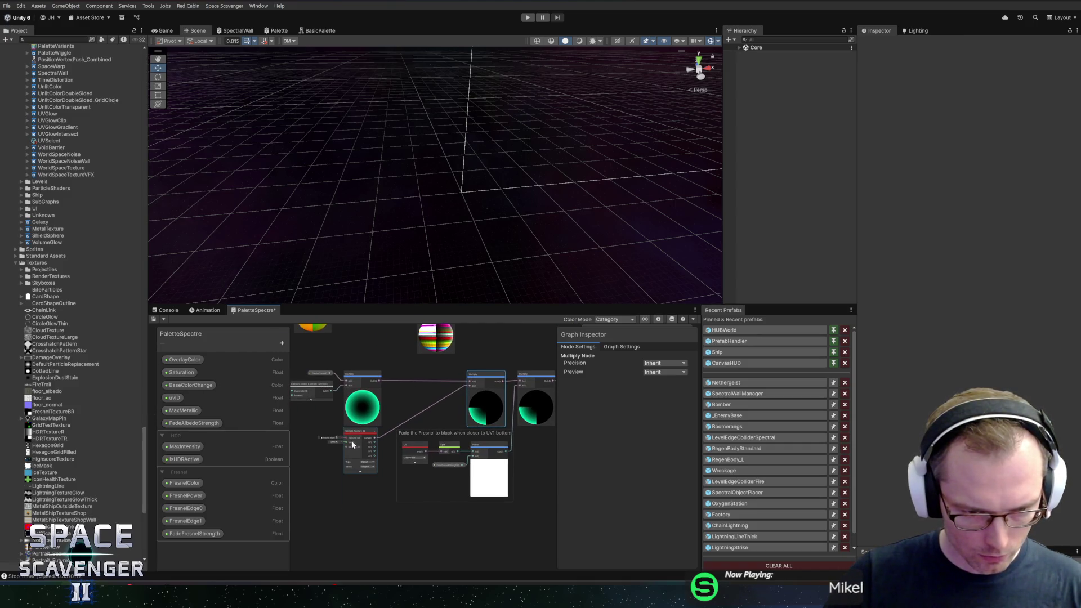
{"action": "scroll", "coordinate": [374, 399], "scroll_direction": "up", "scroll_amount": 3}
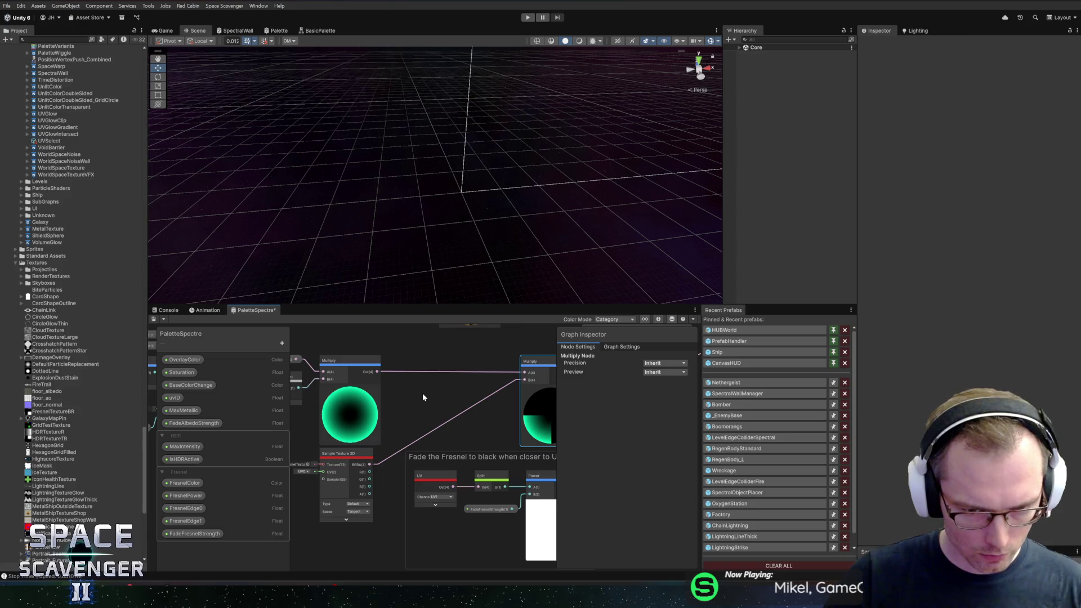
{"action": "mouse_move", "coordinate": [352, 455]}
{"action": "left_mouse_down"}
{"action": "mouse_move", "coordinate": [463, 374]}
{"action": "mouse_move", "coordinate": [441, 360]}
{"action": "mouse_move", "coordinate": [508, 373]}
{"action": "mouse_move", "coordinate": [425, 393]}
{"action": "left_mouse_up"}
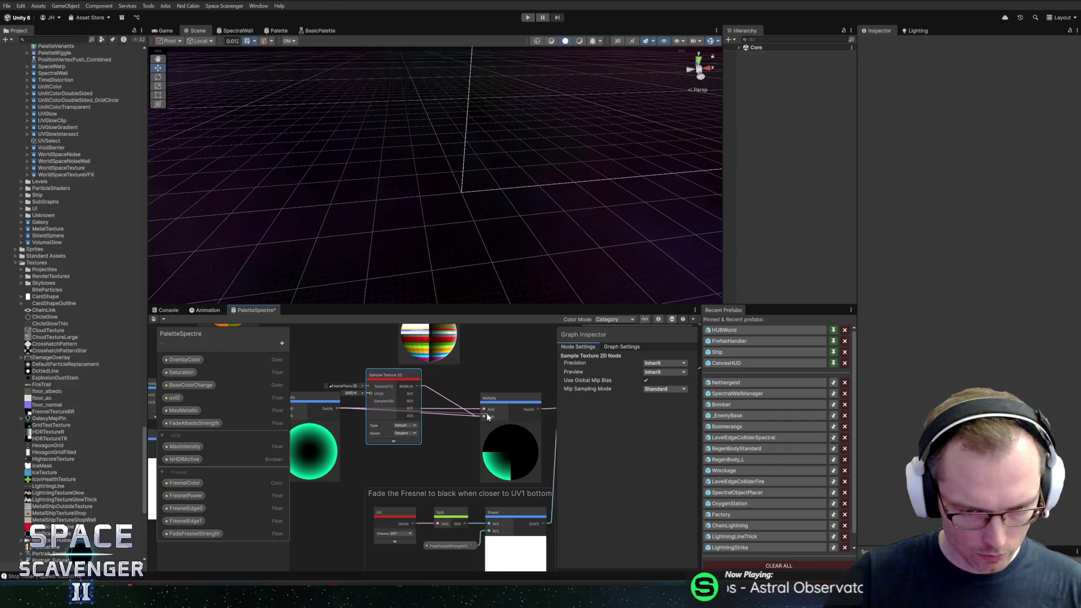
{"action": "mouse_move", "coordinate": [486, 417]}
{"action": "left_mouse_down"}
{"action": "mouse_move", "coordinate": [434, 387]}
{"action": "mouse_move", "coordinate": [486, 410]}
{"action": "left_mouse_up"}
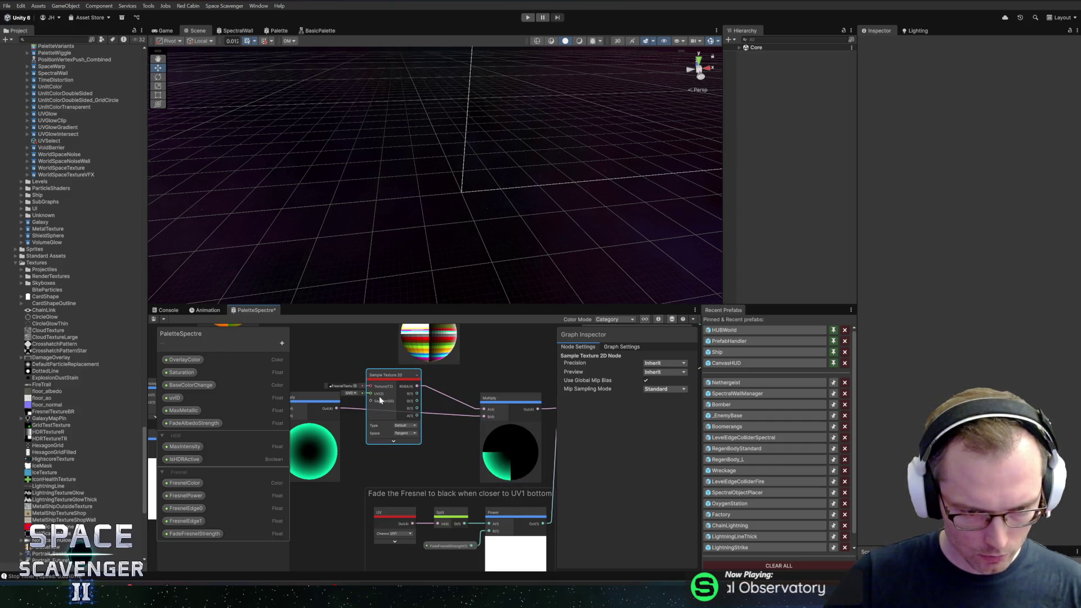
{"action": "left_click_drag", "start_coordinate": [388, 382], "coordinate": [420, 391]}
{"action": "left_click_drag", "start_coordinate": [432, 390], "coordinate": [428, 381]}
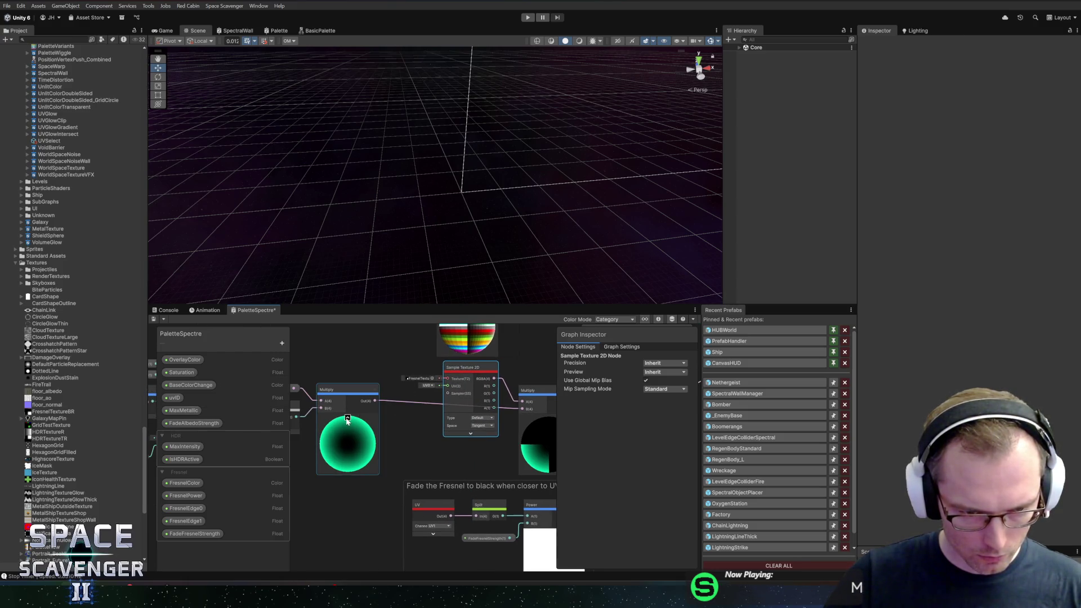
Move the Multiply node right and down and the FresnelColor node down-right
{"action": "left_click", "coordinate": [347, 421]}
{"action": "mouse_move", "coordinate": [325, 393]}
{"action": "left_mouse_down"}
{"action": "mouse_move", "coordinate": [445, 448]}
{"action": "mouse_move", "coordinate": [570, 450]}
{"action": "left_mouse_up"}
{"action": "mouse_move", "coordinate": [393, 393]}
{"action": "left_mouse_down"}
{"action": "mouse_move", "coordinate": [489, 437]}
{"action": "mouse_move", "coordinate": [417, 427]}
{"action": "mouse_move", "coordinate": [431, 431]}
{"action": "left_mouse_up"}
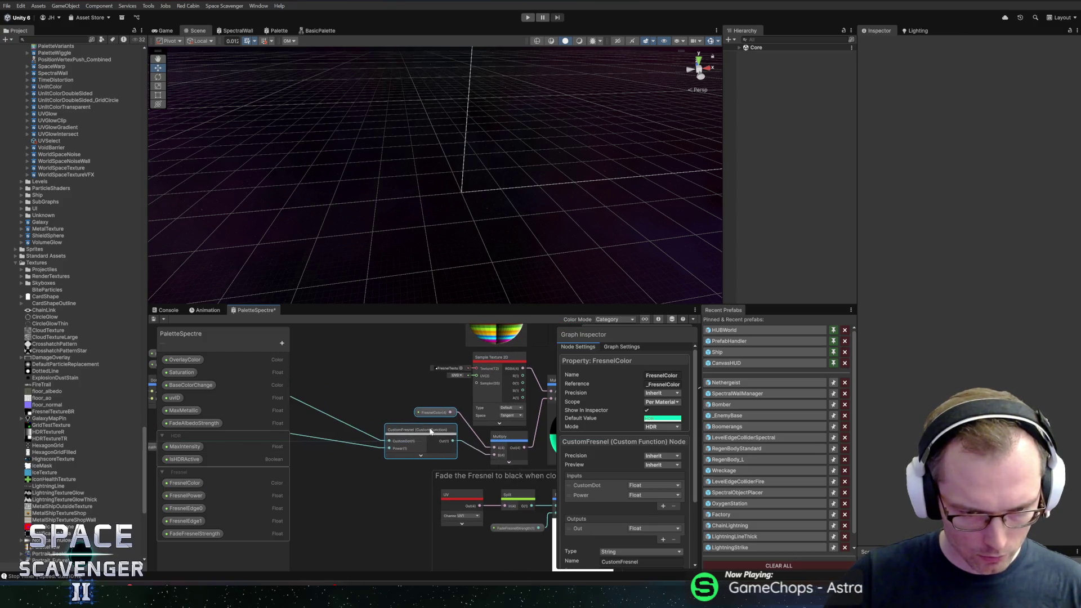
Gather the Fresnel calculation nodes, including Divide, FresnelPower and CustomFresnel, into one selection
{"action": "left_click_drag", "start_coordinate": [337, 386], "coordinate": [507, 386]}
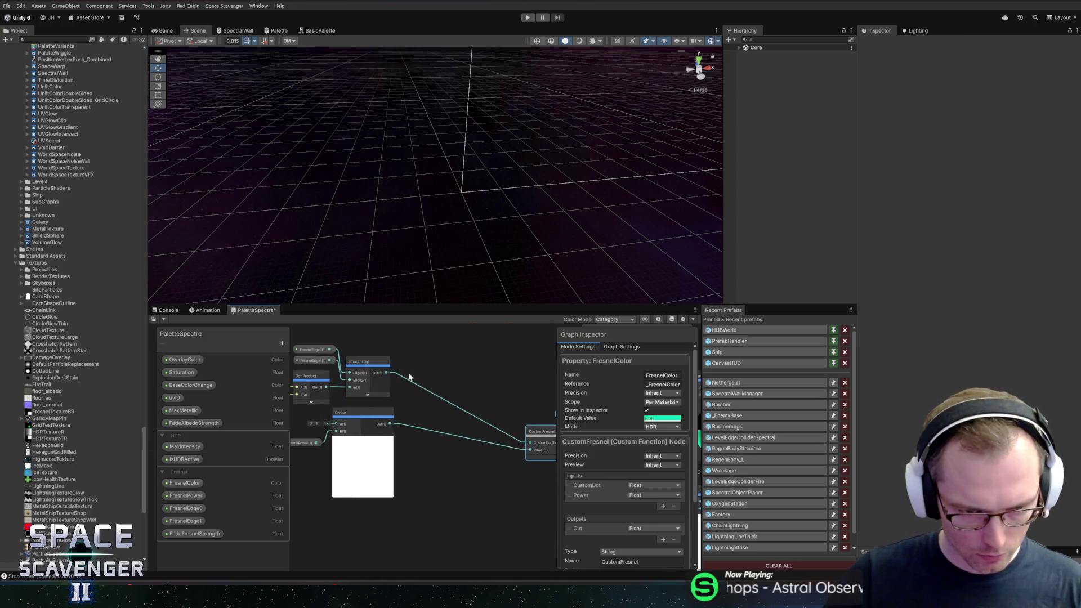
{"action": "scroll", "coordinate": [409, 377], "scroll_direction": "down", "scroll_amount": 2}
{"action": "mouse_move", "coordinate": [347, 352]}
{"action": "left_mouse_down"}
{"action": "mouse_move", "coordinate": [507, 428]}
{"action": "mouse_move", "coordinate": [540, 495]}
{"action": "left_mouse_up"}
{"action": "mouse_move", "coordinate": [475, 433]}
{"action": "left_mouse_down"}
{"action": "mouse_move", "coordinate": [522, 455]}
{"action": "mouse_move", "coordinate": [416, 424]}
{"action": "mouse_move", "coordinate": [435, 424]}
{"action": "left_mouse_up"}
{"action": "scroll", "coordinate": [485, 452], "scroll_direction": "up", "scroll_amount": 2}
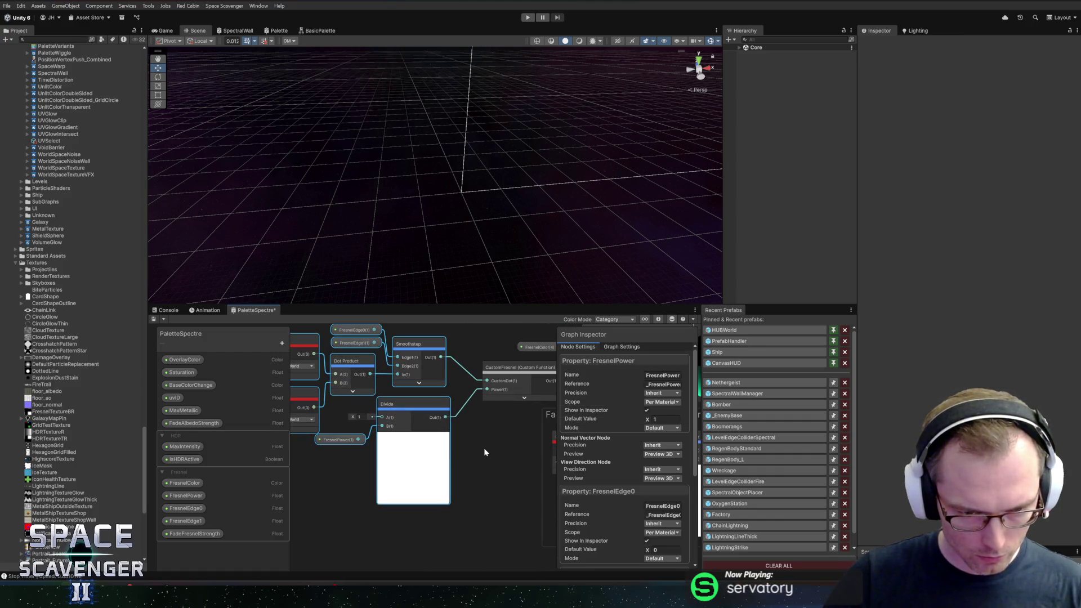
{"action": "left_click_drag", "start_coordinate": [484, 459], "coordinate": [531, 481]}
{"action": "left_click", "coordinate": [471, 484]}
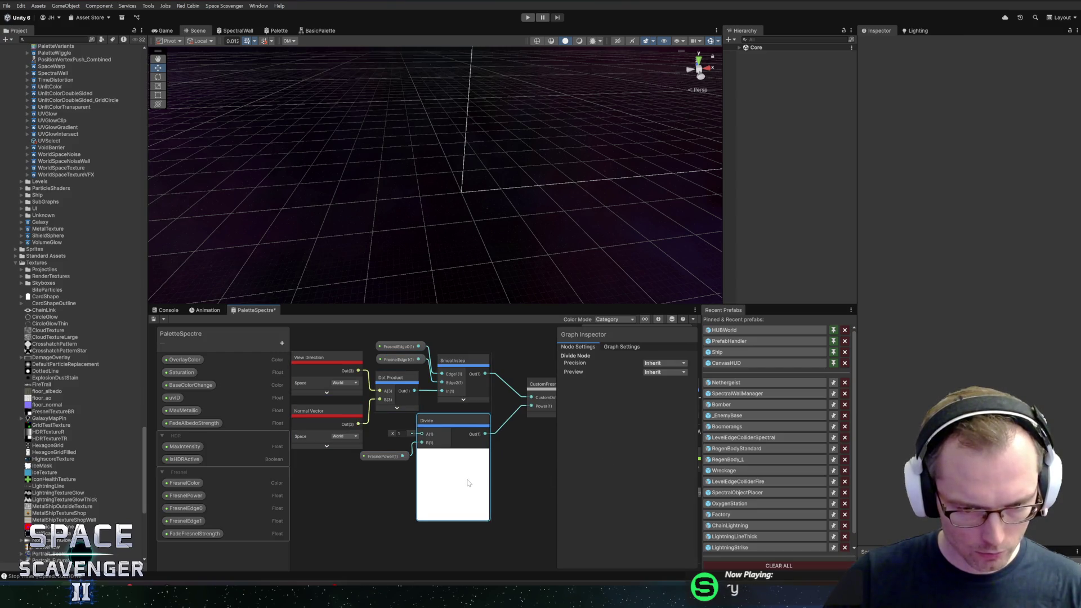
{"action": "left_click", "coordinate": [382, 457]}
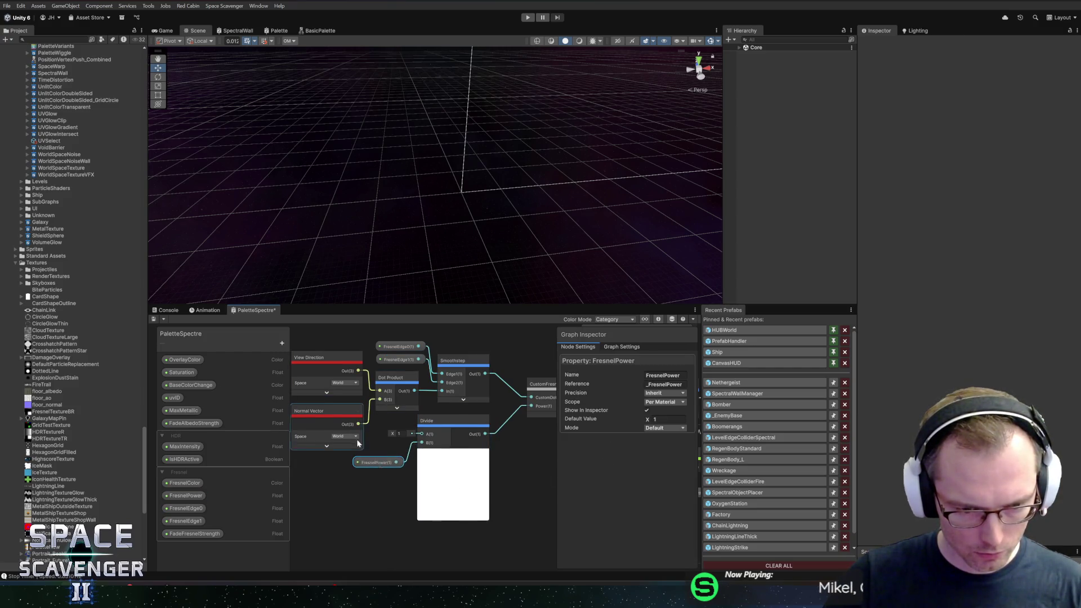
{"action": "scroll", "coordinate": [360, 434], "scroll_direction": "down", "scroll_amount": 1}
{"action": "mouse_move", "coordinate": [308, 350]}
{"action": "left_mouse_down"}
{"action": "mouse_move", "coordinate": [442, 504]}
{"action": "mouse_move", "coordinate": [467, 490]}
{"action": "mouse_move", "coordinate": [463, 454]}
{"action": "left_mouse_up"}
{"action": "left_click", "coordinate": [524, 398], "text": "shift"}
{"action": "left_click_drag", "start_coordinate": [523, 398], "coordinate": [467, 402]}
Group them titled 'Custom Importance of the Fresnel Dot check', changing DOT to Dot
{"action": "key", "text": "ctrl+g"}
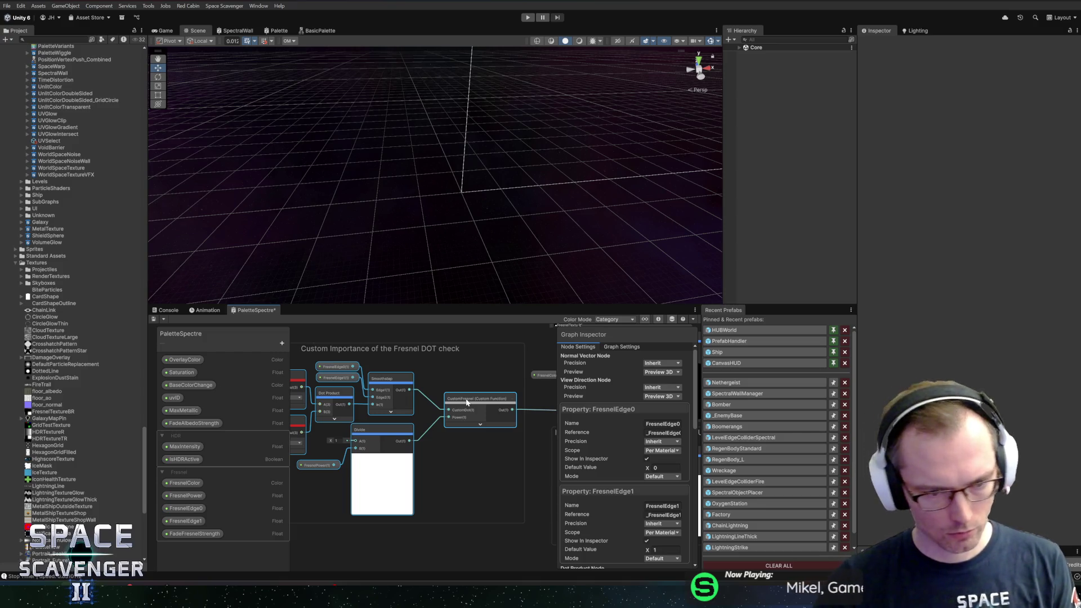
{"action": "double_click", "coordinate": [436, 350]}
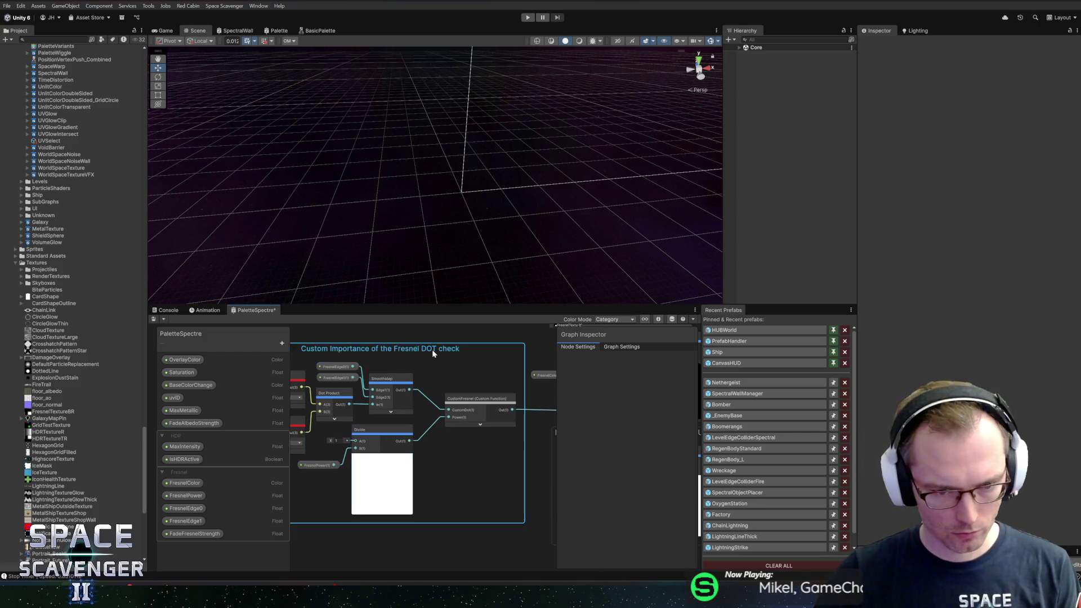
{"action": "left_click", "coordinate": [309, 349]}
{"action": "key", "text": "BackSpace"}
{"action": "key", "text": "BackSpace"}
{"action": "key", "text": "BackSpace"}
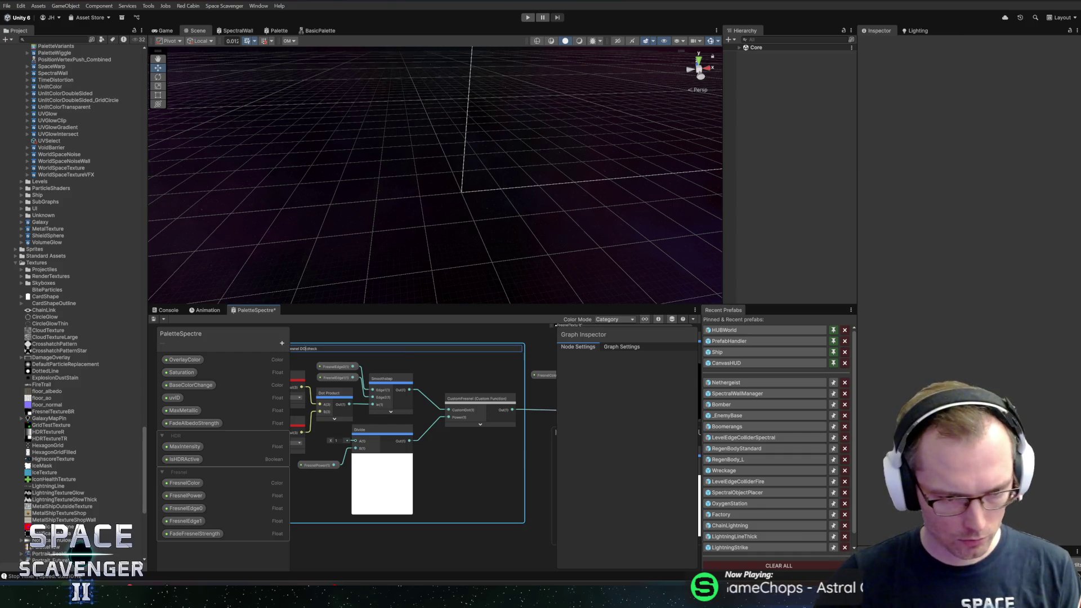
{"action": "type", "text": "Dot"}
{"action": "key", "text": "Return"}
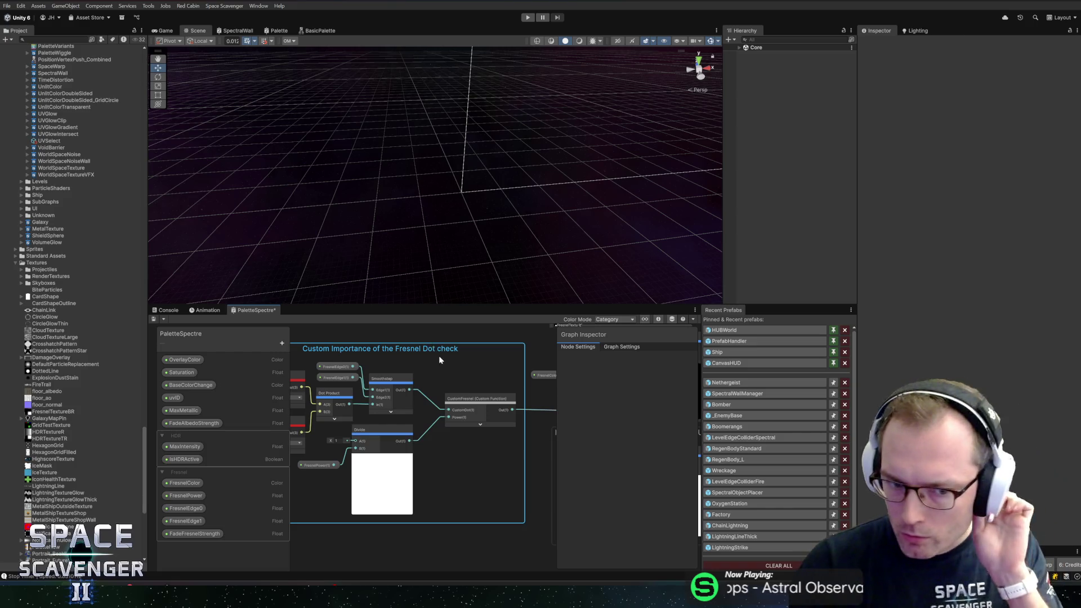
Save the PaletteSpectre shader graph asset
{"action": "left_click", "coordinate": [538, 460]}
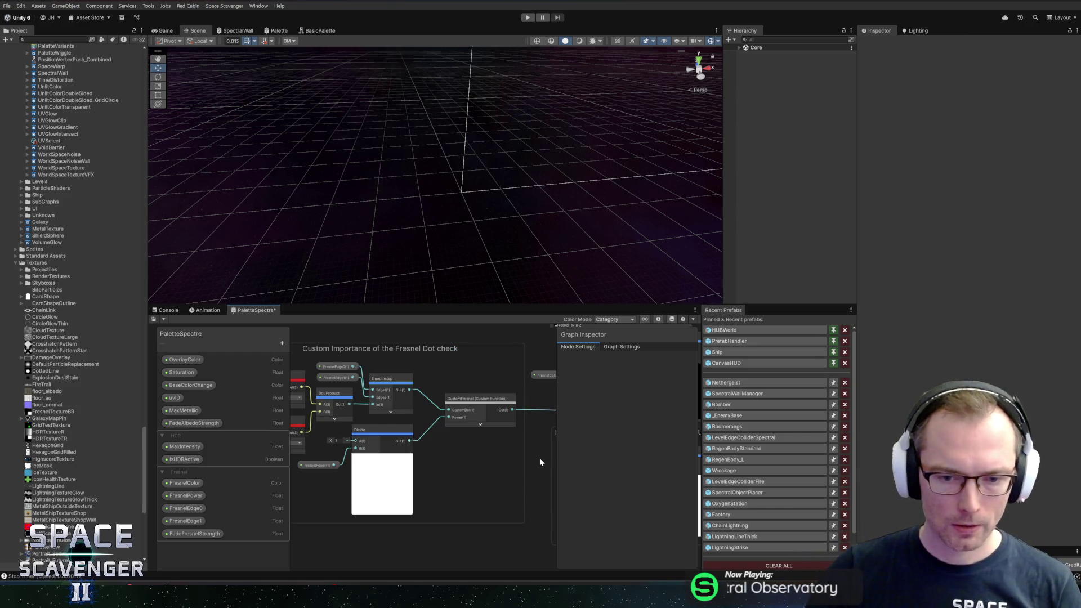
{"action": "scroll", "coordinate": [539, 458], "scroll_direction": "up", "scroll_amount": 3}
{"action": "scroll", "coordinate": [419, 401], "scroll_direction": "down", "scroll_amount": 3}
{"action": "left_click", "coordinate": [443, 423]}
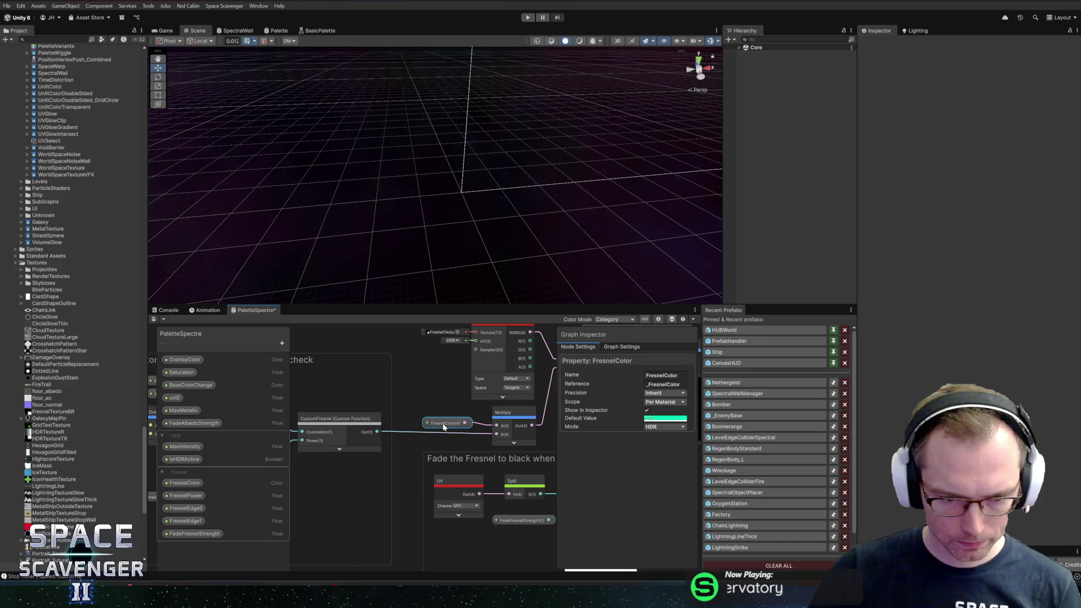
{"action": "scroll", "coordinate": [428, 417], "scroll_direction": "down", "scroll_amount": 4}
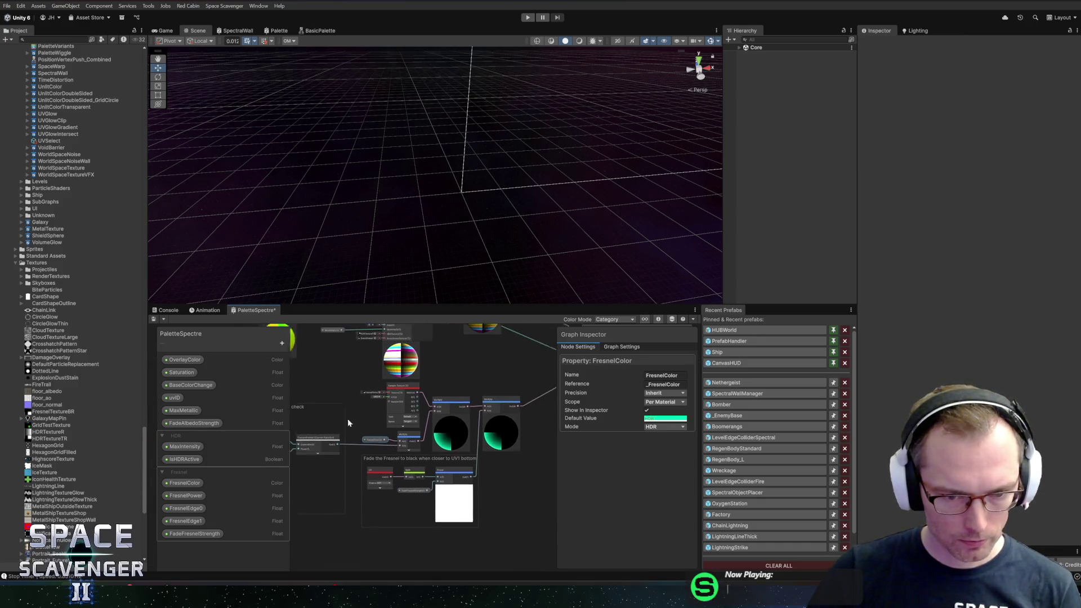
{"action": "scroll", "coordinate": [347, 418], "scroll_direction": "up", "scroll_amount": 2}
{"action": "scroll", "coordinate": [407, 386], "scroll_direction": "down", "scroll_amount": 2}
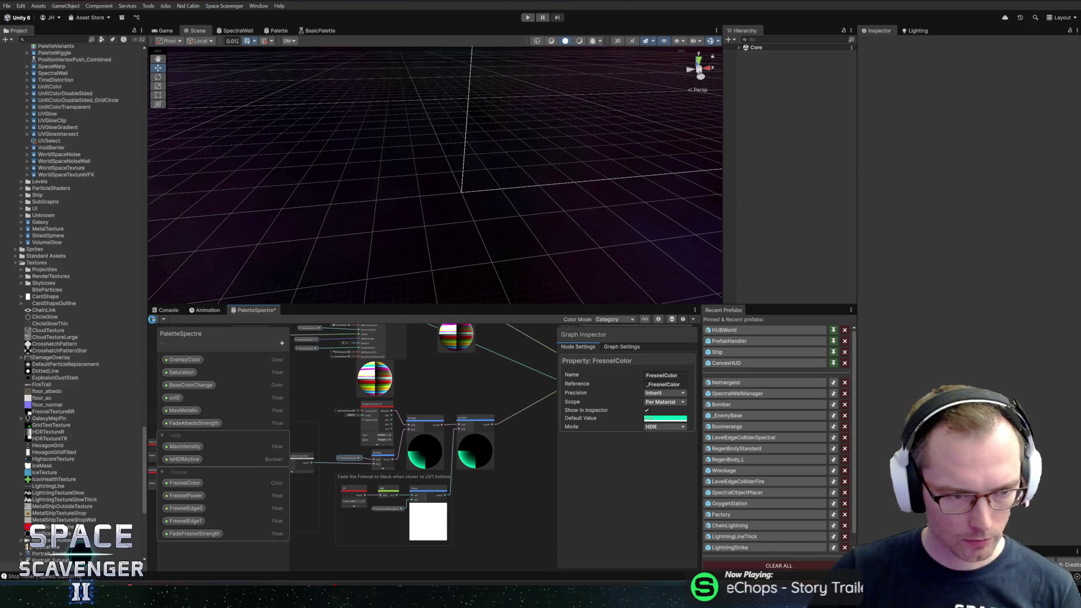
{"action": "left_click", "coordinate": [152, 319]}
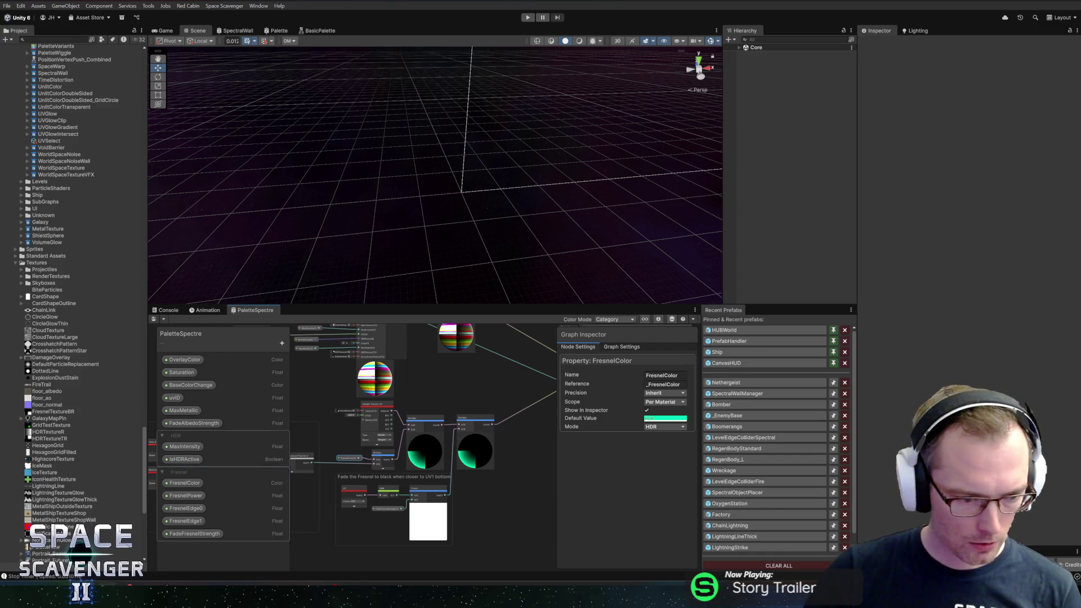
Commit the 28 changed files to master with the summary 'New Spectre Material'
{"action": "key", "text": "alt+Tab"}
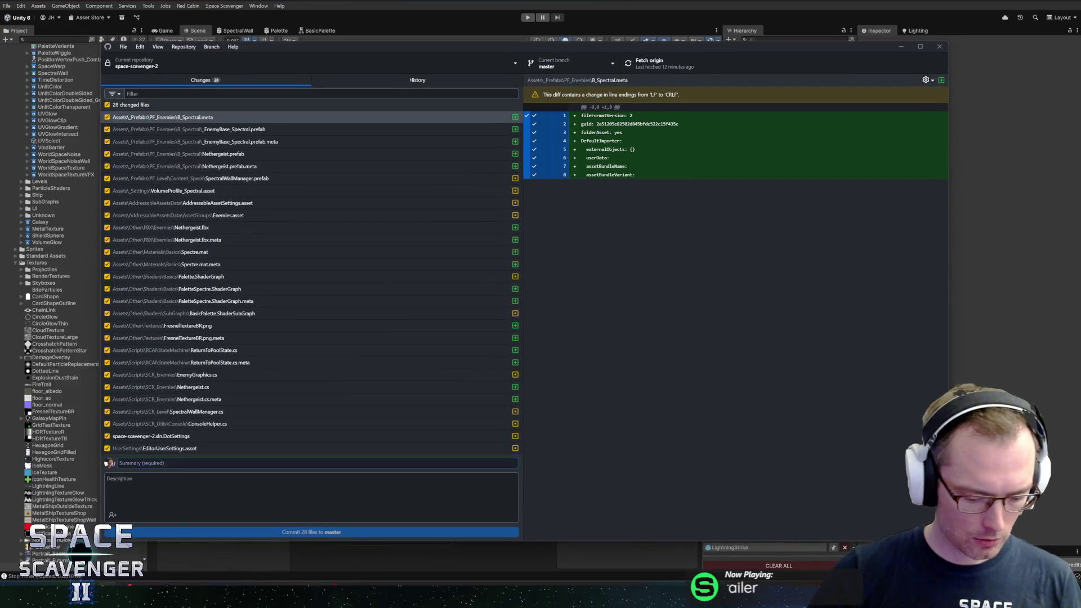
{"action": "type", "text": "New"}
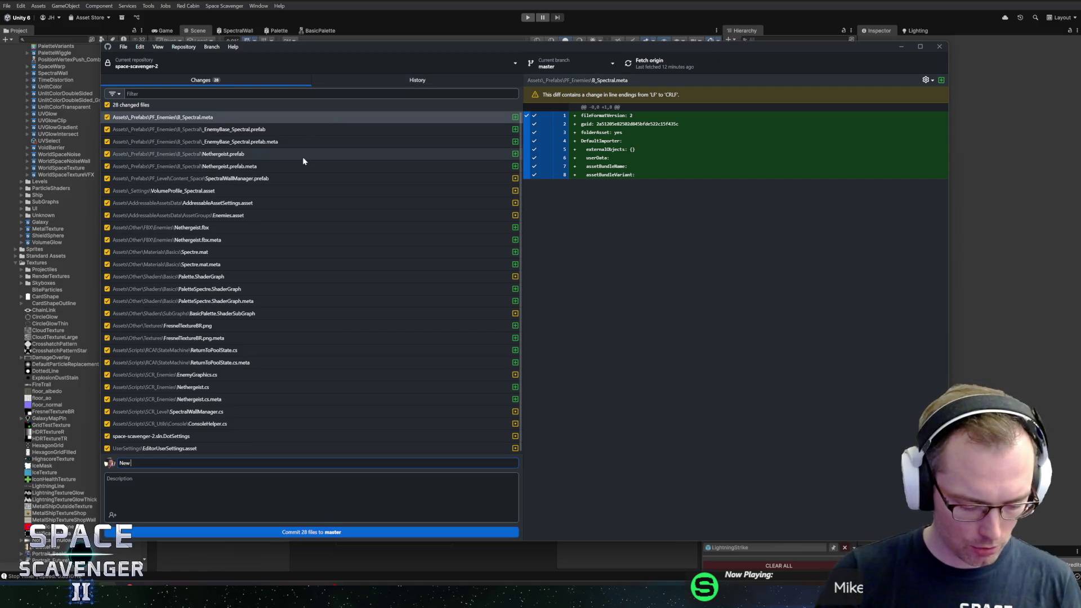
{"action": "key", "text": "BackSpace"}
{"action": "key", "text": "BackSpace"}
{"action": "key", "text": "BackSpace"}
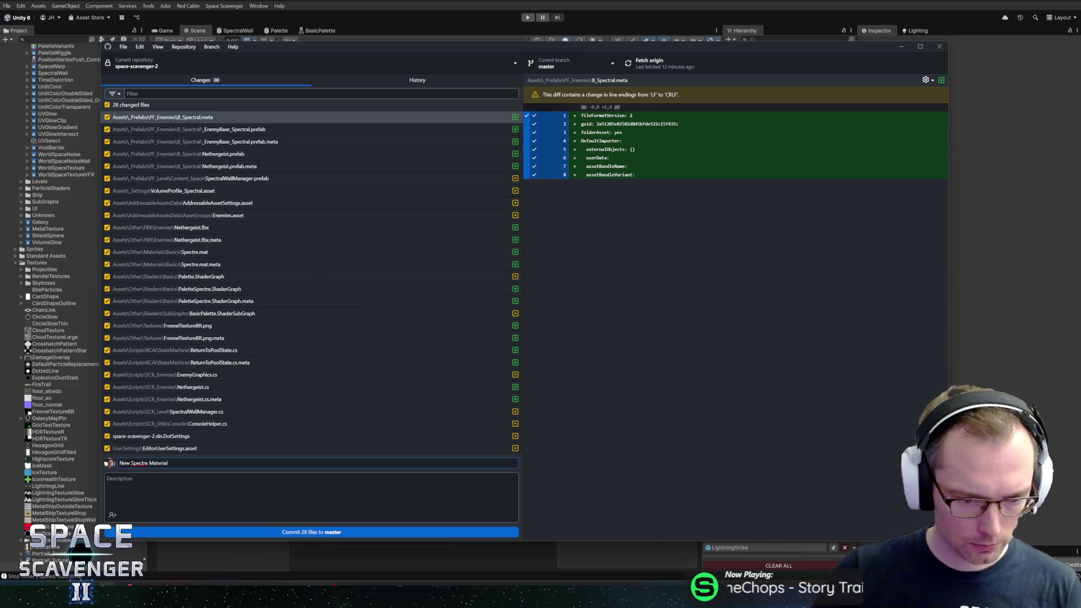
{"action": "key", "text": "ctrl+Return"}
Back in Unity, collapse the B_Jungle folder under _Prefabs/PF_Enemies and open Nethergeist from B_Spectral
{"action": "key", "text": "alt+Tab"}
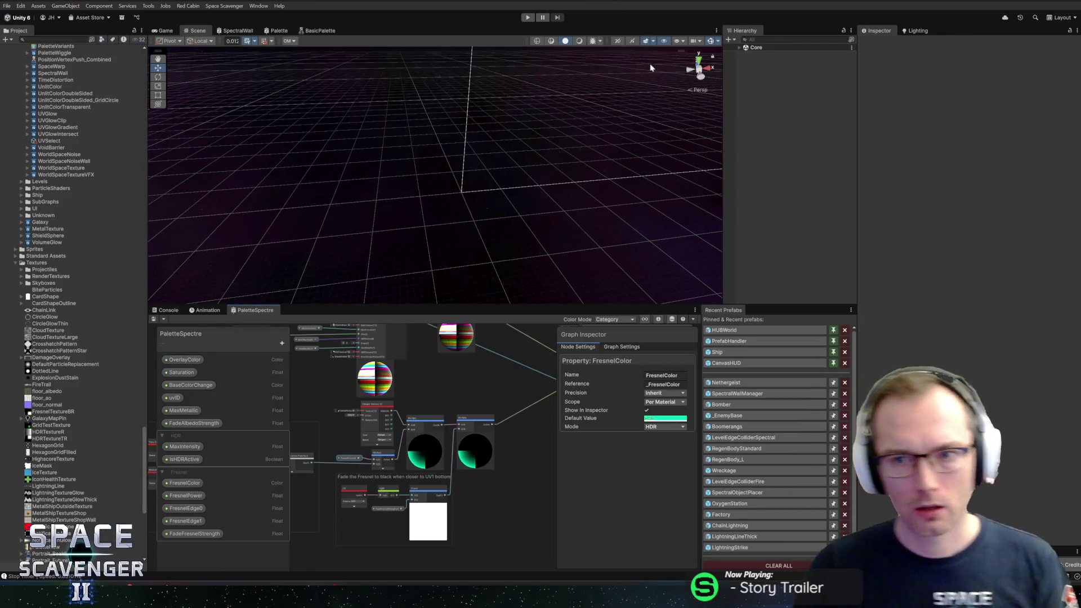
{"action": "scroll", "coordinate": [32, 177], "scroll_direction": "up", "scroll_amount": 10}
{"action": "scroll", "coordinate": [84, 215], "scroll_direction": "up", "scroll_amount": 15}
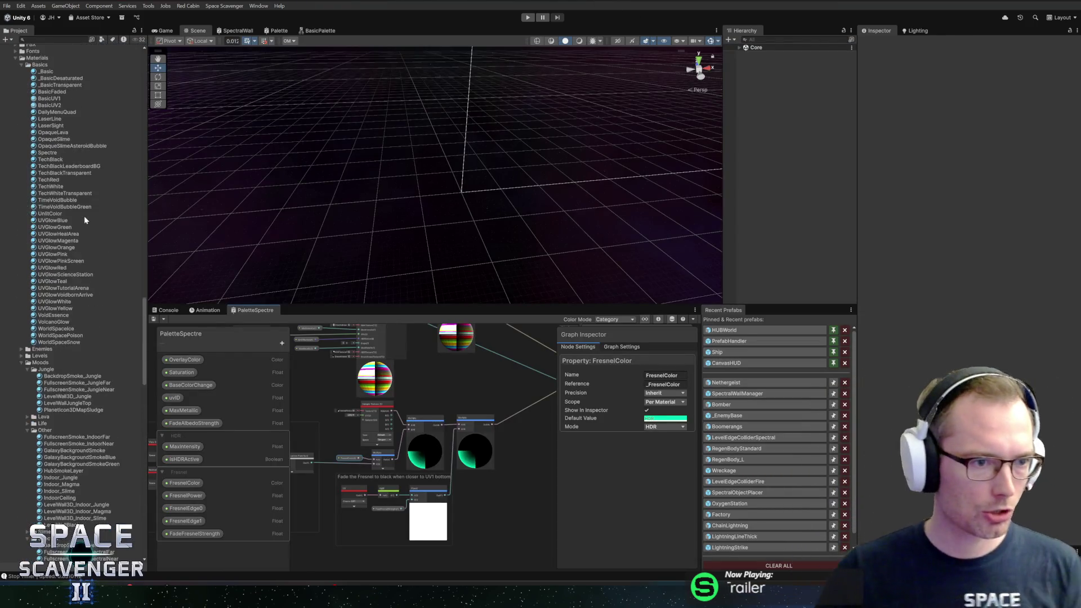
{"action": "scroll", "coordinate": [92, 183], "scroll_direction": "up", "scroll_amount": 15}
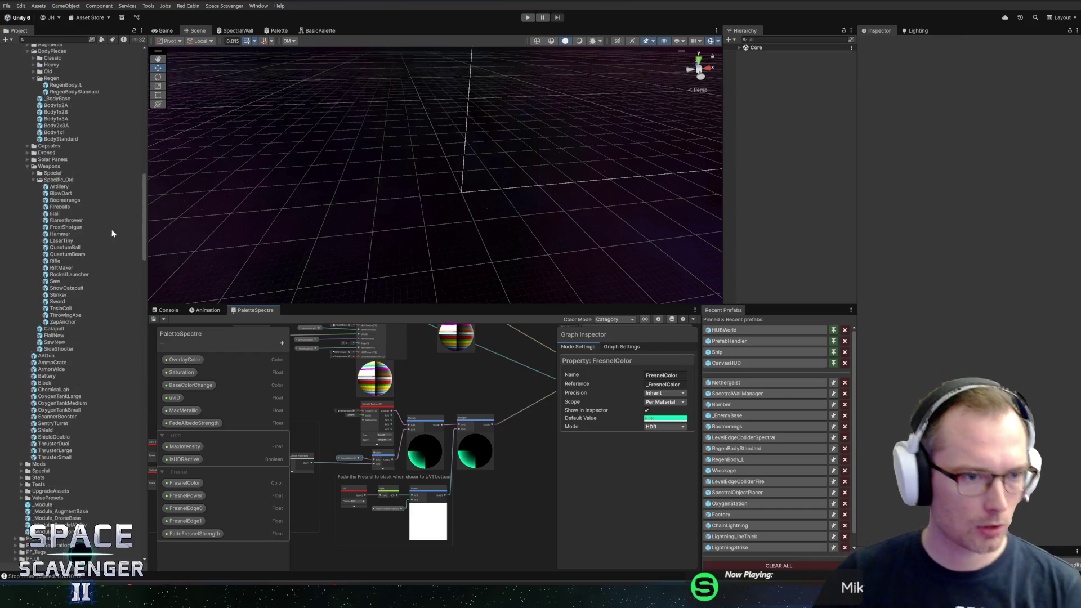
{"action": "scroll", "coordinate": [107, 202], "scroll_direction": "up", "scroll_amount": 10}
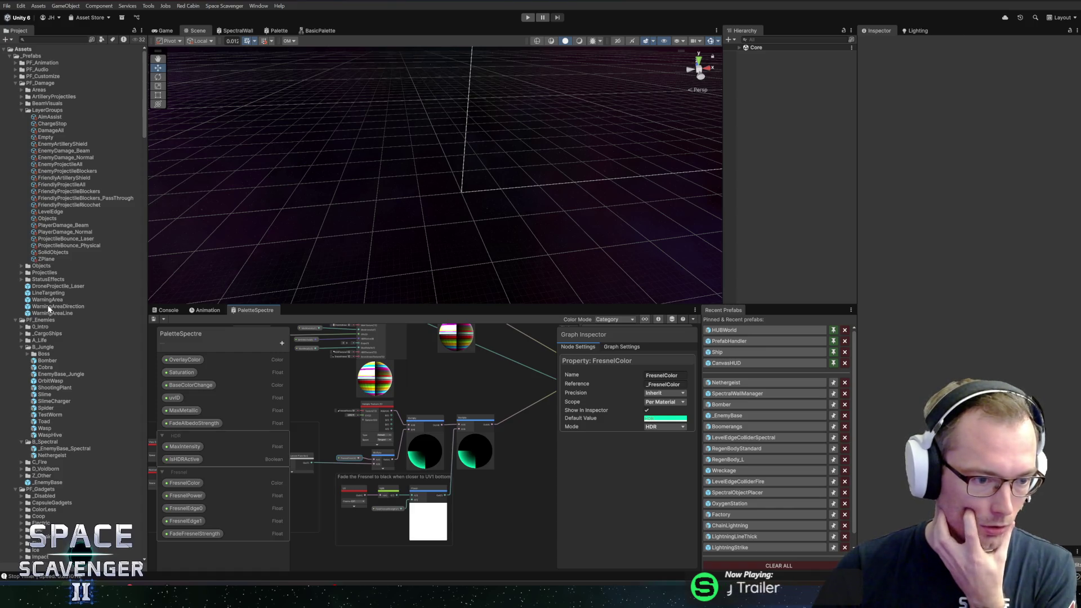
{"action": "left_click", "coordinate": [22, 347]}
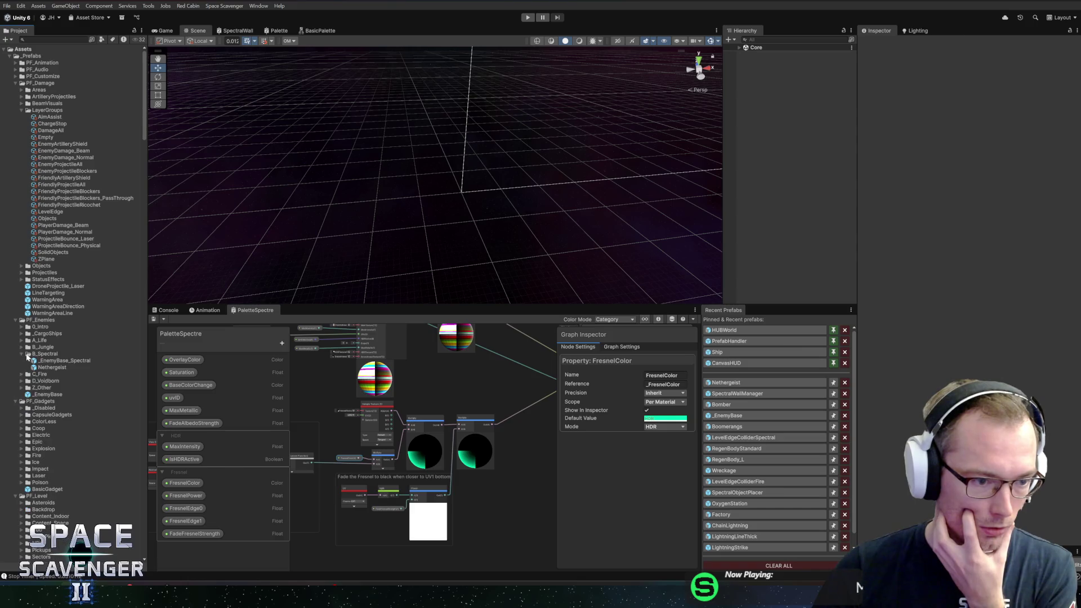
{"action": "double_click", "coordinate": [48, 367]}
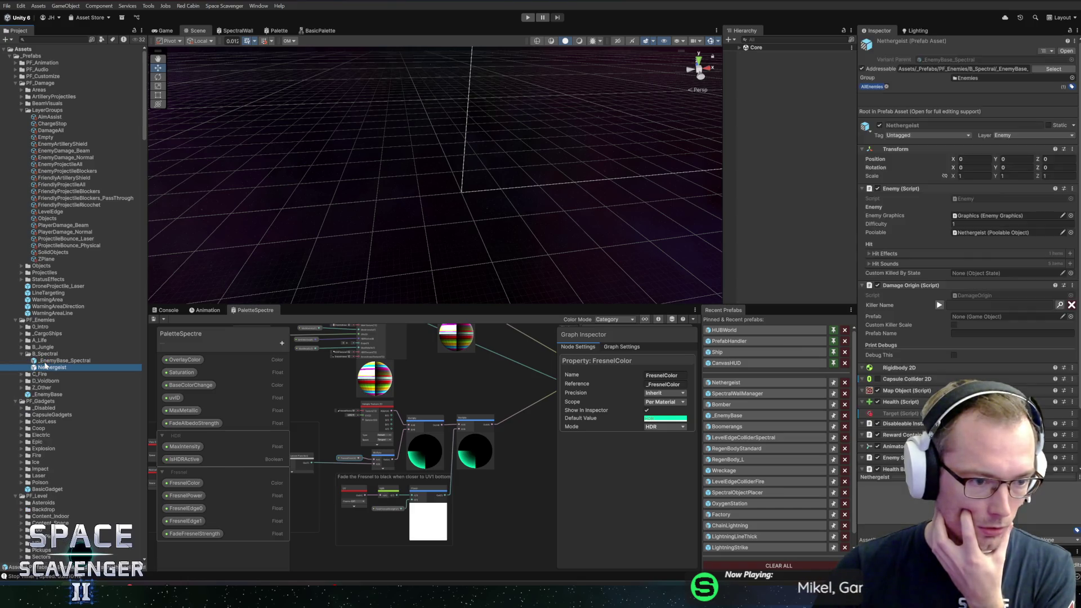
In the _EnemyBase_Spectral prefab, enable a custom skin on Graphics set to EnemySkin
{"action": "double_click", "coordinate": [41, 364]}
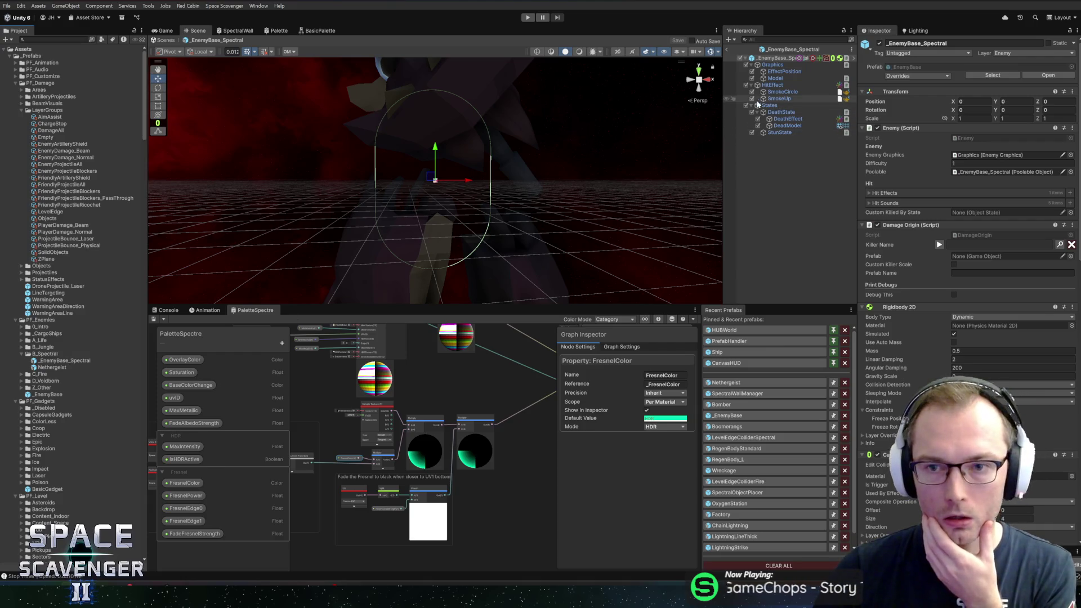
{"action": "left_click", "coordinate": [776, 80]}
{"action": "left_click", "coordinate": [772, 65]}
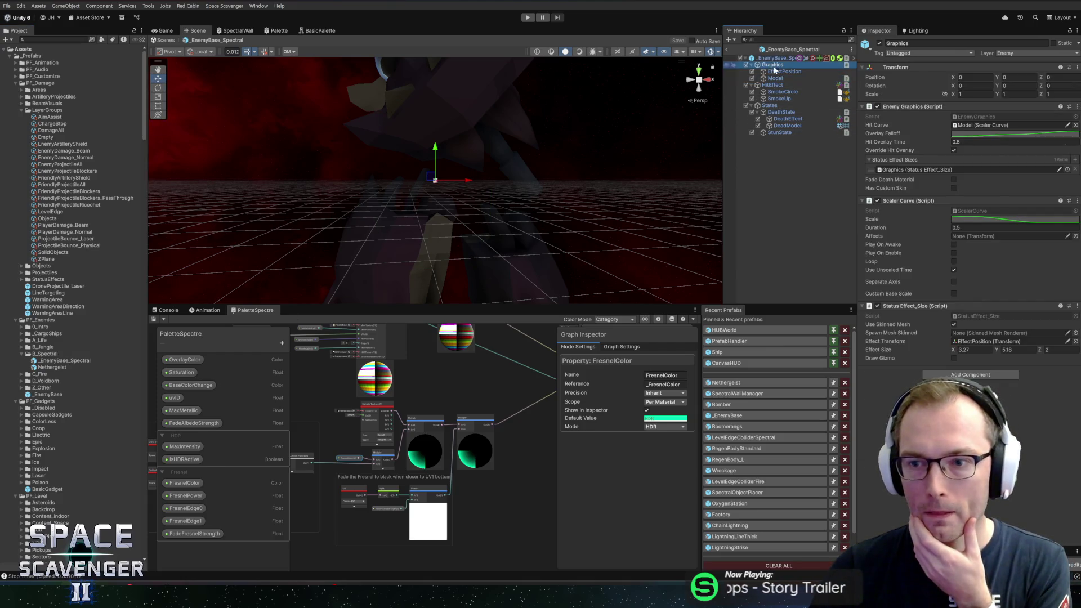
{"action": "left_click", "coordinate": [954, 188]}
{"action": "left_click", "coordinate": [1076, 197]}
{"action": "type", "text": "enem"}
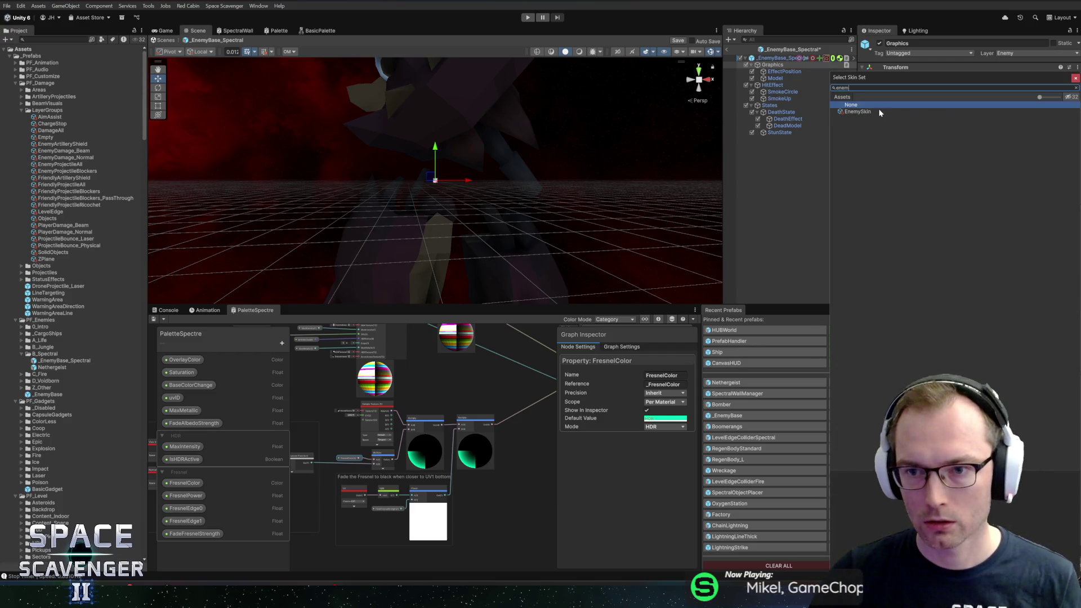
{"action": "double_click", "coordinate": [881, 112]}
Duplicate EnemySkin as SpectralSkin and set its Normal material to Spectre
{"action": "left_click", "coordinate": [968, 197]}
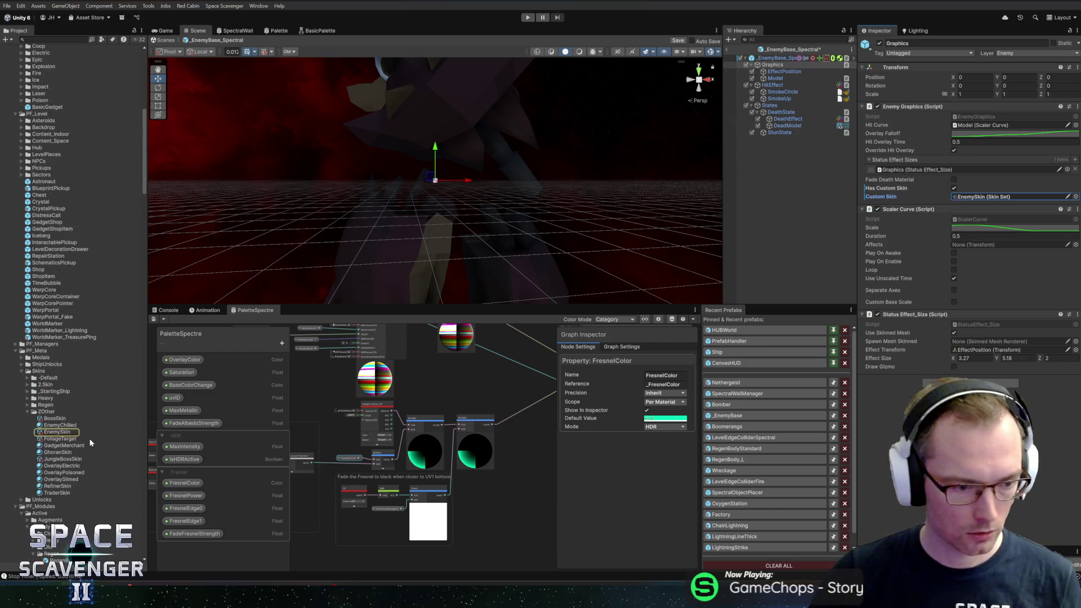
{"action": "left_click", "coordinate": [55, 432]}
{"action": "key", "text": "ctrl+d"}
{"action": "key", "text": "F2"}
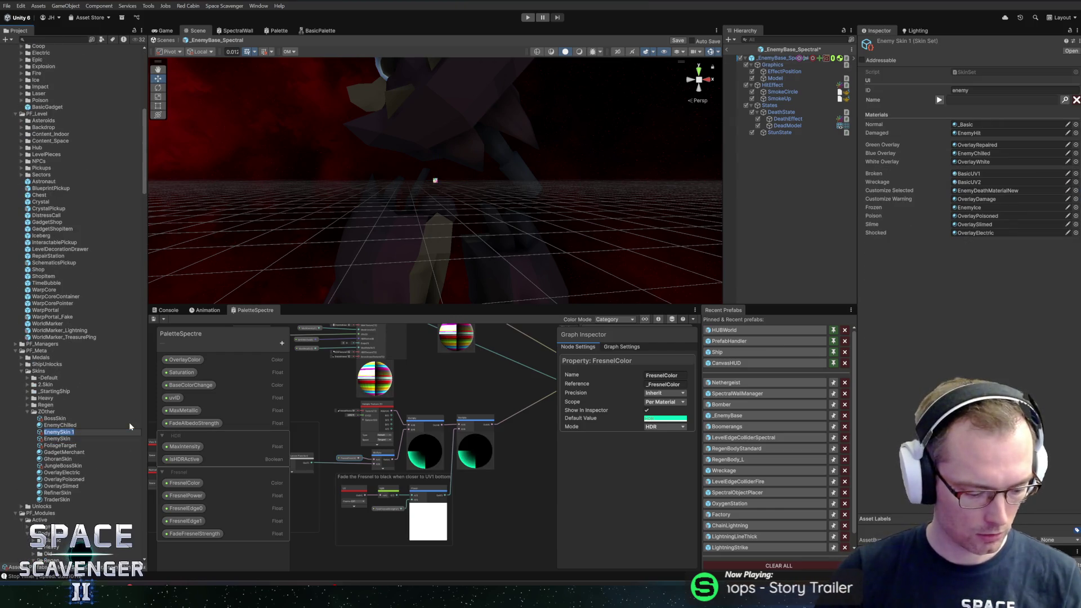
{"action": "type", "text": "SpectralSkin"}
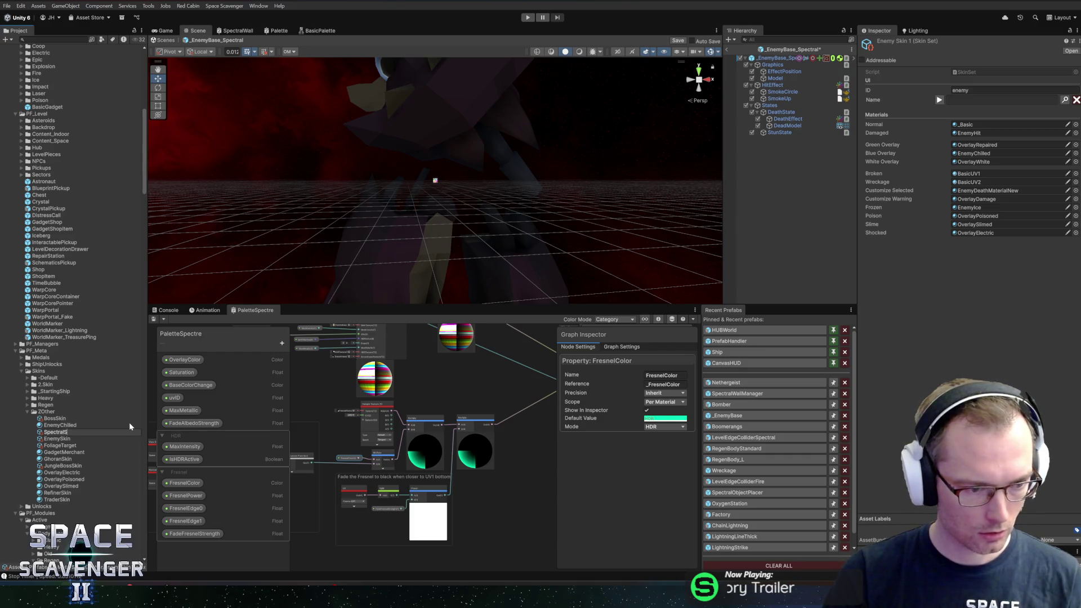
{"action": "key", "text": "Return"}
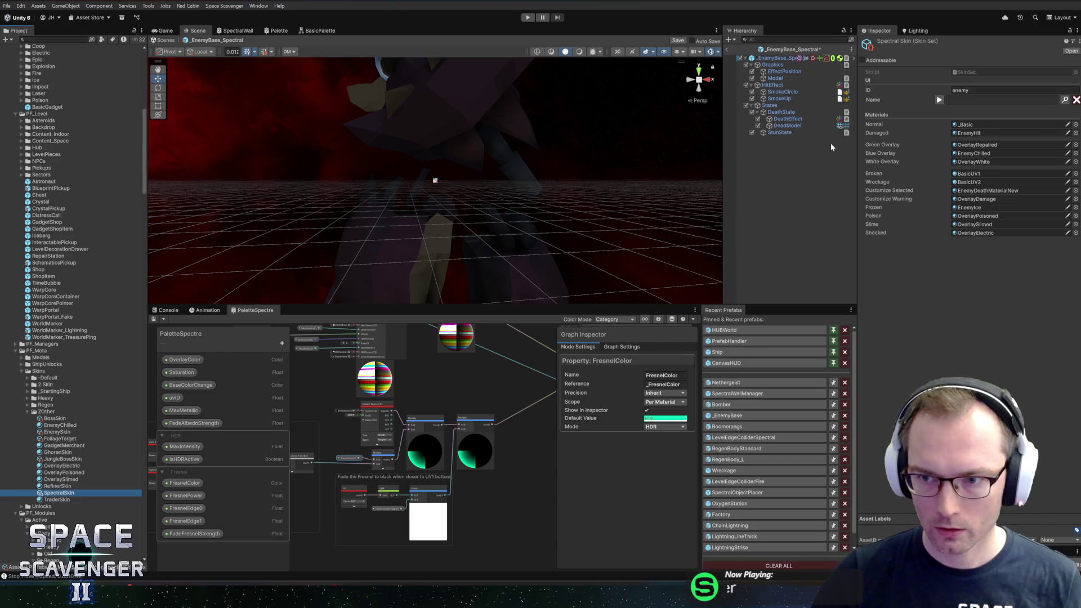
{"action": "left_click", "coordinate": [1073, 123]}
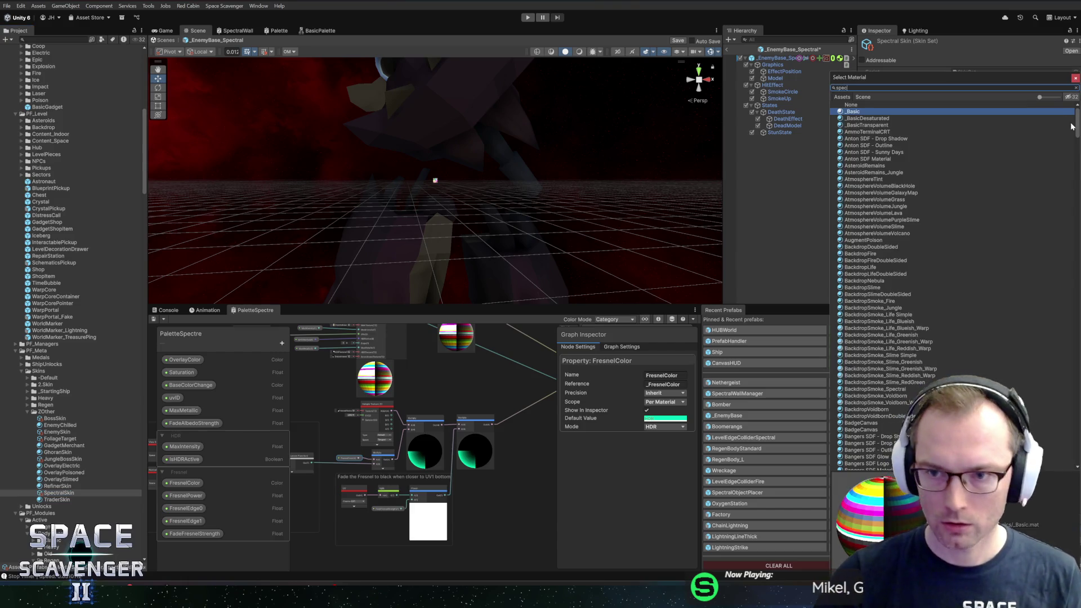
{"action": "double_click", "coordinate": [866, 178]}
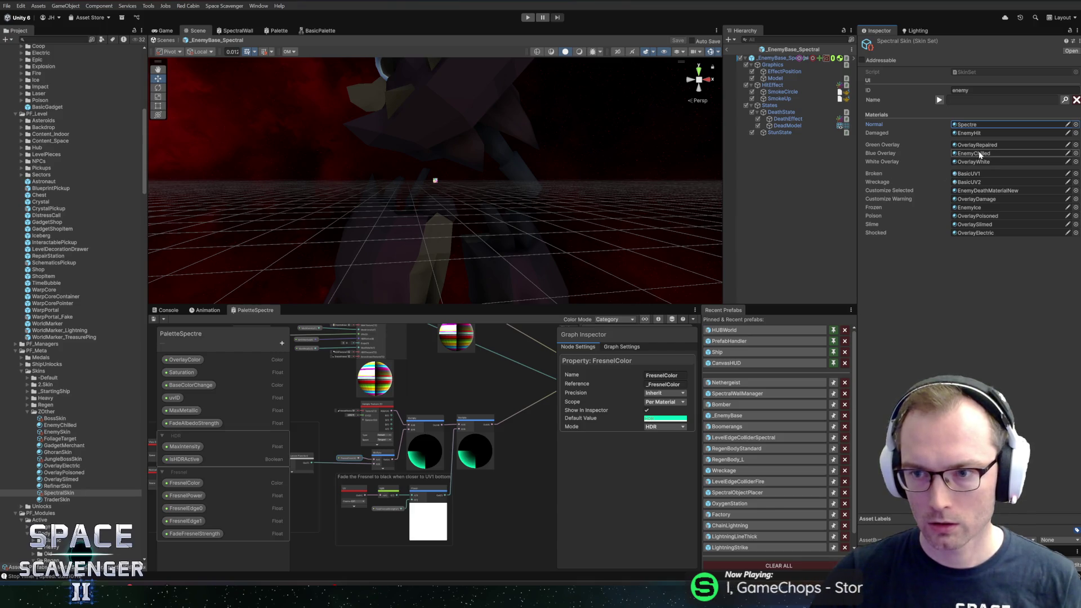
Assign SpectralSkin as the Graphics object's Custom Skin and save the prefab
{"action": "left_click", "coordinate": [773, 57]}
{"action": "left_click", "coordinate": [783, 65]}
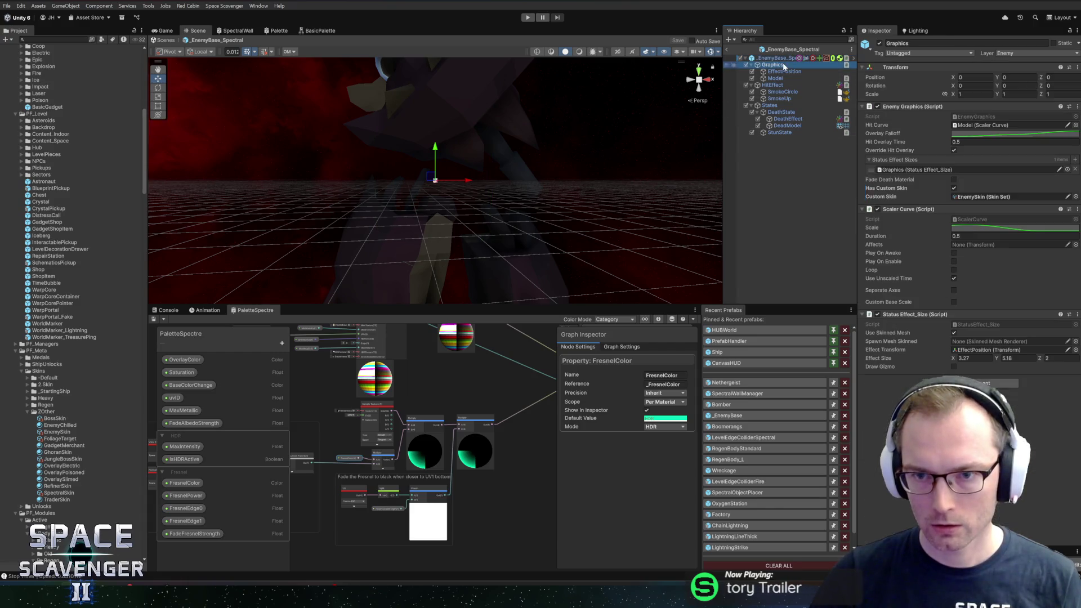
{"action": "left_click", "coordinate": [1076, 196]}
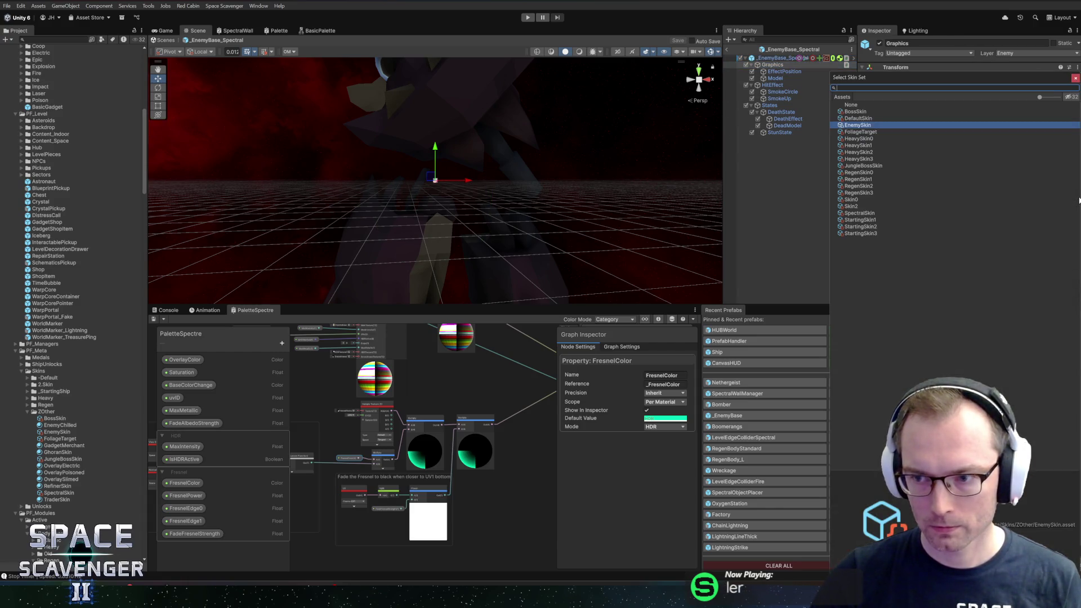
{"action": "type", "text": "spe"}
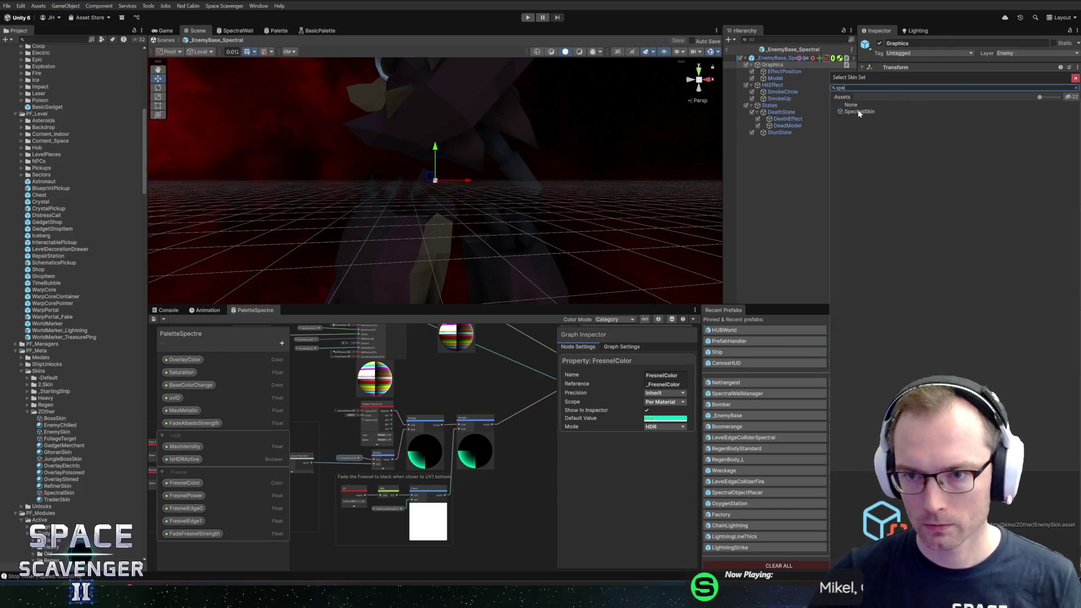
{"action": "double_click", "coordinate": [859, 111]}
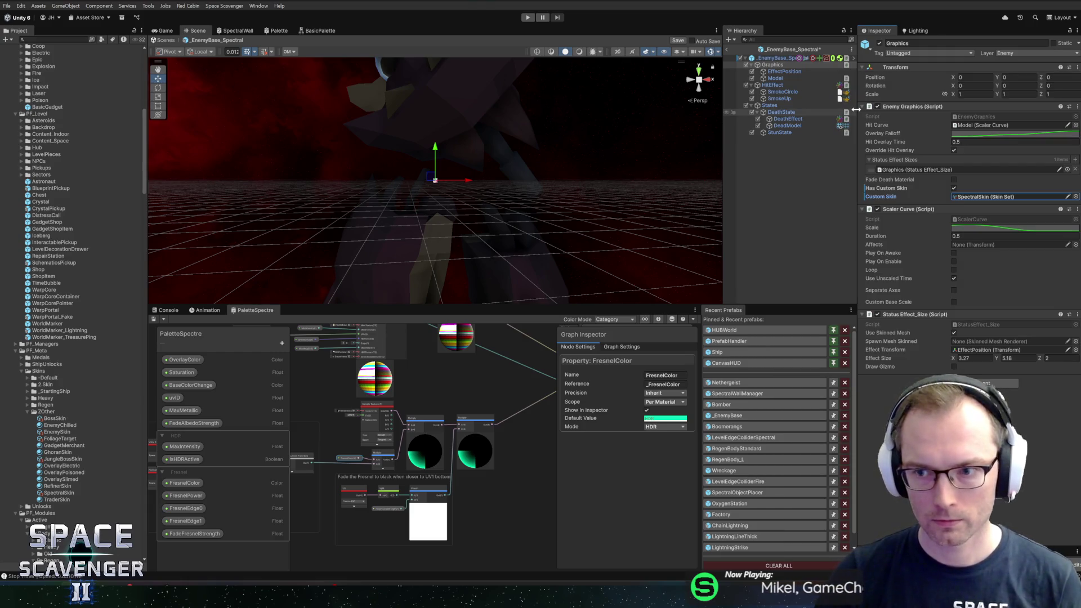
{"action": "key", "text": "ctrl+s"}
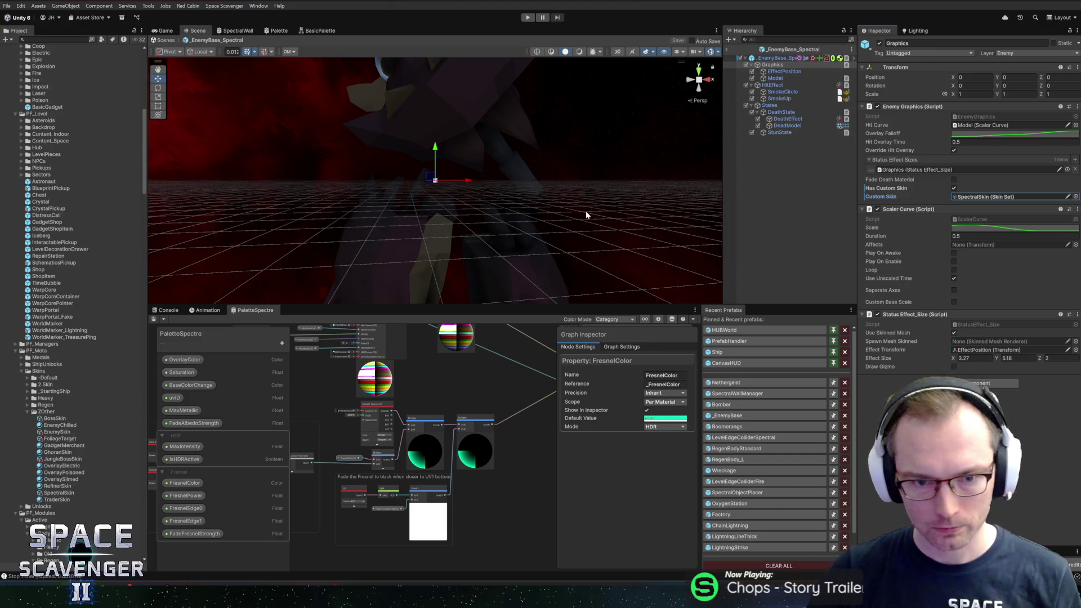
Open the SpectralSkin asset's settings from the _EnemyBase_Spectral prefab
{"action": "left_click", "coordinate": [773, 51]}
{"action": "scroll", "coordinate": [116, 133], "scroll_direction": "up", "scroll_amount": 5}
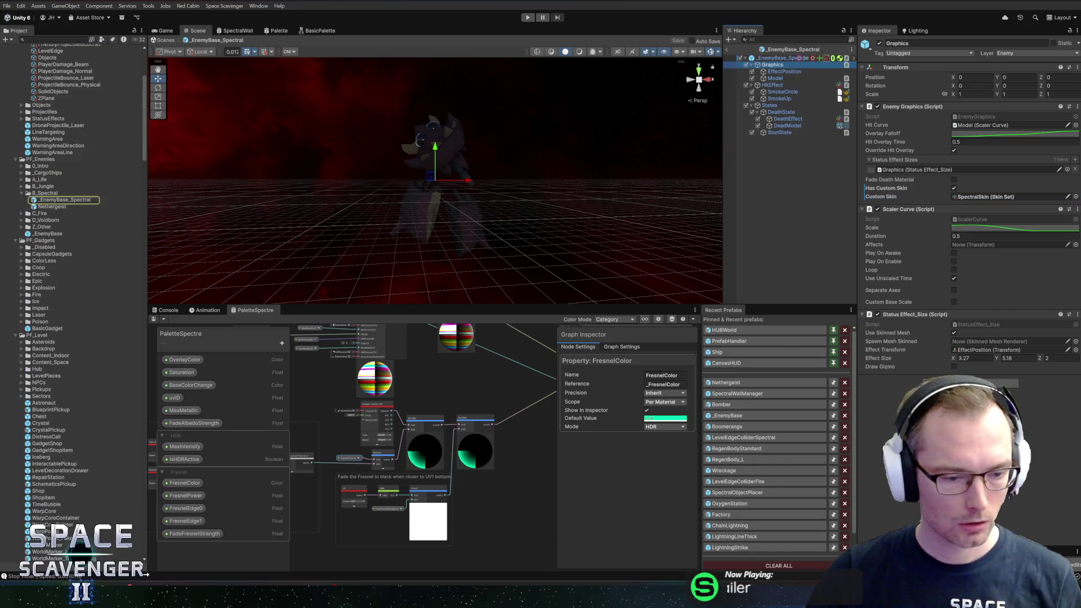
{"action": "key", "text": "alt+Tab"}
{"action": "key", "text": "alt+Tab"}
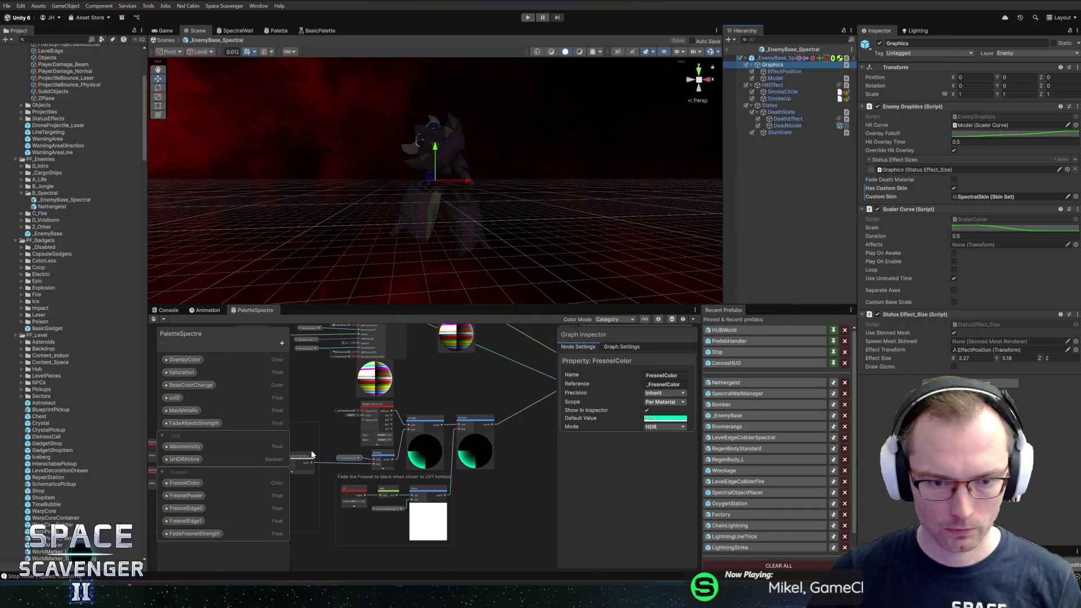
{"action": "left_click", "coordinate": [980, 198]}
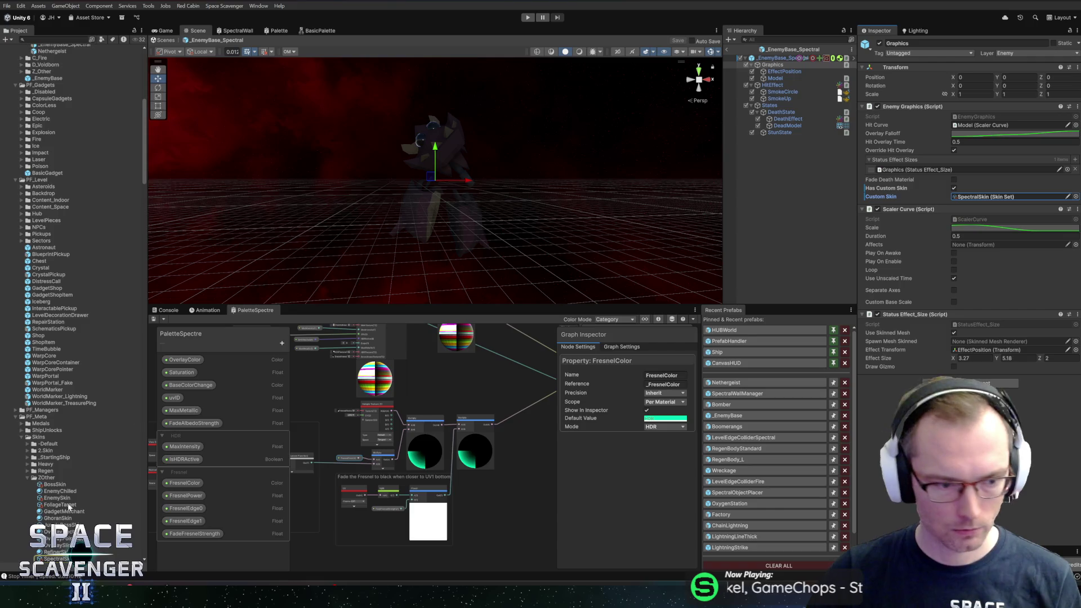
{"action": "double_click", "coordinate": [980, 197]}
Duplicate the Spectre material and rename the copy SpectreHit
{"action": "left_click", "coordinate": [977, 124]}
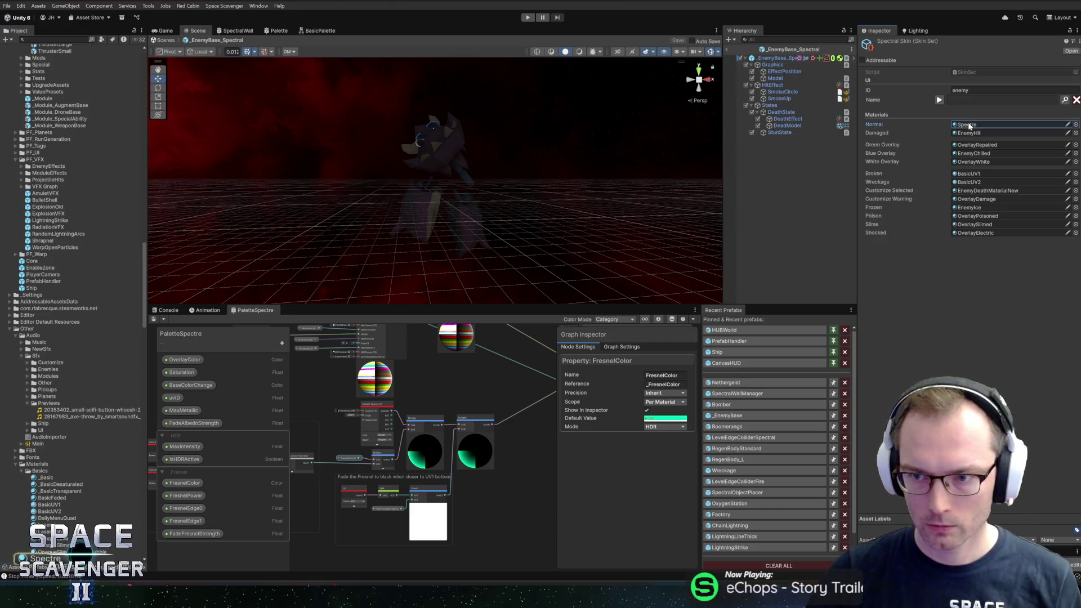
{"action": "scroll", "coordinate": [56, 478], "scroll_direction": "down", "scroll_amount": 2}
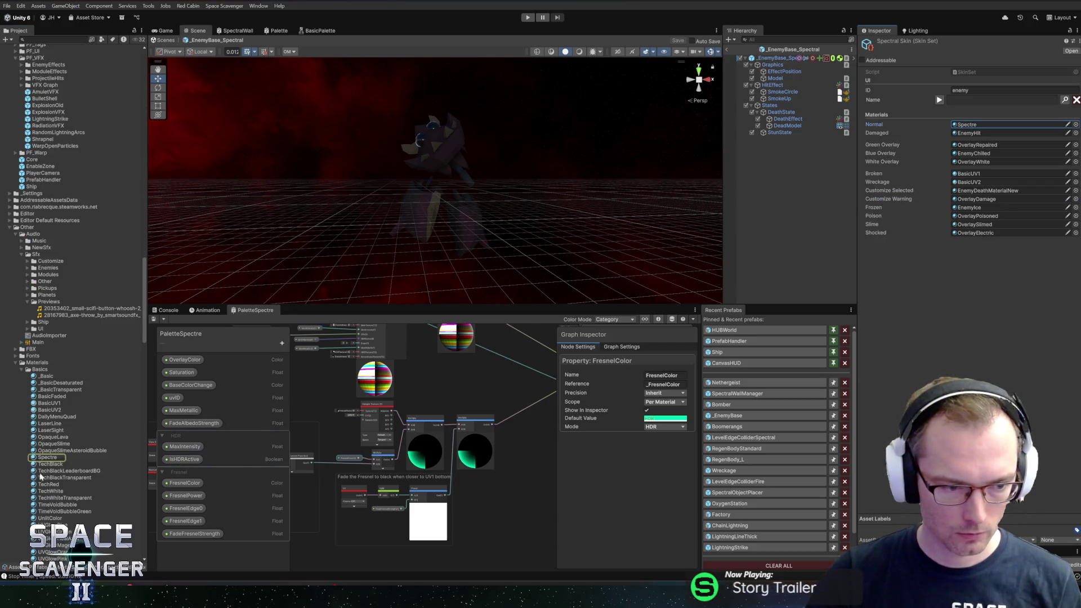
{"action": "left_click", "coordinate": [45, 458]}
{"action": "key", "text": "ctrl+d"}
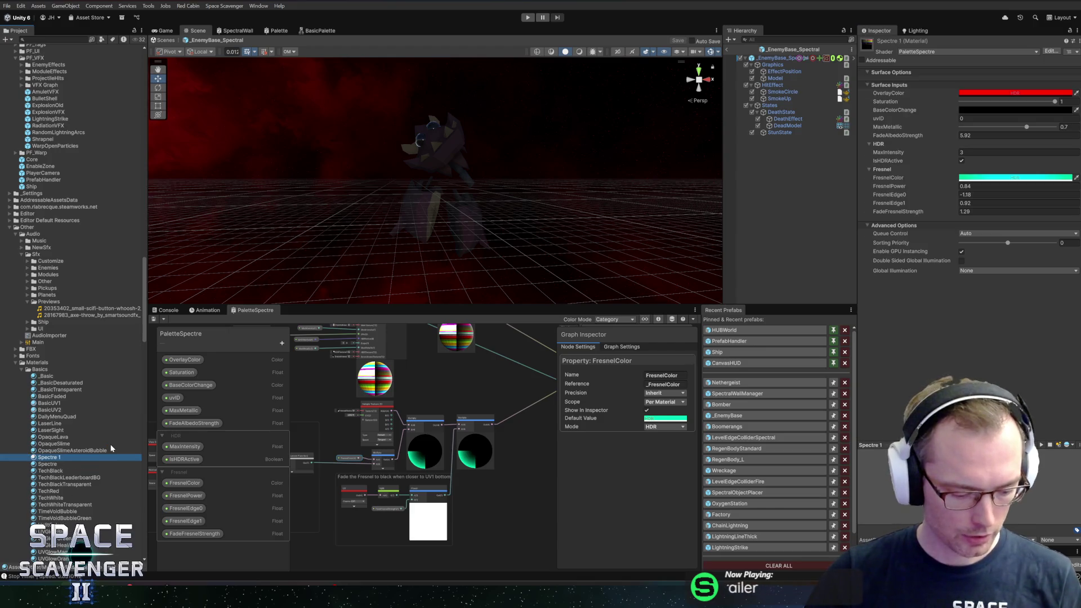
{"action": "key", "text": "F2"}
{"action": "key", "text": "BackSpace"}
{"action": "key", "text": "BackSpace"}
{"action": "type", "text": "it"}
{"action": "key", "text": "Return"}
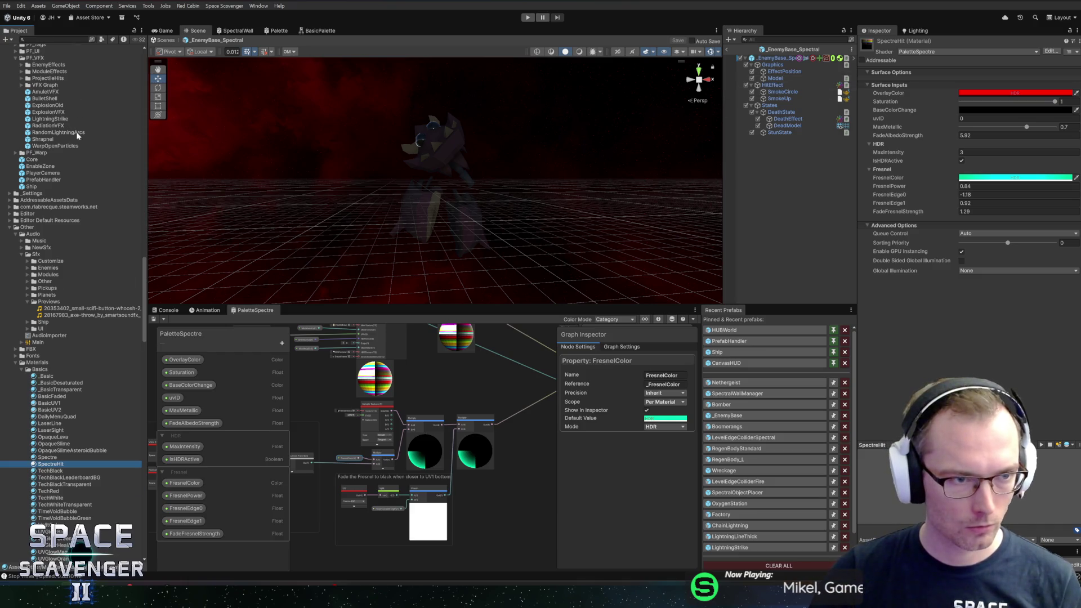
Set SpectralSkin's Damaged material slot to SpectreHit
{"action": "scroll", "coordinate": [66, 265], "scroll_direction": "up", "scroll_amount": 10}
{"action": "scroll", "coordinate": [67, 264], "scroll_direction": "up", "scroll_amount": 5}
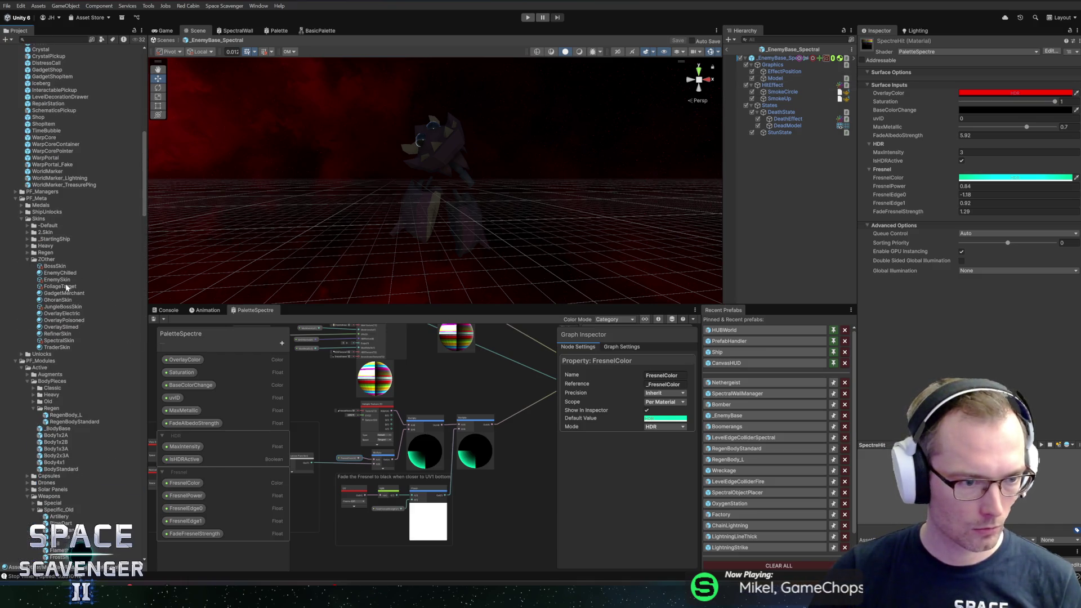
{"action": "left_click", "coordinate": [56, 340]}
{"action": "left_click", "coordinate": [968, 124]}
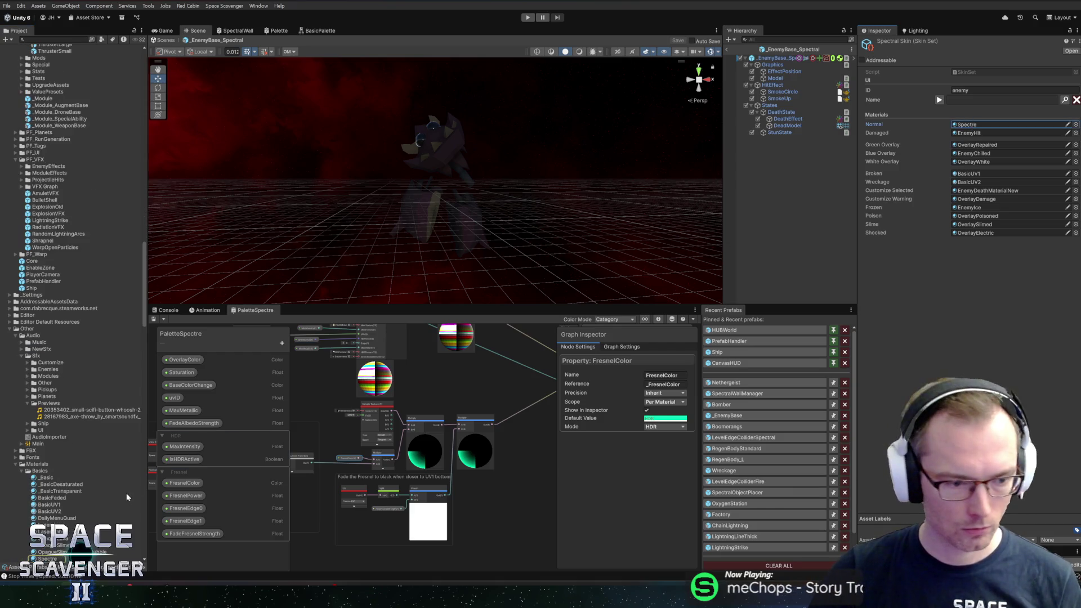
{"action": "scroll", "coordinate": [84, 497], "scroll_direction": "down", "scroll_amount": 2}
{"action": "left_click_drag", "start_coordinate": [34, 514], "coordinate": [972, 133]}
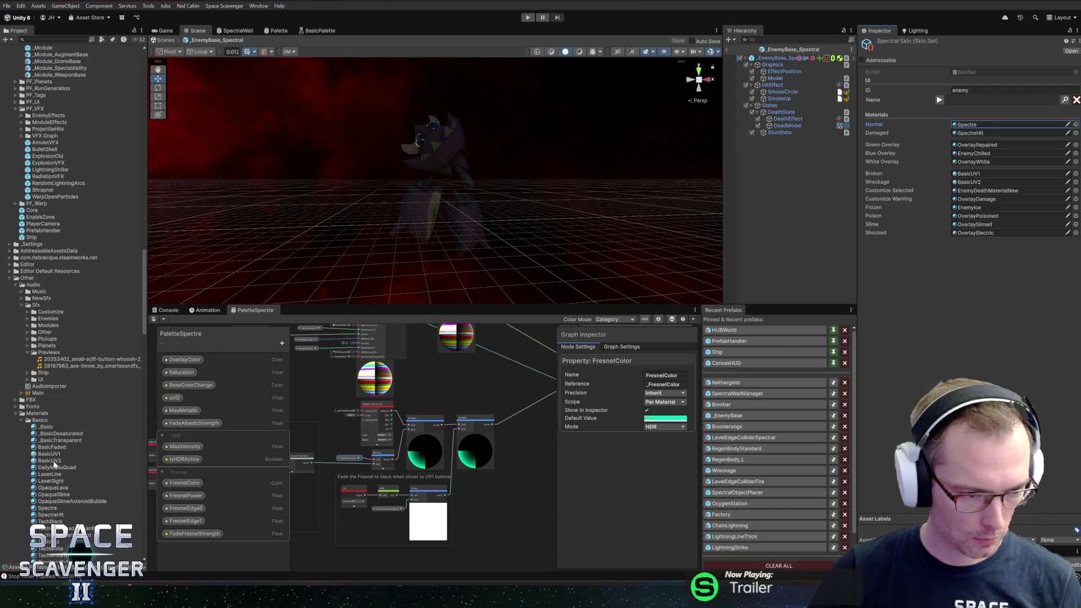
Set SpectreHit's BaseColorChange colour to pure white with alpha 18
{"action": "left_click", "coordinate": [45, 515]}
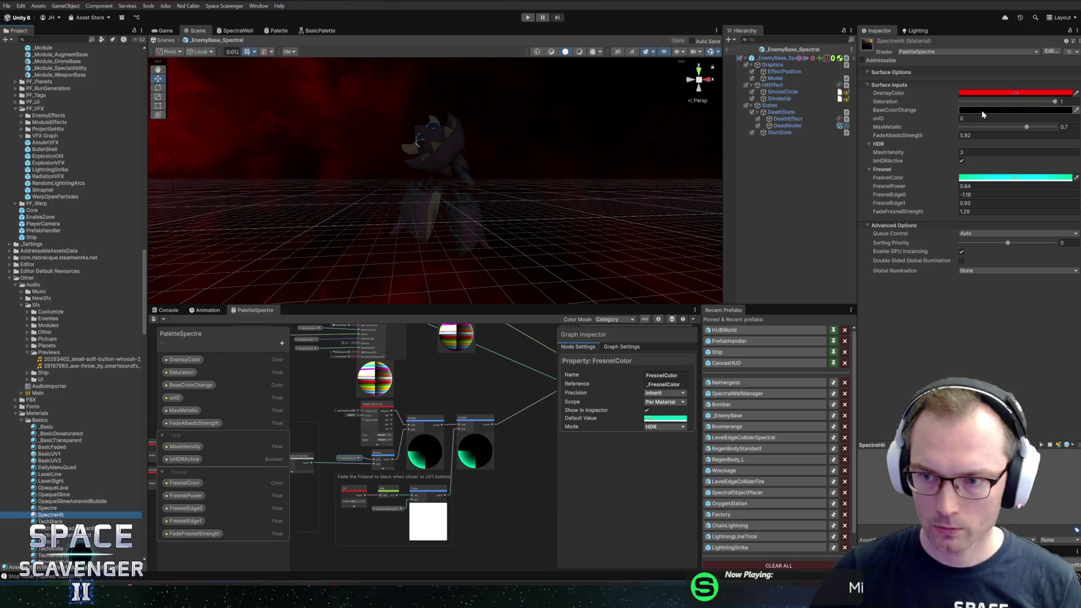
{"action": "left_click", "coordinate": [1020, 109]}
{"action": "left_click_drag", "start_coordinate": [1003, 188], "coordinate": [977, 153]}
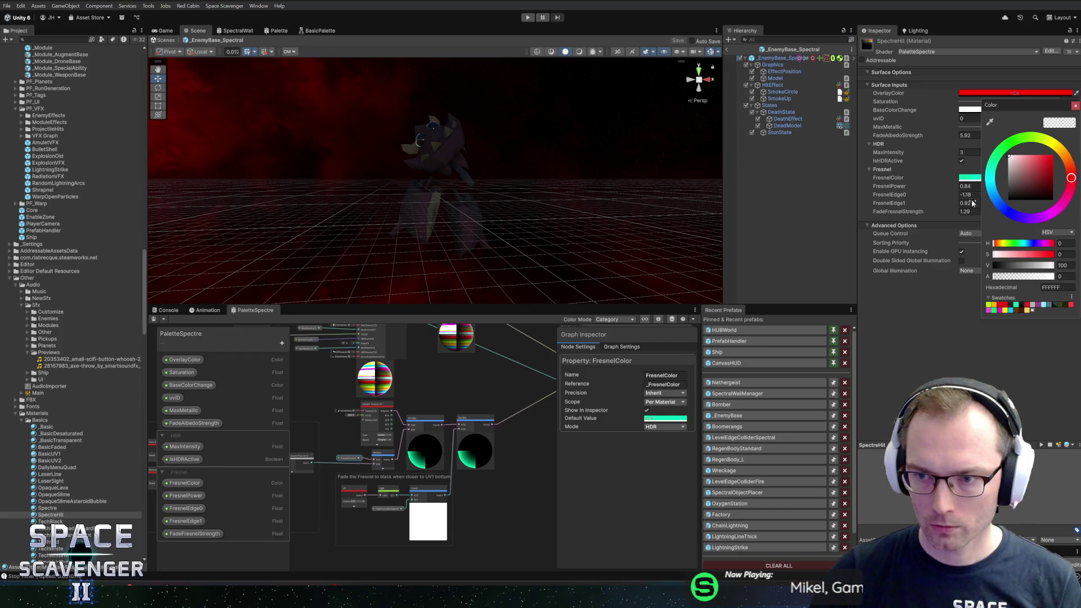
{"action": "left_click_drag", "start_coordinate": [996, 277], "coordinate": [1006, 278]}
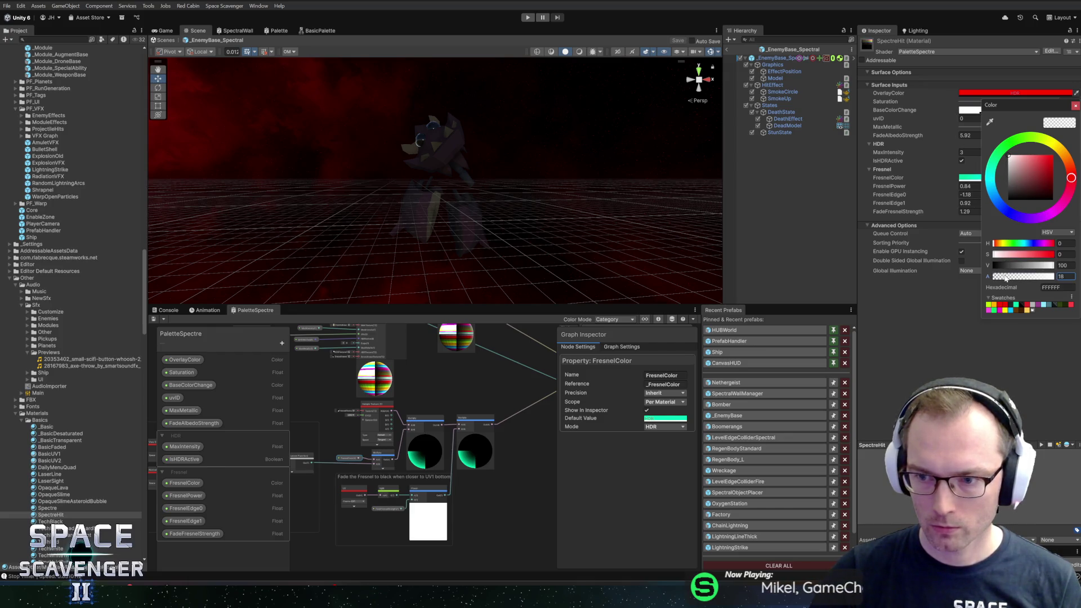
{"action": "left_click", "coordinate": [1076, 105]}
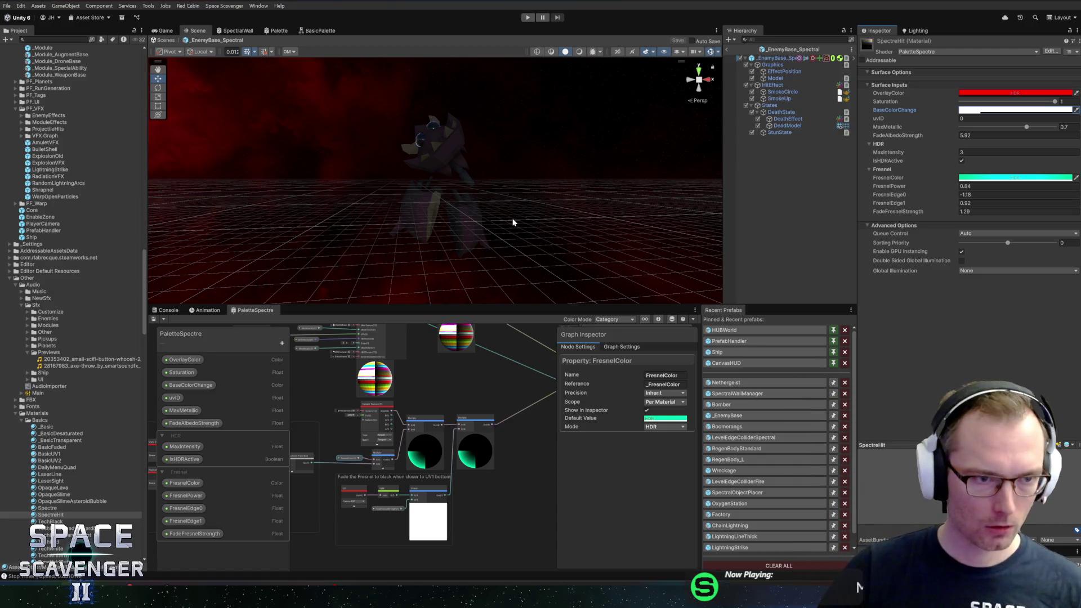
In the Nethergeist prefab, give TestCube the SpectreHit material
{"action": "left_click", "coordinate": [726, 382]}
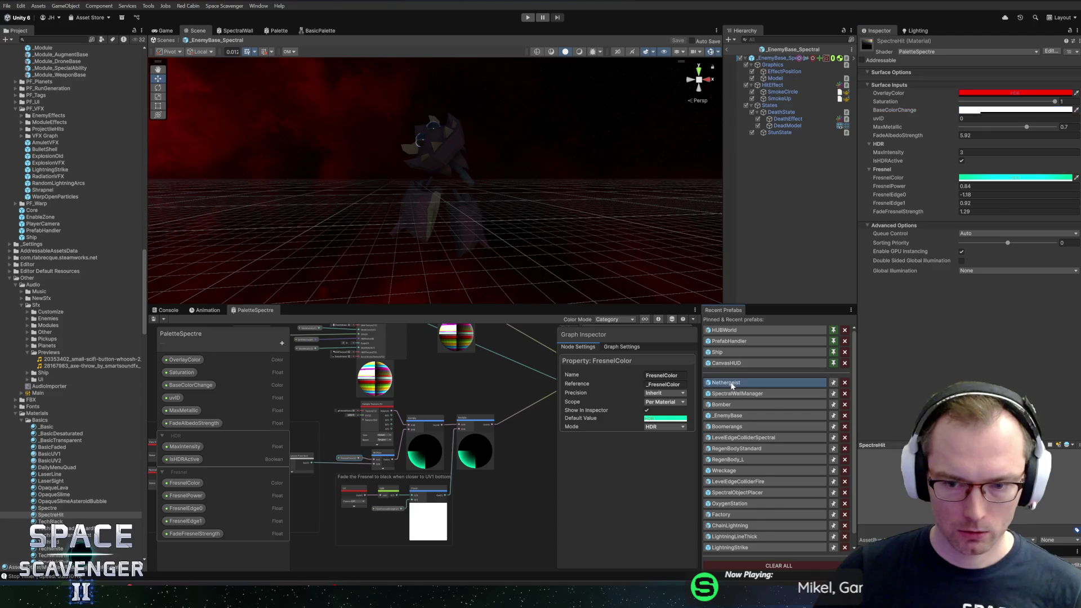
{"action": "key", "text": "f"}
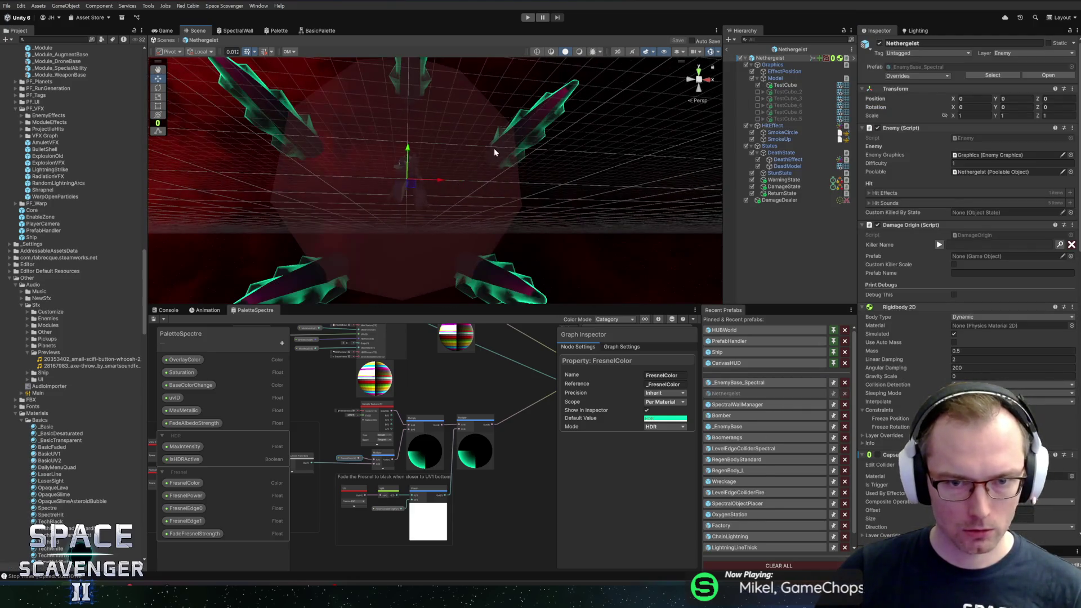
{"action": "left_click", "coordinate": [785, 85]}
{"action": "left_click", "coordinate": [1069, 149]}
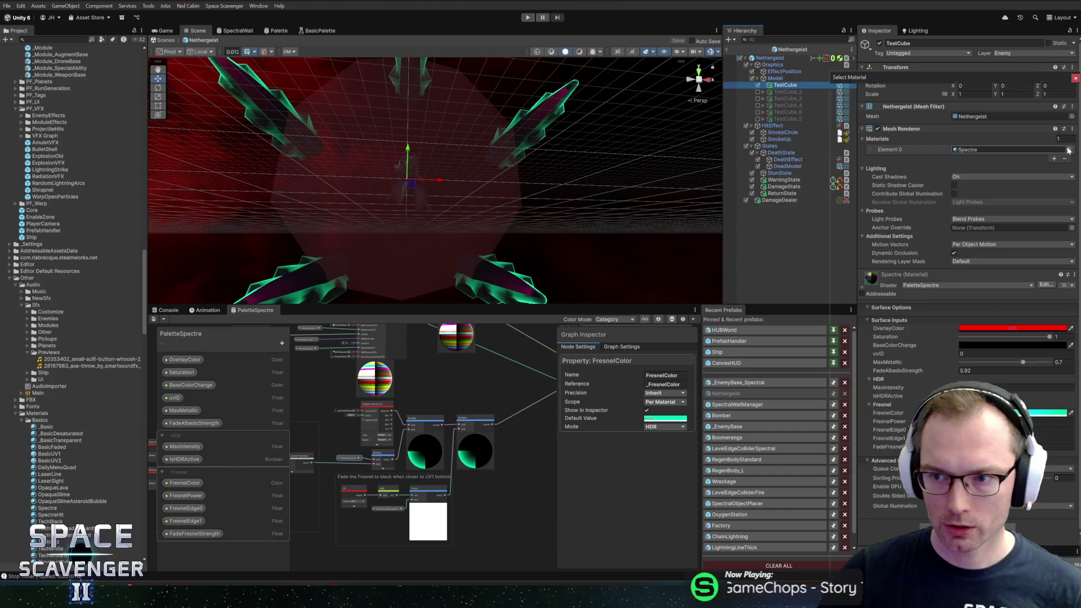
{"action": "left_click", "coordinate": [863, 293]}
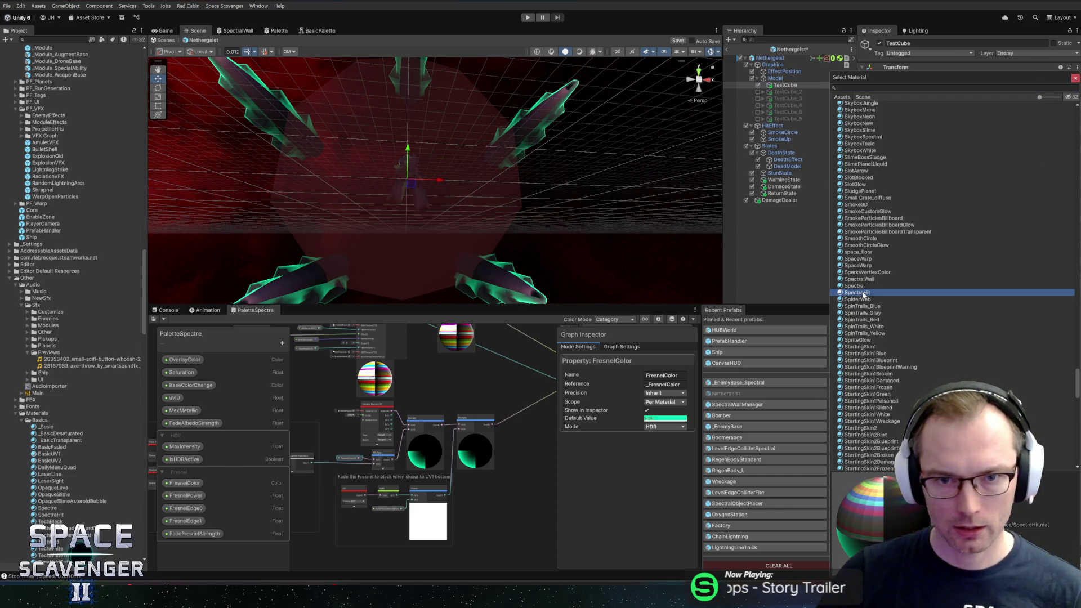
{"action": "double_click", "coordinate": [864, 293]}
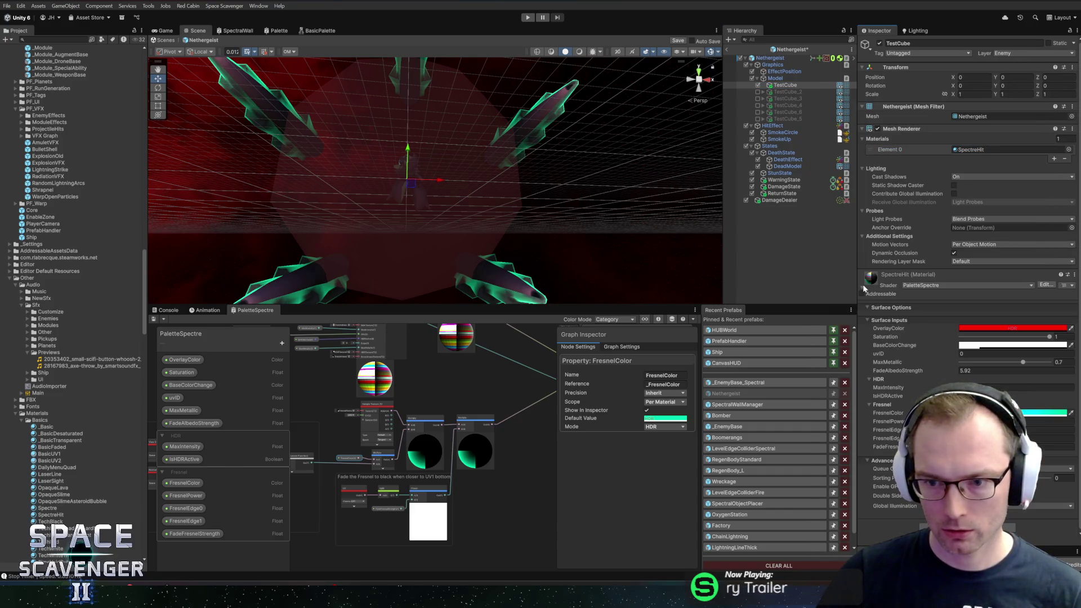
Raise SpectreHit's BaseColorChange alpha to 47
{"action": "left_click", "coordinate": [961, 345]}
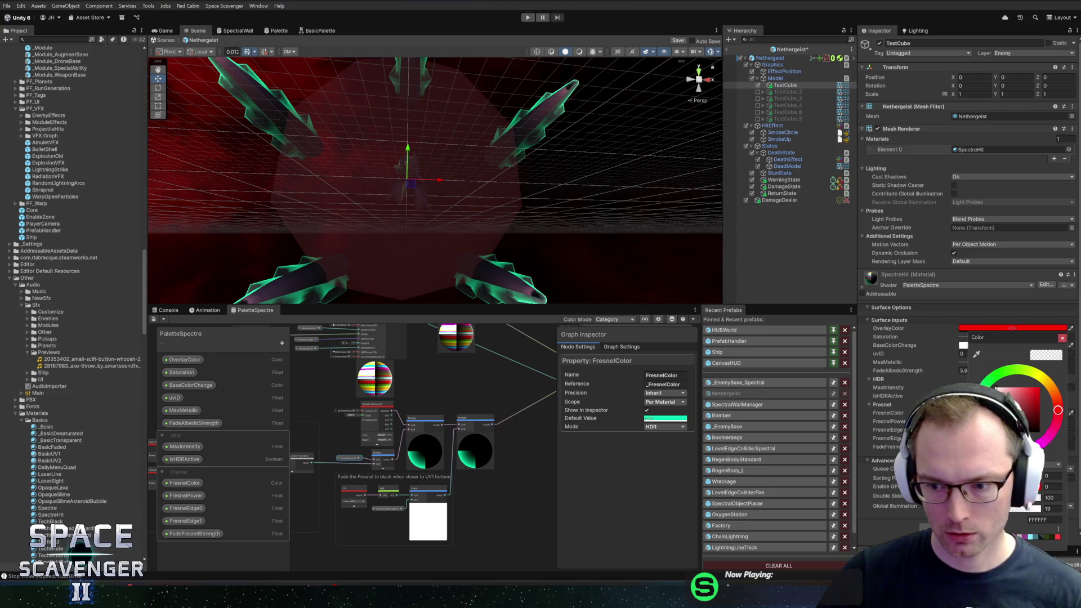
{"action": "left_click", "coordinate": [1051, 508]}
{"action": "type", "text": "47"}
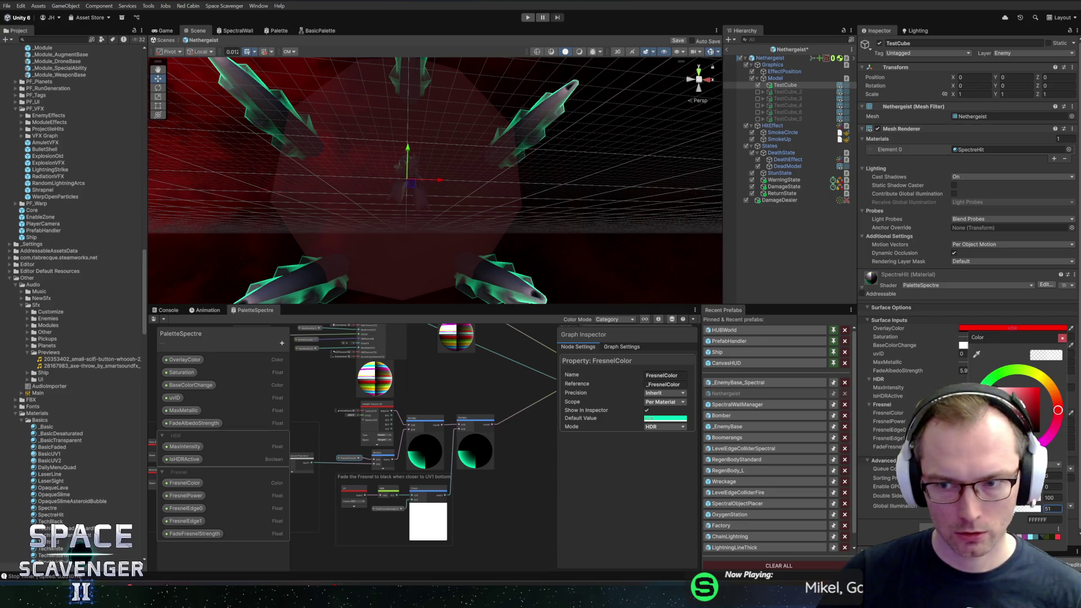
{"action": "left_click", "coordinate": [1063, 338]}
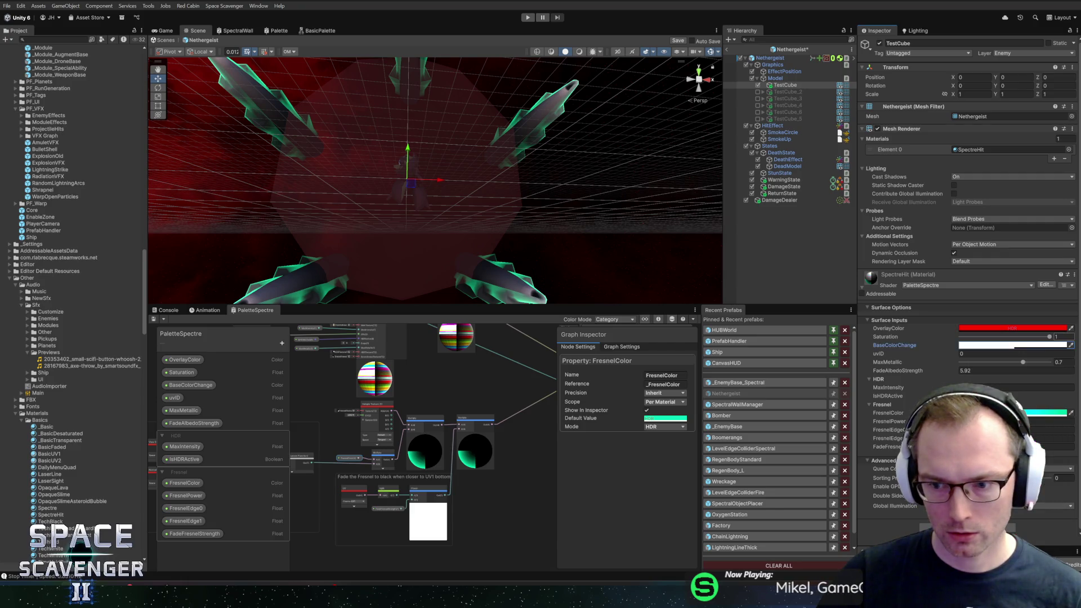
{"action": "left_click", "coordinate": [899, 421]}
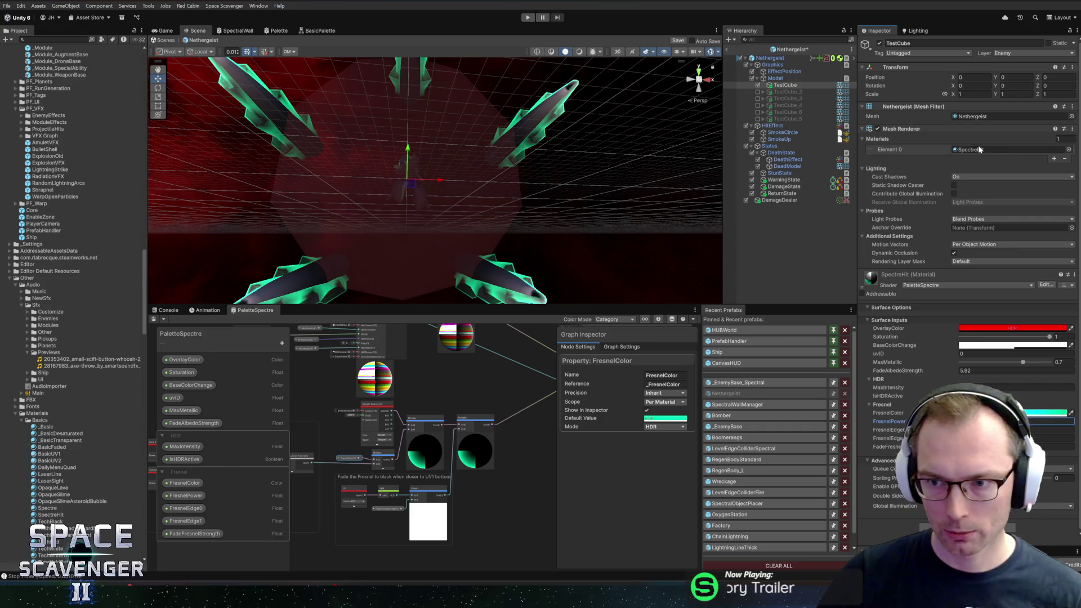
Put TestCube back on the Spectre material and switch to GitHub Desktop
{"action": "left_click", "coordinate": [1069, 149]}
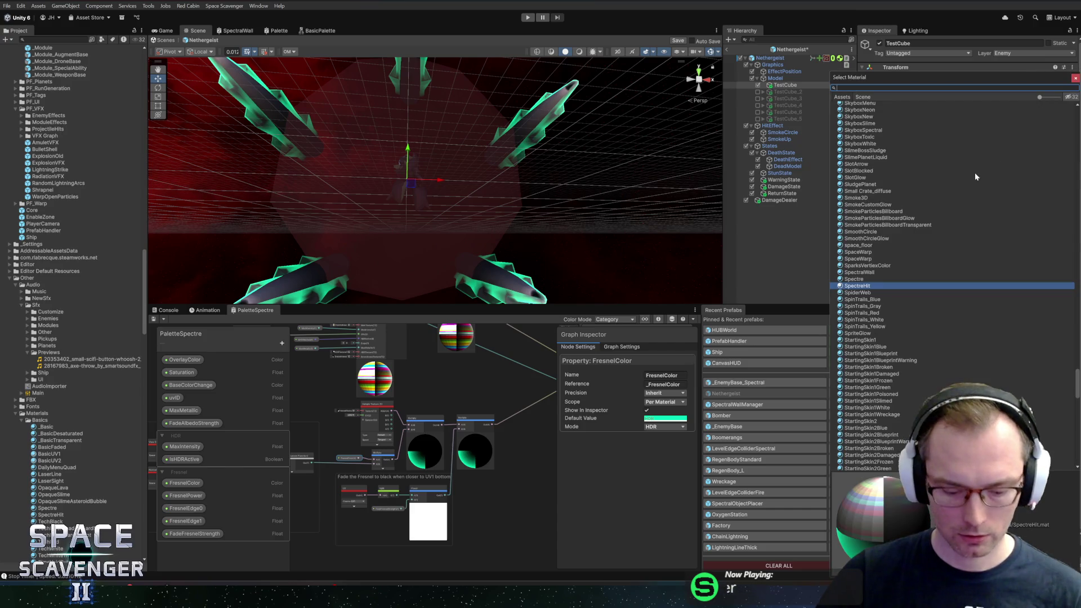
{"action": "type", "text": "spec"}
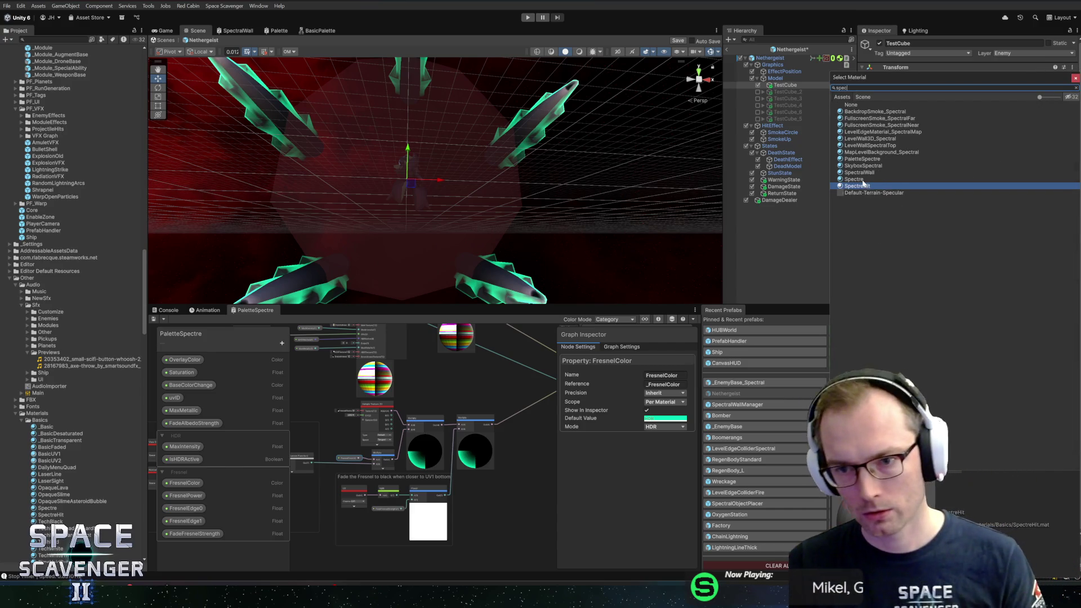
{"action": "double_click", "coordinate": [855, 180]}
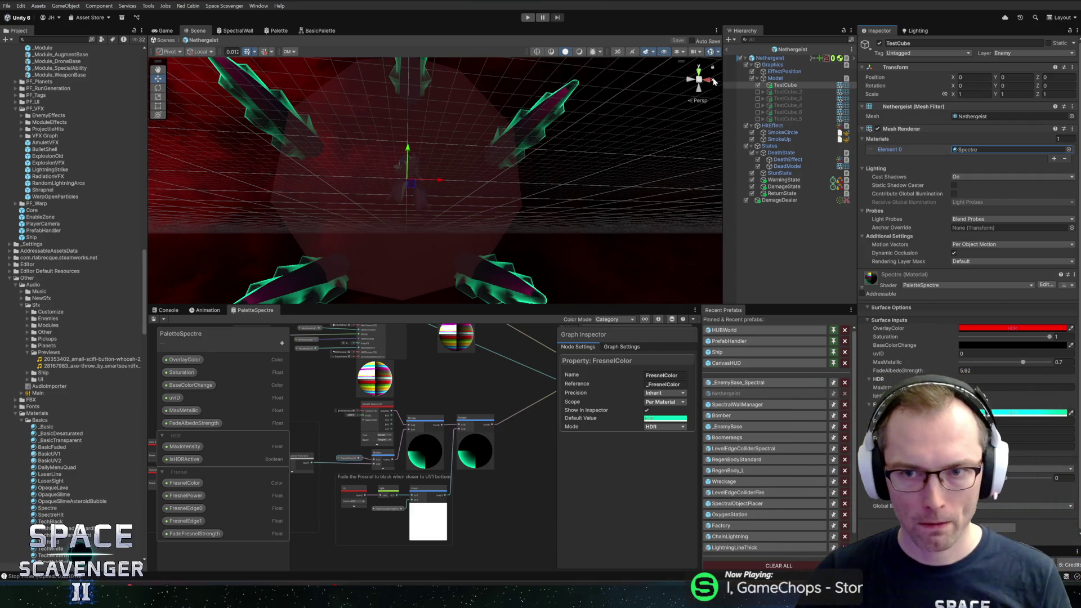
{"action": "key", "text": "alt+Tab"}
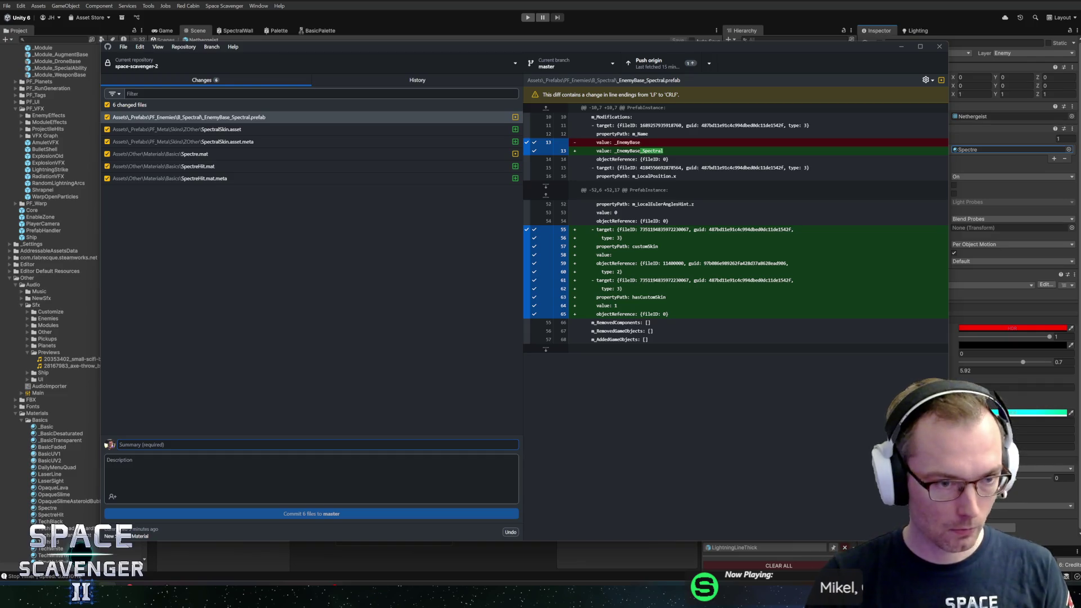
Commit the six files as 'Added Spectral Enemy Skin' and push them to origin
{"action": "type", "text": "Added Spectral Enemy Skin"}
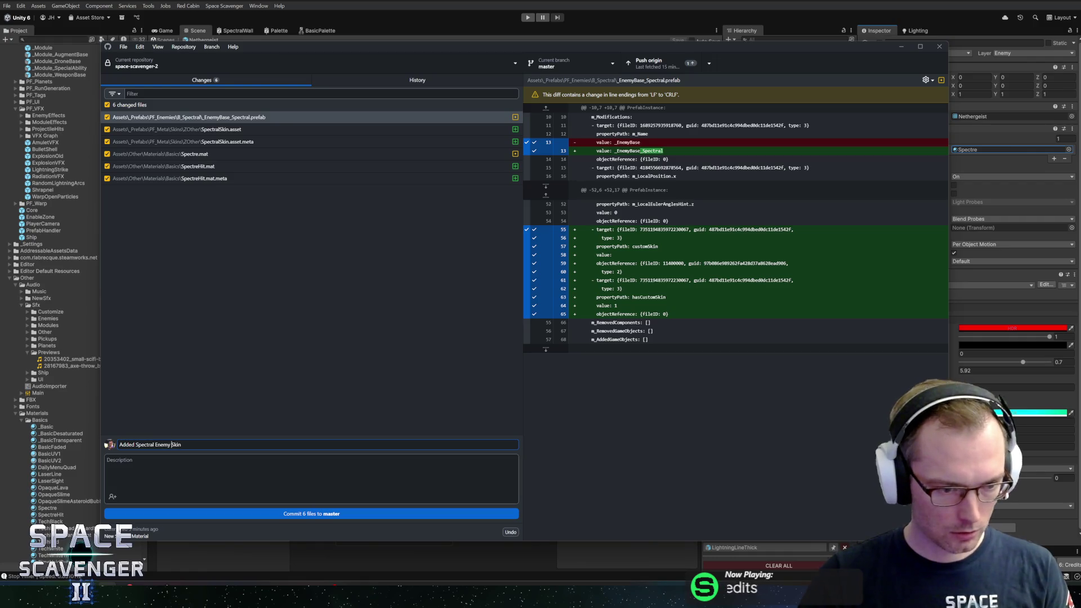
{"action": "left_click", "coordinate": [333, 517]}
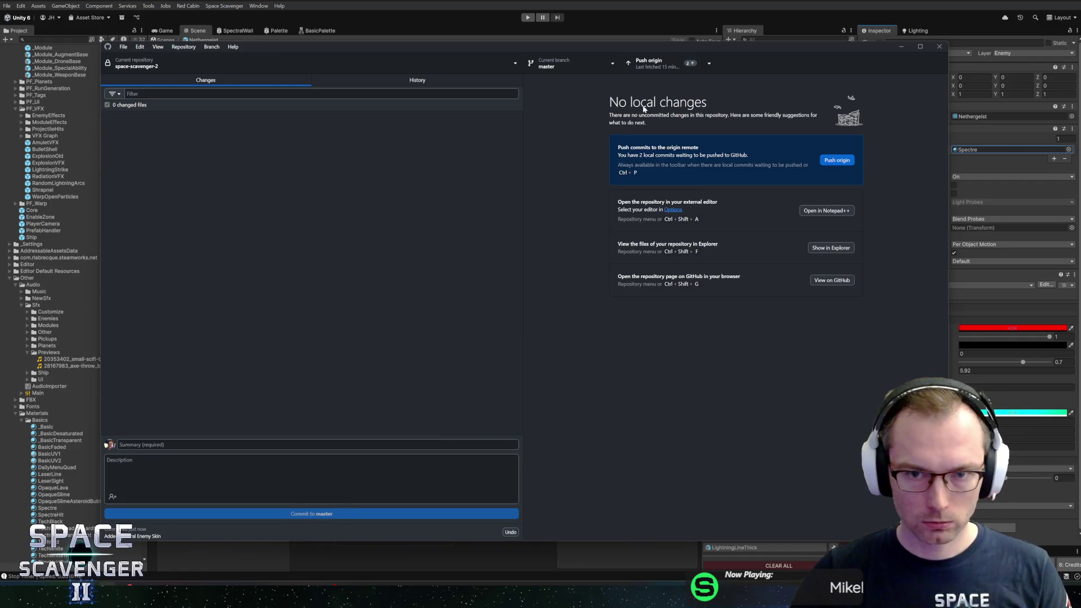
{"action": "key", "text": "ctrl+p"}
Make a prefab variant of _EnemyBase_Spectral named Wraith in B_Spectral and open it in prefab mode
{"action": "key", "text": "alt+Tab"}
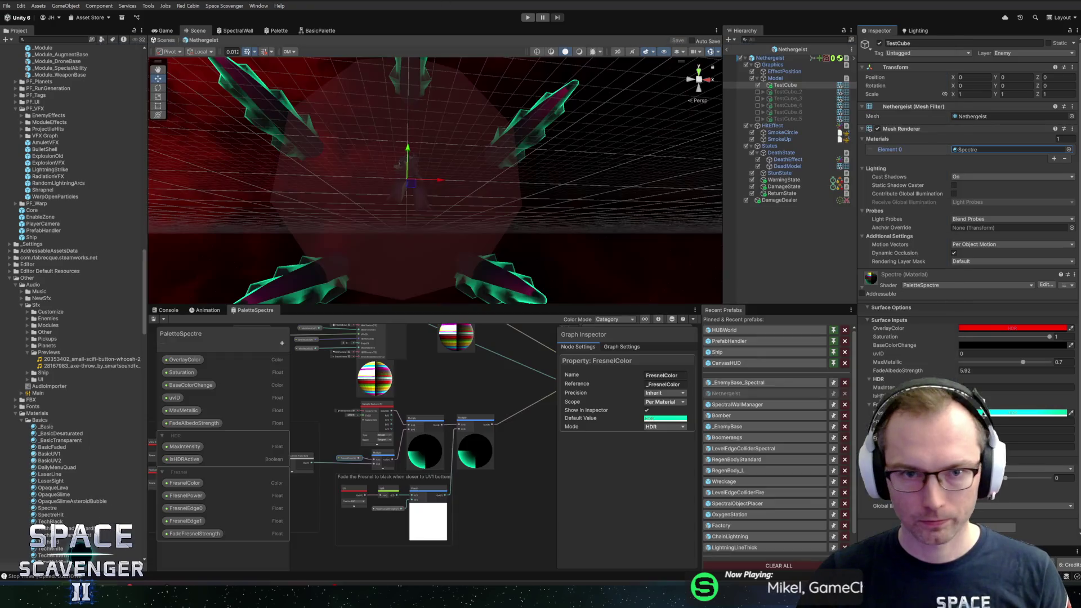
{"action": "scroll", "coordinate": [61, 235], "scroll_direction": "up", "scroll_amount": 20}
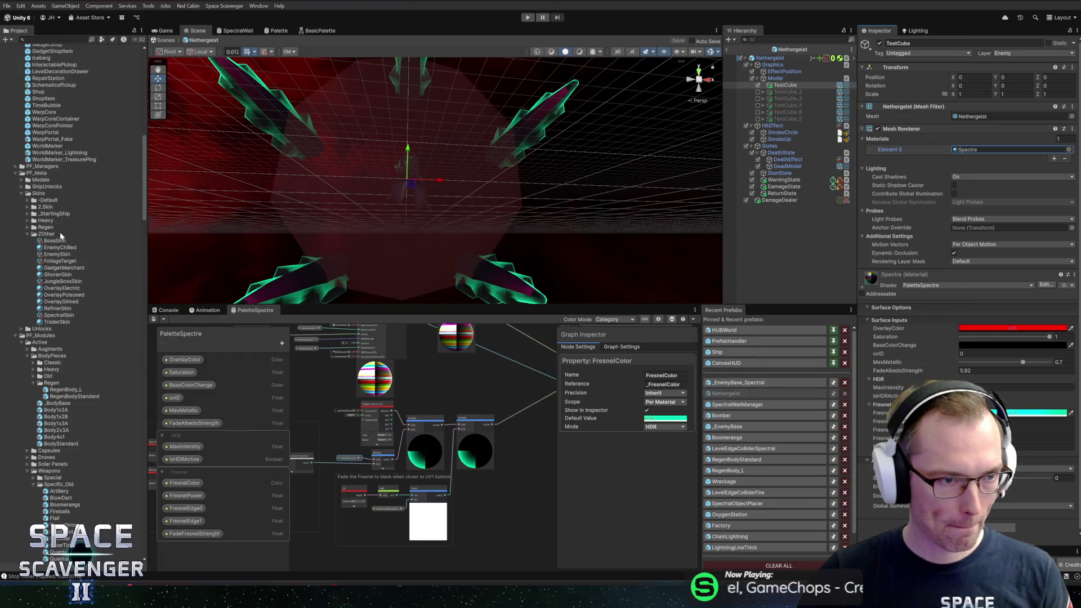
{"action": "left_click", "coordinate": [793, 49]}
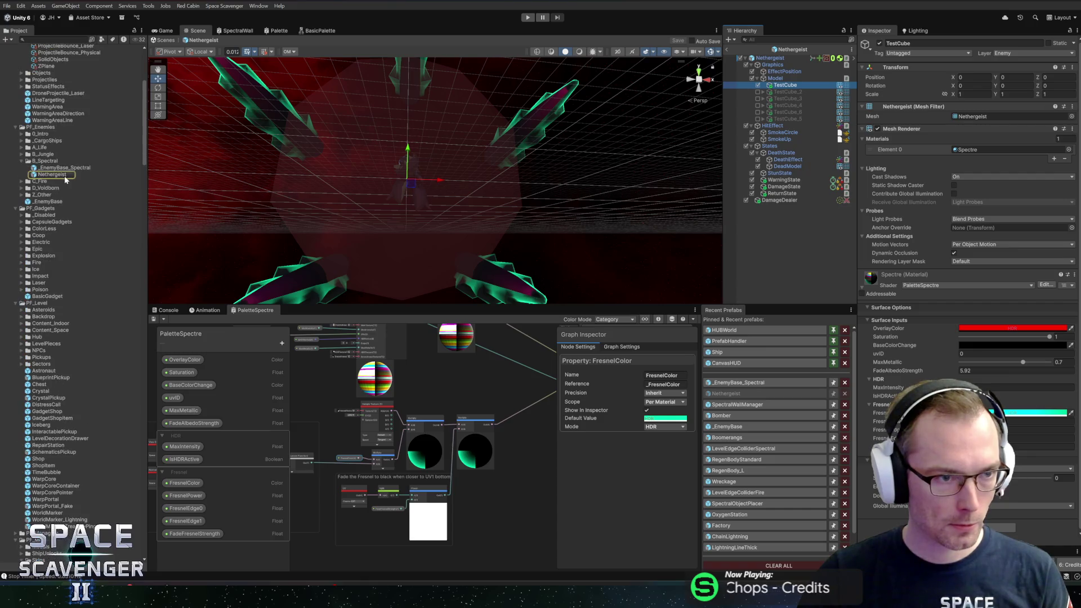
{"action": "right_click", "coordinate": [53, 296]}
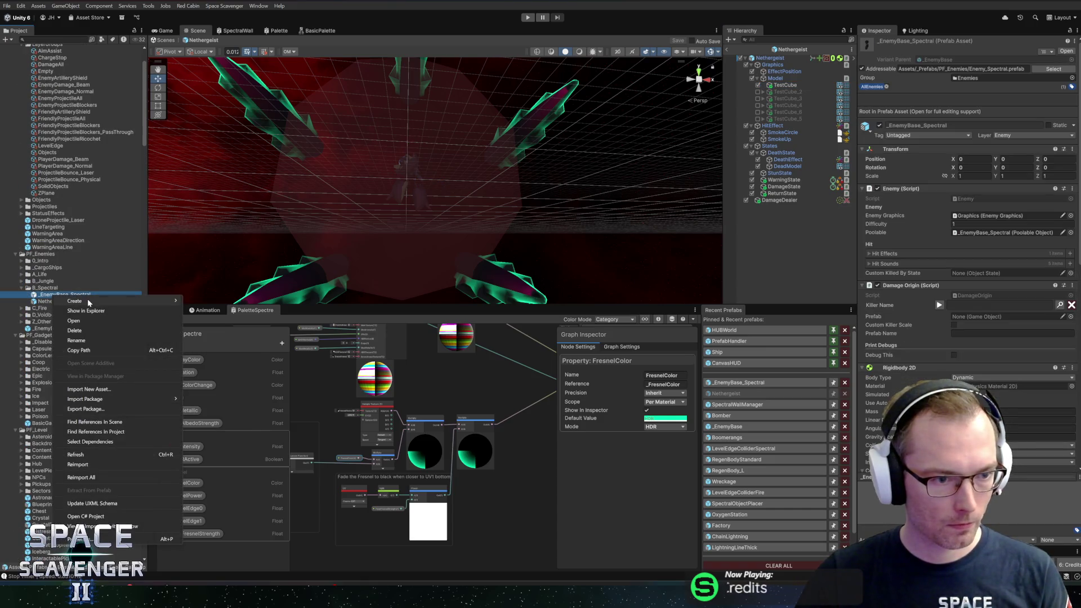
{"action": "mouse_move", "coordinate": [82, 301]}
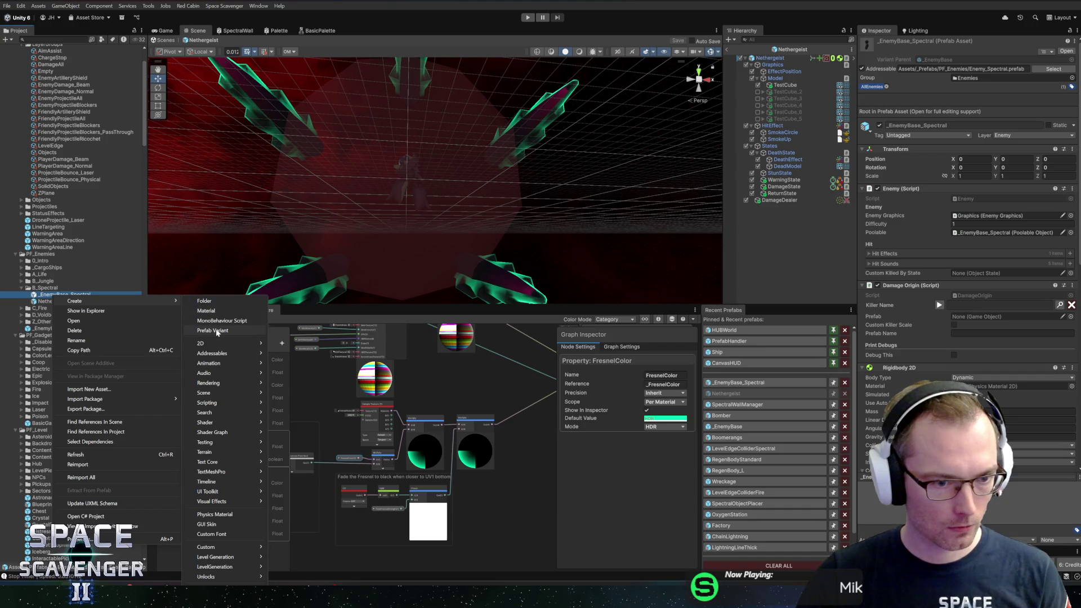
{"action": "left_click", "coordinate": [214, 331]}
{"action": "type", "text": "Wraith"}
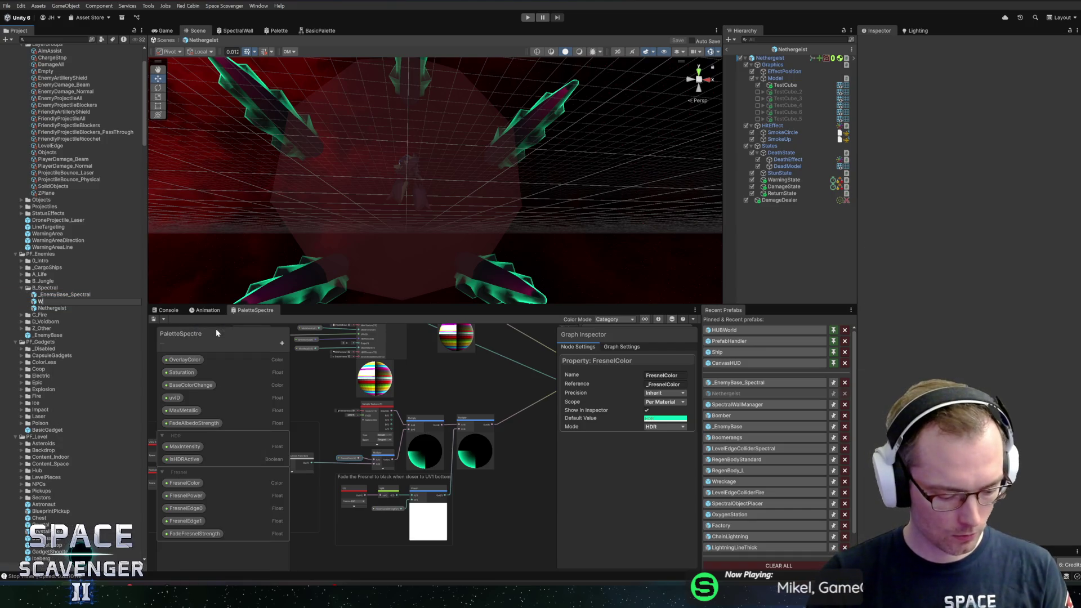
{"action": "key", "text": "Return"}
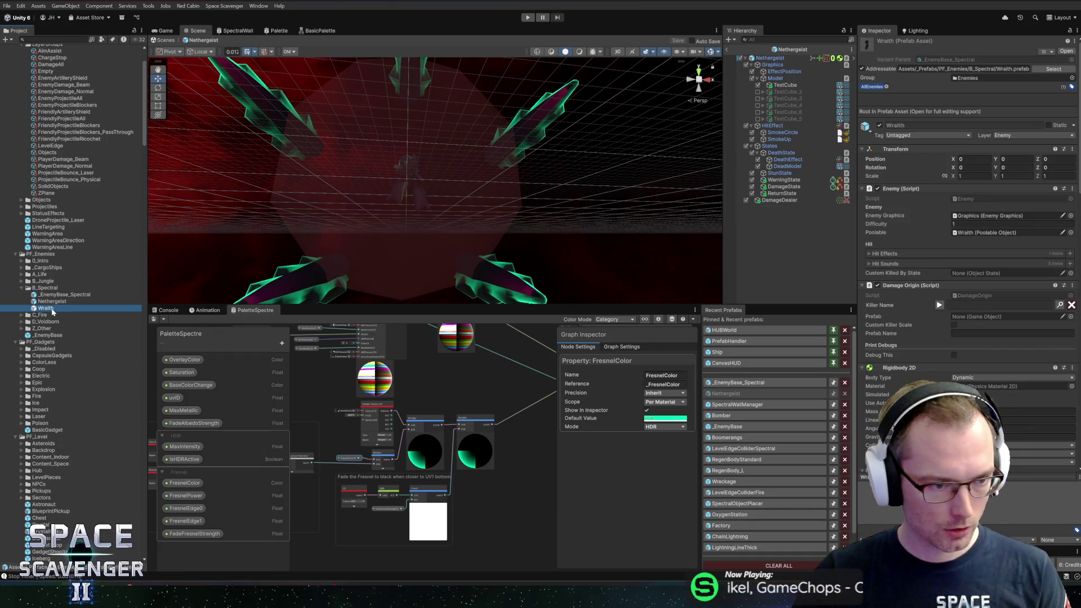
{"action": "double_click", "coordinate": [52, 311]}
{"action": "mouse_move", "coordinate": [441, 199]}
{"action": "left_mouse_down"}
{"action": "mouse_move", "coordinate": [570, 146]}
{"action": "mouse_move", "coordinate": [509, 212]}
{"action": "mouse_move", "coordinate": [521, 179]}
{"action": "mouse_move", "coordinate": [507, 186]}
{"action": "mouse_move", "coordinate": [517, 226]}
{"action": "left_mouse_up"}
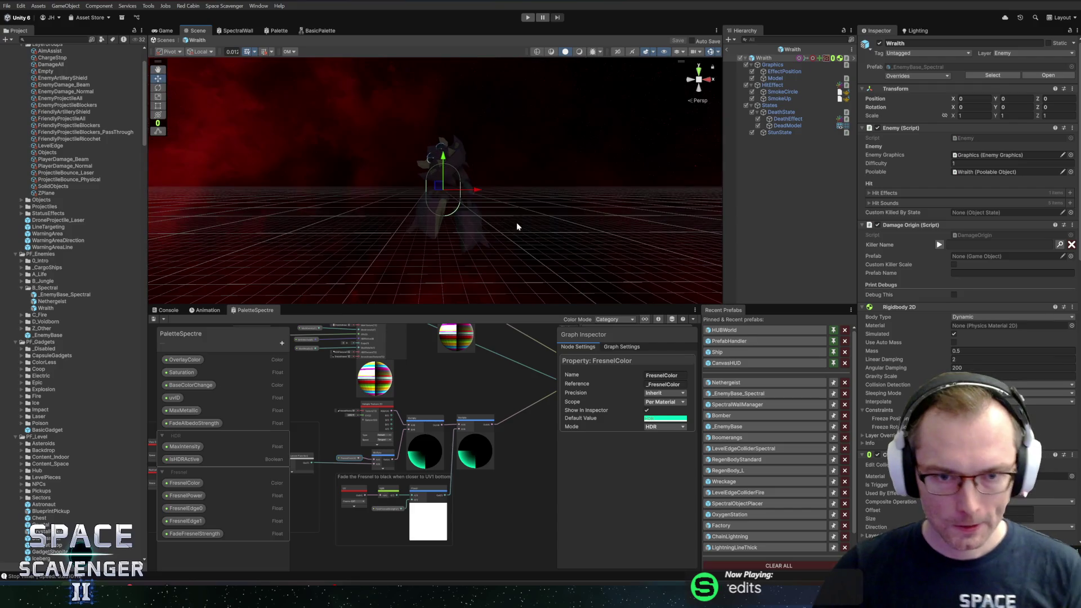
Add a Cube as a child of the Wraith's Model object
{"action": "left_click", "coordinate": [776, 78]}
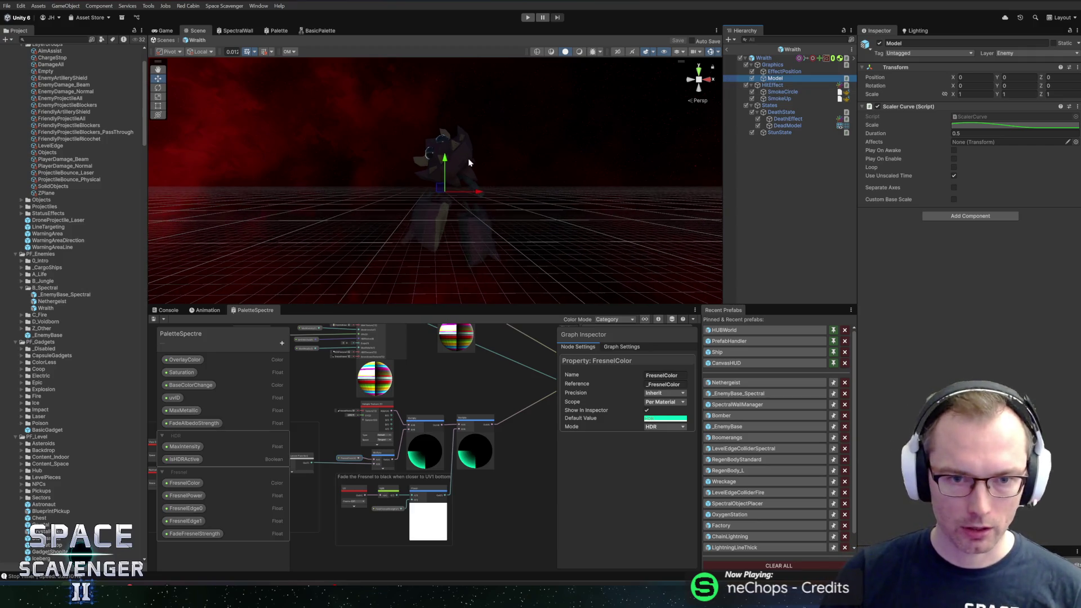
{"action": "right_click", "coordinate": [769, 82]}
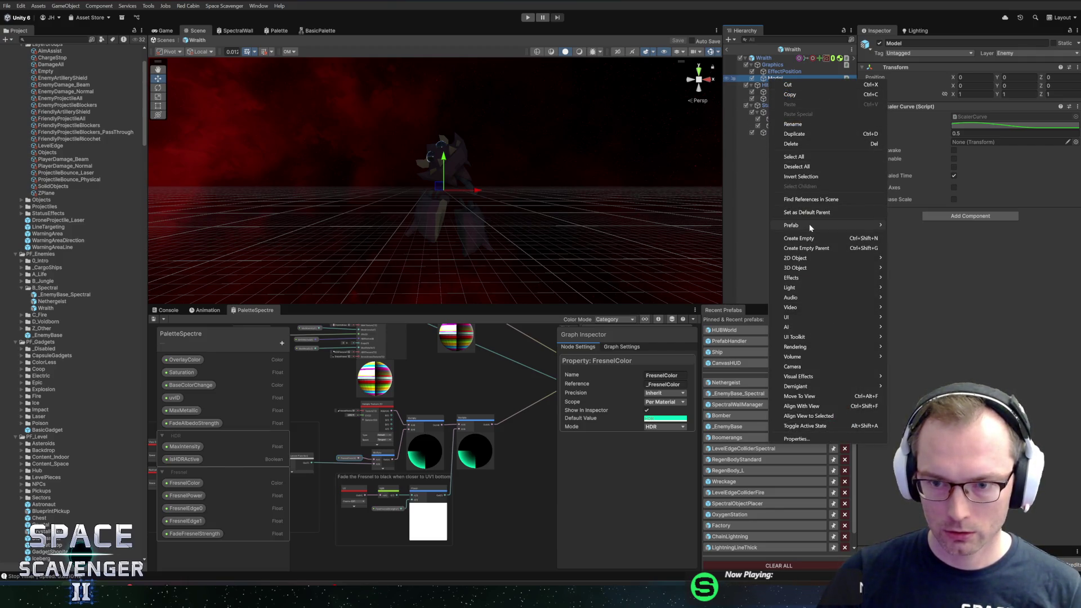
{"action": "mouse_move", "coordinate": [809, 224]}
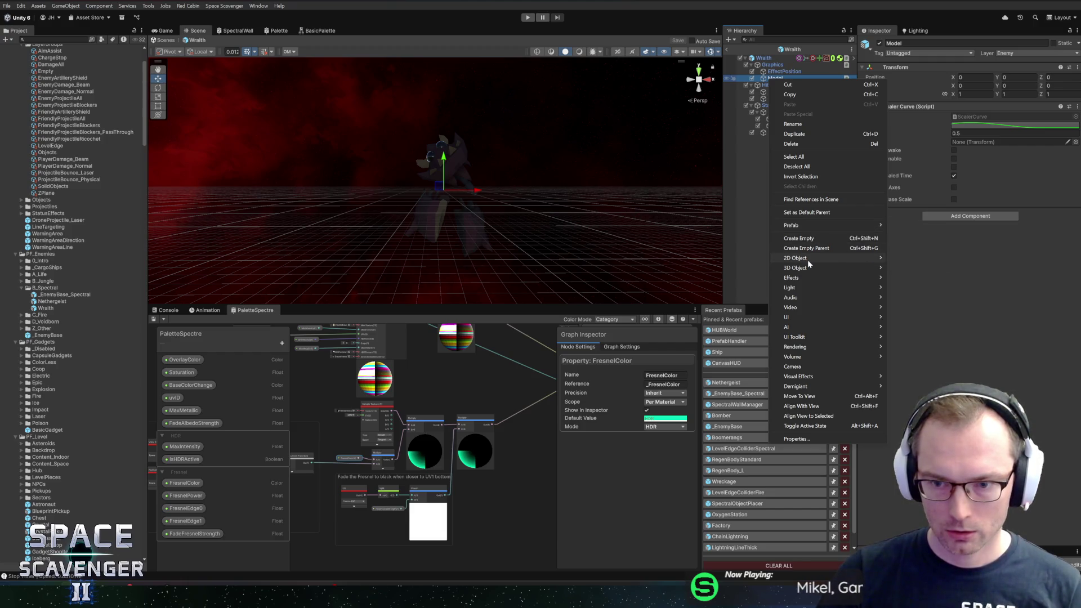
{"action": "mouse_move", "coordinate": [850, 270]}
{"action": "left_click", "coordinate": [914, 270]}
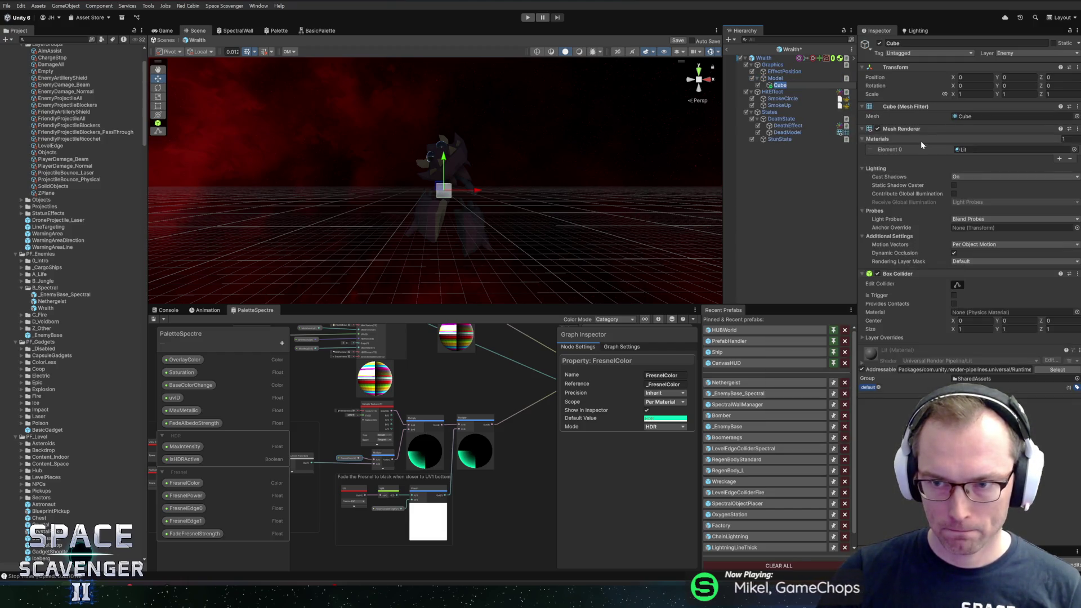
Give the cube the Spectre material and remove its Box Collider
{"action": "left_click", "coordinate": [1074, 150]}
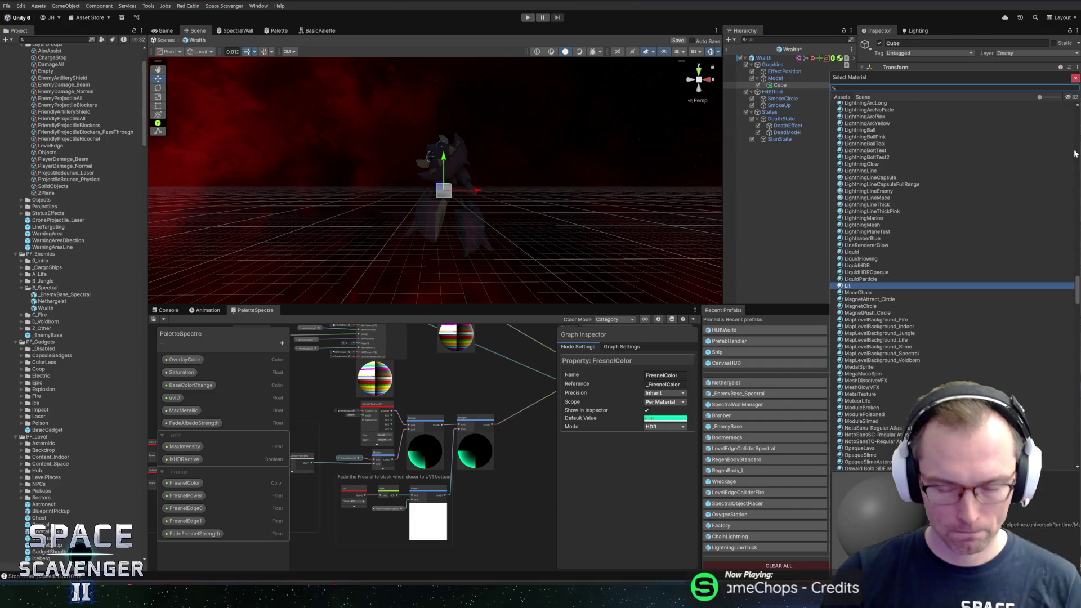
{"action": "type", "text": "spec"}
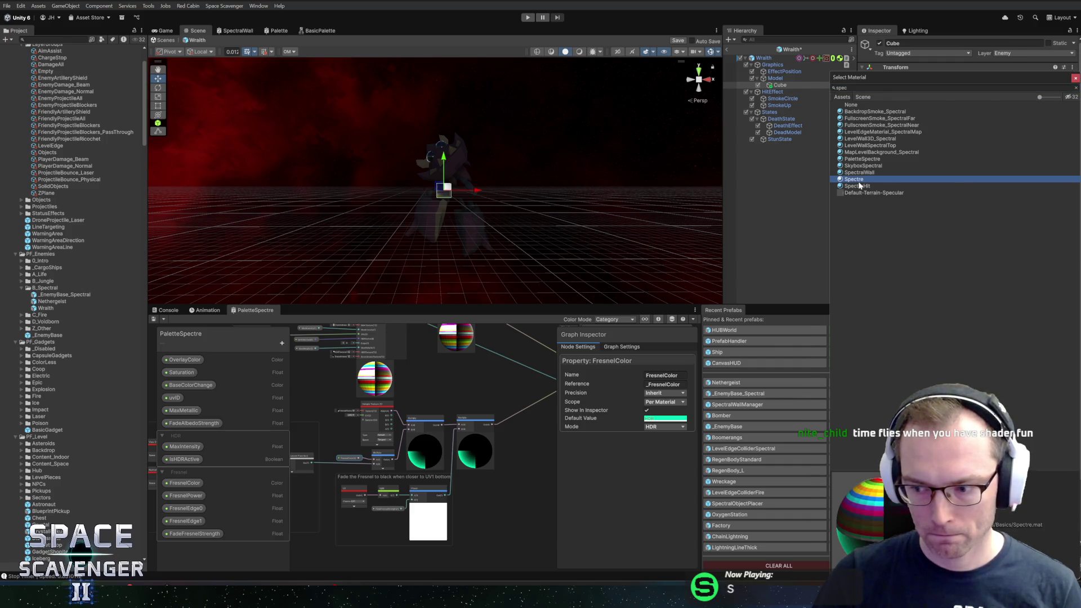
{"action": "double_click", "coordinate": [855, 179]}
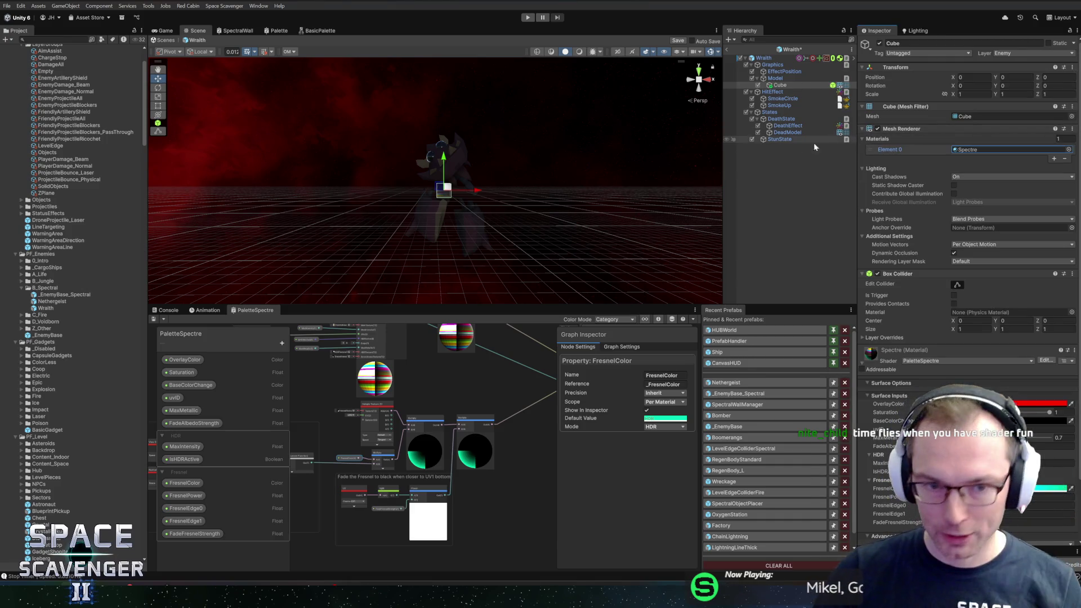
{"action": "right_click", "coordinate": [909, 274]}
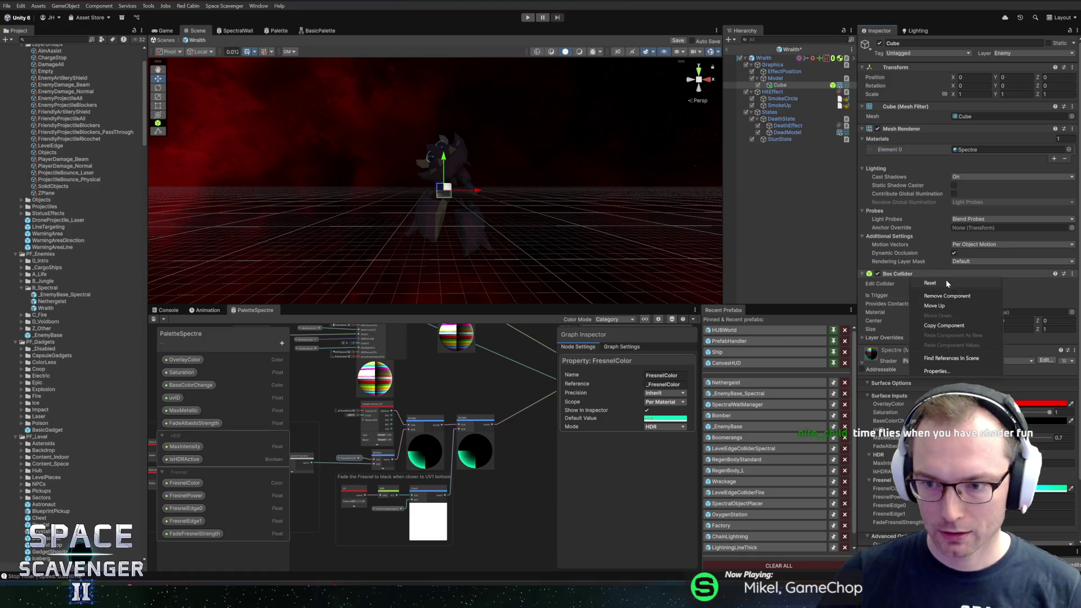
{"action": "left_click", "coordinate": [941, 296]}
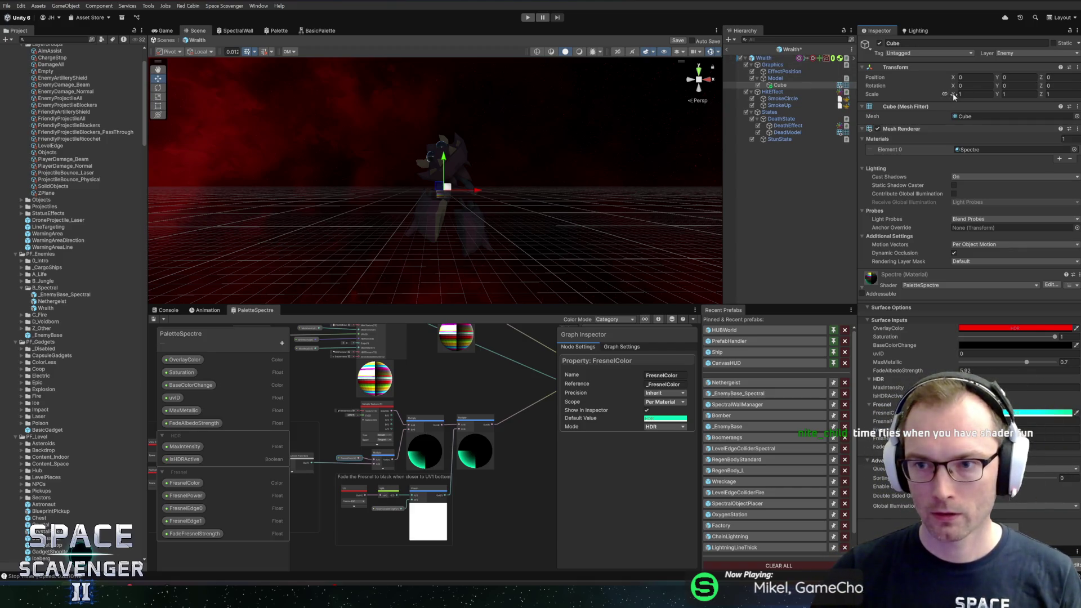
Scale the cube up to about 5 and stretch it lengthwise along Z
{"action": "mouse_move", "coordinate": [955, 97]}
{"action": "left_mouse_down"}
{"action": "mouse_move", "coordinate": [1040, 100]}
{"action": "mouse_move", "coordinate": [946, 96]}
{"action": "left_mouse_up"}
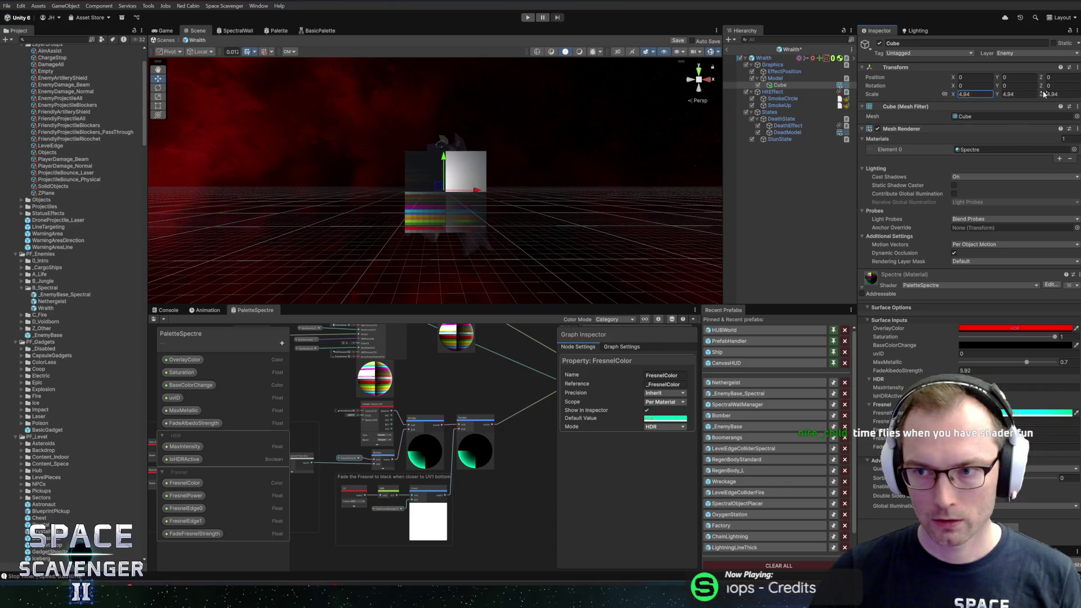
{"action": "mouse_move", "coordinate": [1044, 94]}
{"action": "left_mouse_down"}
{"action": "mouse_move", "coordinate": [1078, 96]}
{"action": "mouse_move", "coordinate": [218, 104]}
{"action": "mouse_move", "coordinate": [73, 117]}
{"action": "left_mouse_up"}
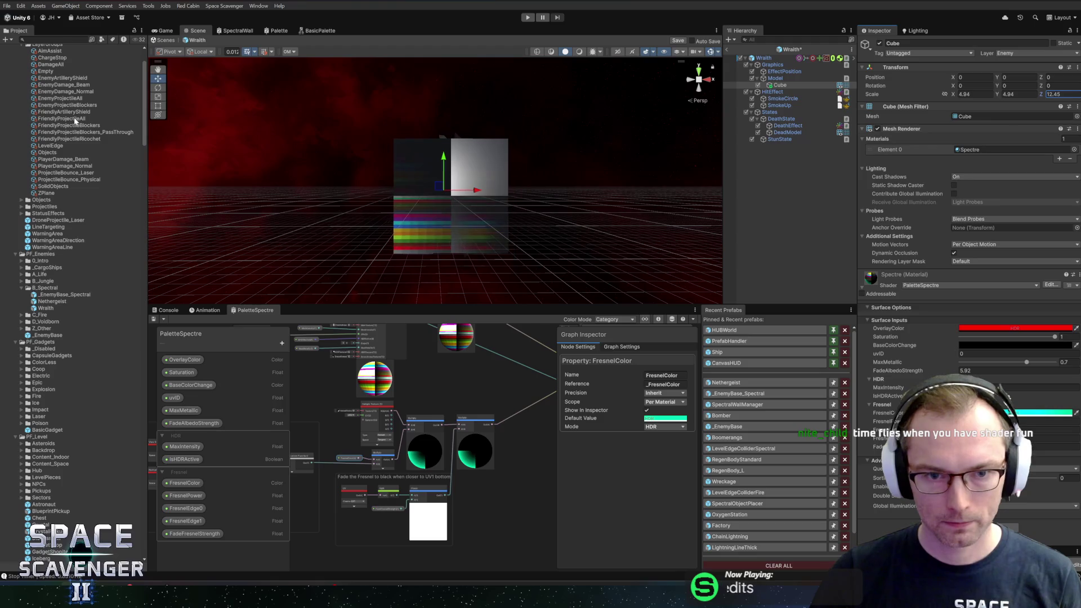
{"action": "mouse_move", "coordinate": [394, 201]}
{"action": "left_mouse_down"}
{"action": "mouse_move", "coordinate": [433, 211]}
{"action": "mouse_move", "coordinate": [478, 192]}
{"action": "left_mouse_up"}
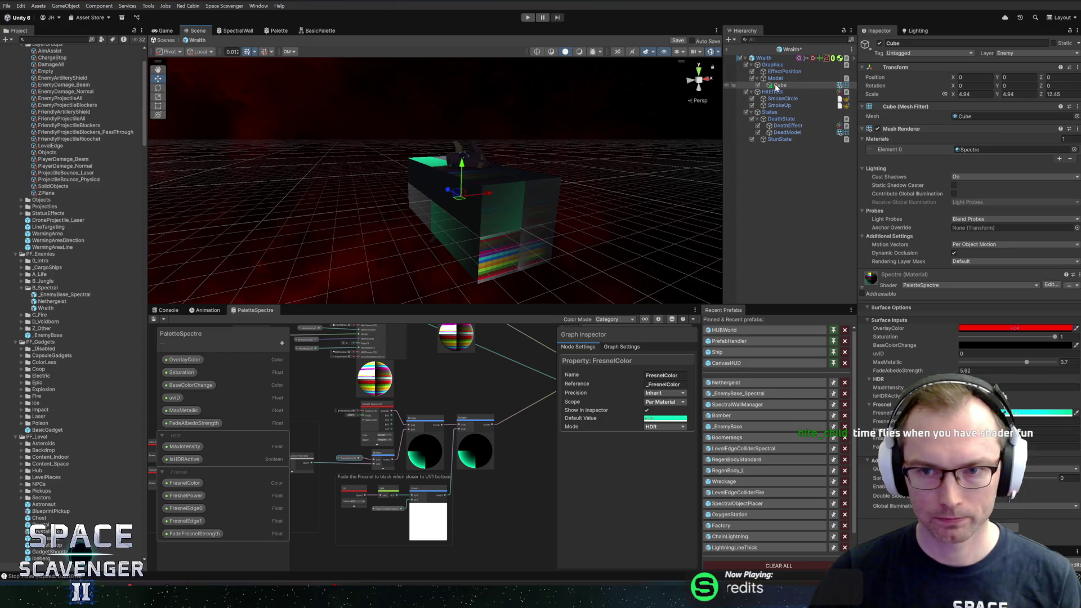
Duplicate the cube into a smaller block placed in front of the original
{"action": "key", "text": "ctrl+d"}
{"action": "mouse_move", "coordinate": [448, 191]}
{"action": "left_mouse_down"}
{"action": "mouse_move", "coordinate": [493, 217]}
{"action": "mouse_move", "coordinate": [478, 227]}
{"action": "left_mouse_up"}
{"action": "key", "text": "r"}
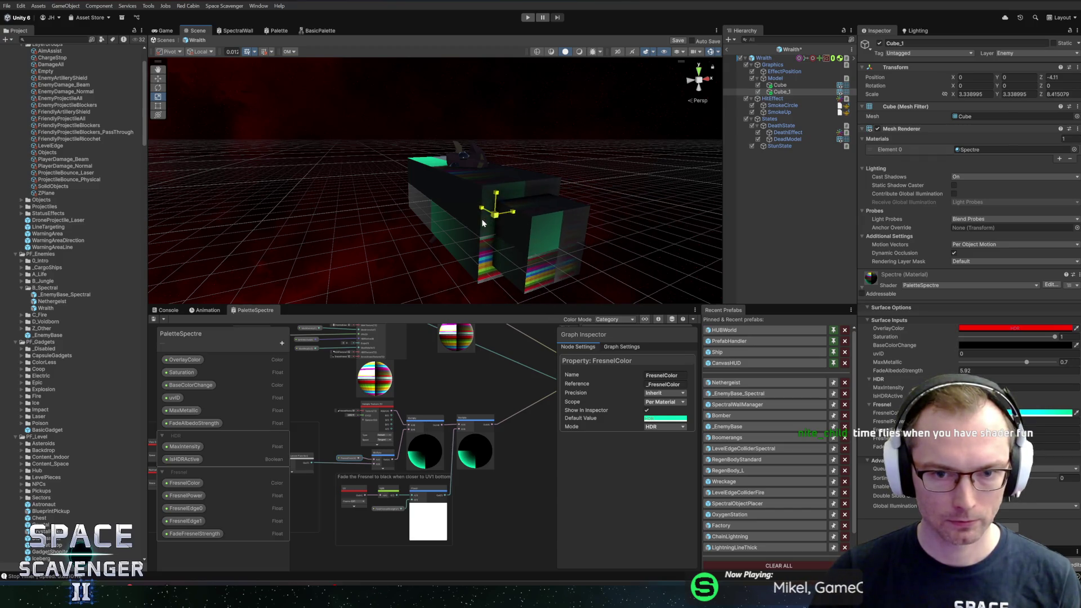
{"action": "key", "text": "w"}
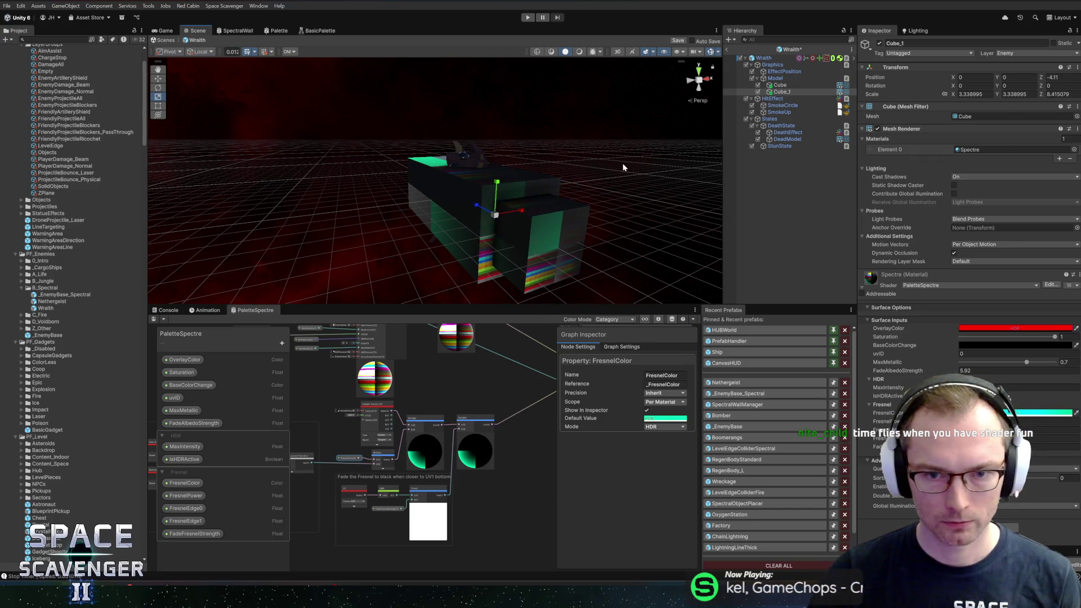
Duplicate the original cube again and flatten the copy into a thin slab above the model
{"action": "left_click", "coordinate": [780, 85]}
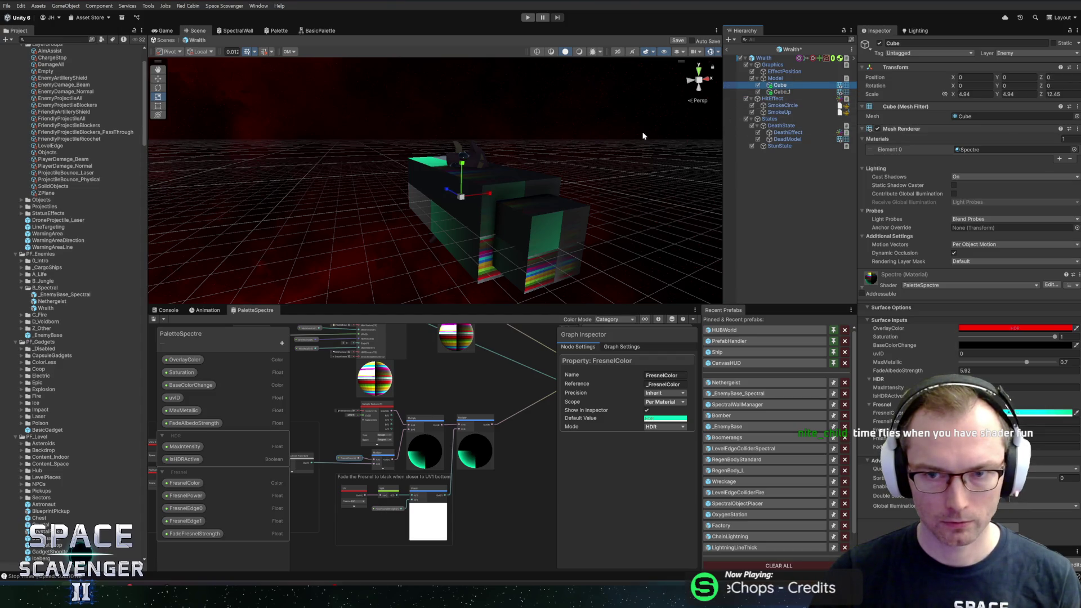
{"action": "key", "text": "ctrl+d"}
{"action": "mouse_move", "coordinate": [465, 165]}
{"action": "left_mouse_down"}
{"action": "mouse_move", "coordinate": [471, 110]}
{"action": "mouse_move", "coordinate": [463, 151]}
{"action": "left_mouse_up"}
{"action": "key", "text": "r"}
{"action": "mouse_move", "coordinate": [464, 113]}
{"action": "left_mouse_down"}
{"action": "mouse_move", "coordinate": [464, 133]}
{"action": "mouse_move", "coordinate": [472, 76]}
{"action": "left_mouse_up"}
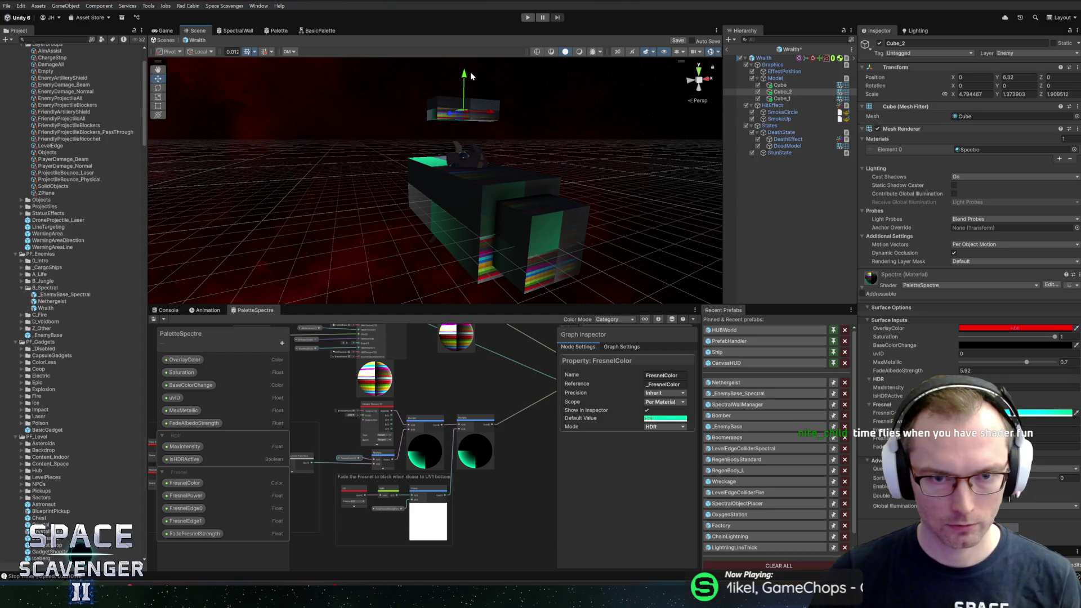
{"action": "scroll", "coordinate": [667, 125], "scroll_direction": "up", "scroll_amount": 5}
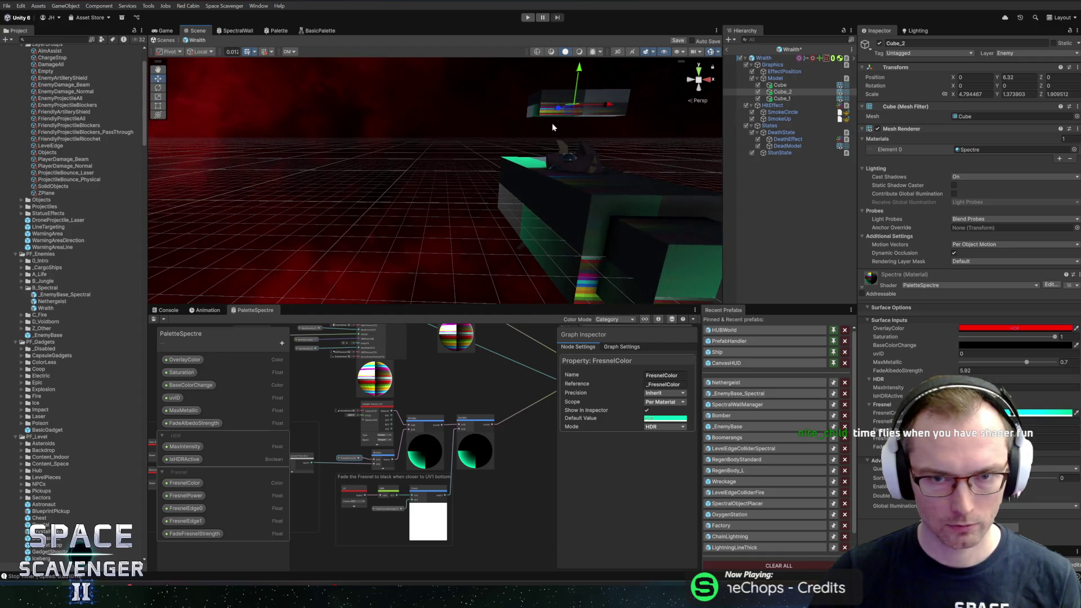
{"action": "mouse_move", "coordinate": [586, 128]}
{"action": "left_mouse_down"}
{"action": "mouse_move", "coordinate": [604, 138]}
{"action": "mouse_move", "coordinate": [570, 137]}
{"action": "left_mouse_up"}
Tilt the slab copy about 39 degrees and move it down and to the right
{"action": "key", "text": "e"}
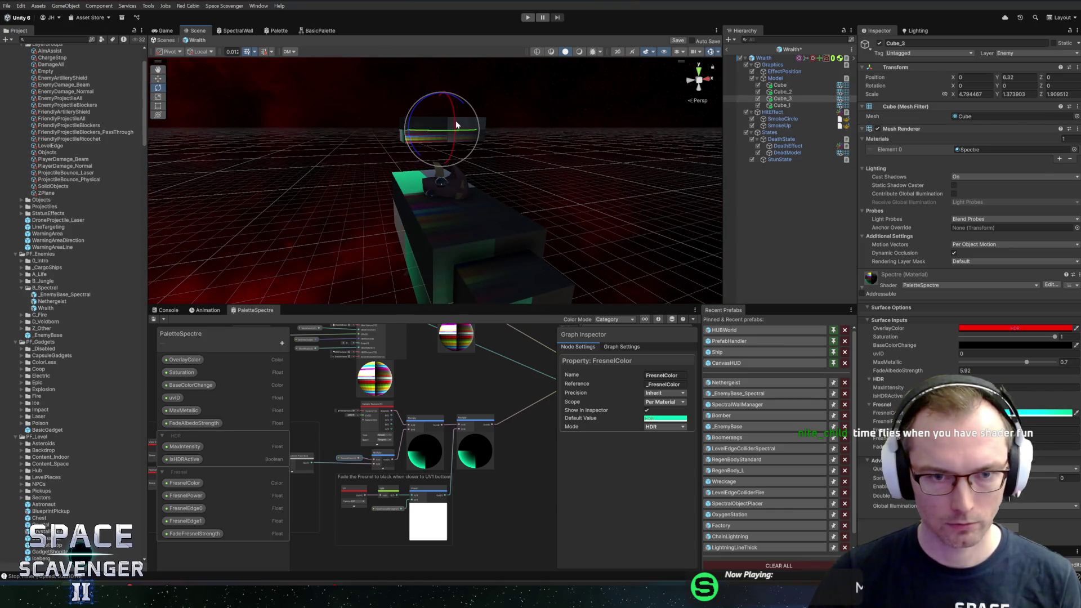
{"action": "mouse_move", "coordinate": [429, 102]}
{"action": "left_mouse_down"}
{"action": "mouse_move", "coordinate": [475, 96]}
{"action": "mouse_move", "coordinate": [429, 114]}
{"action": "left_mouse_up"}
{"action": "key", "text": "w"}
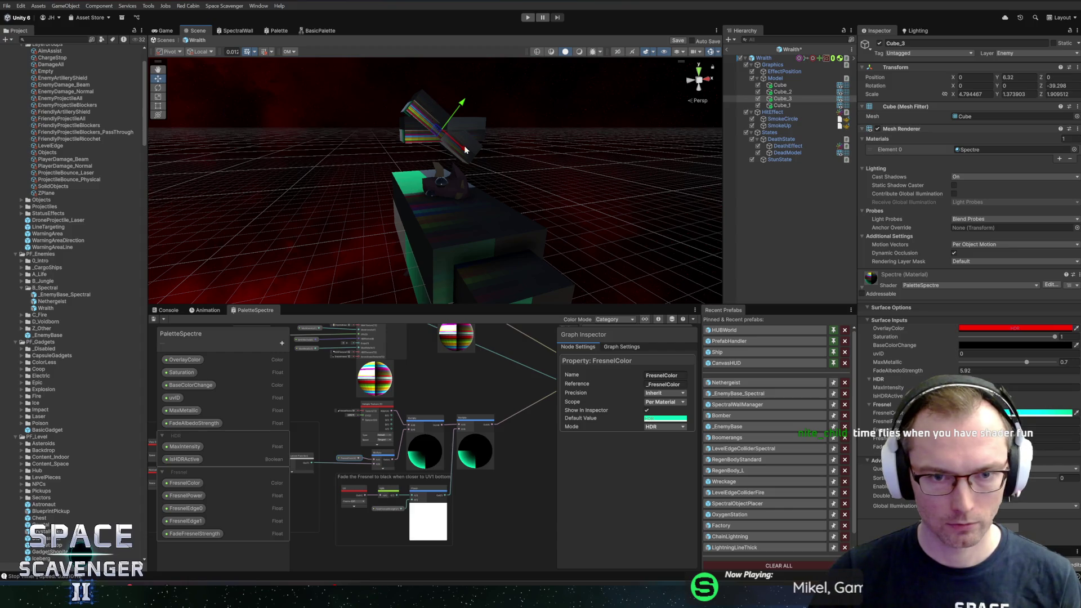
{"action": "mouse_move", "coordinate": [466, 149]}
{"action": "left_mouse_down"}
{"action": "mouse_move", "coordinate": [484, 173]}
{"action": "mouse_move", "coordinate": [519, 122]}
{"action": "left_mouse_up"}
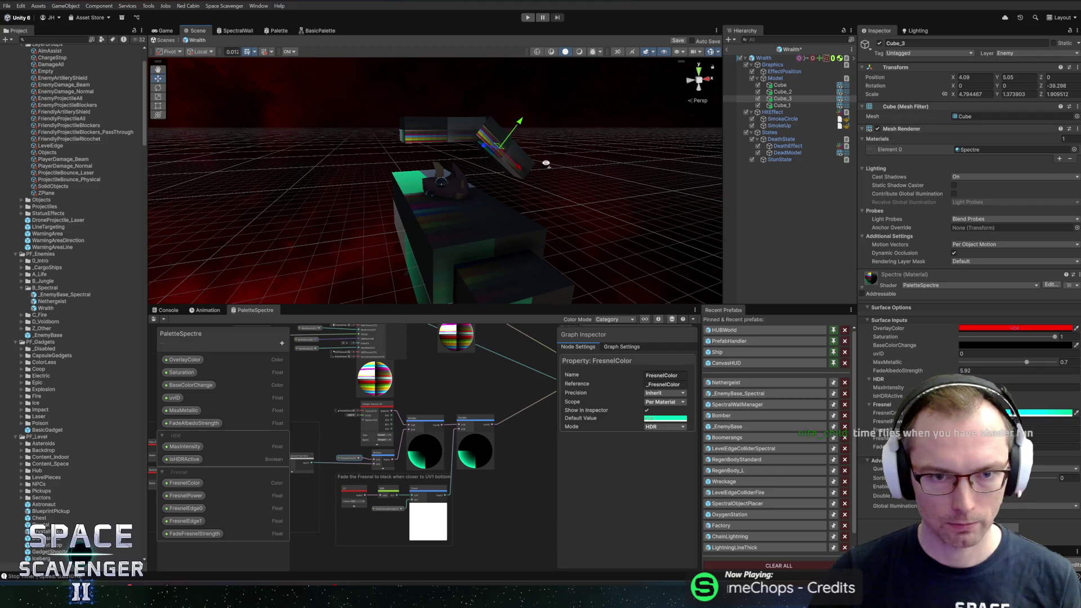
{"action": "left_click_drag", "start_coordinate": [546, 163], "coordinate": [497, 113]}
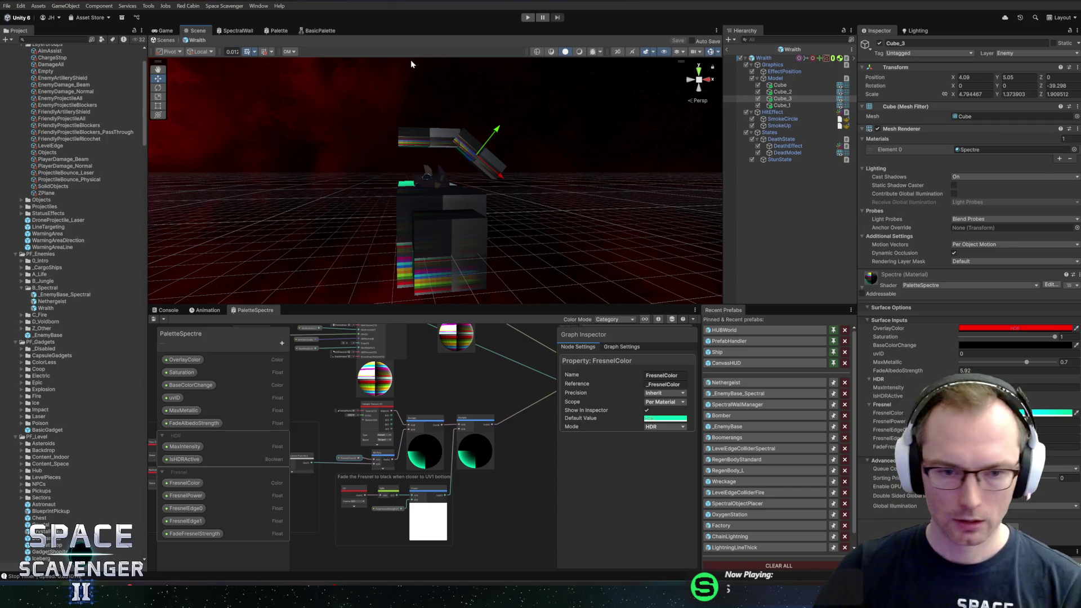
{"action": "scroll", "coordinate": [544, 174], "scroll_direction": "down", "scroll_amount": 2}
{"action": "mouse_move", "coordinate": [564, 166]}
{"action": "left_mouse_down"}
{"action": "mouse_move", "coordinate": [506, 140]}
{"action": "mouse_move", "coordinate": [486, 156]}
{"action": "left_mouse_up"}
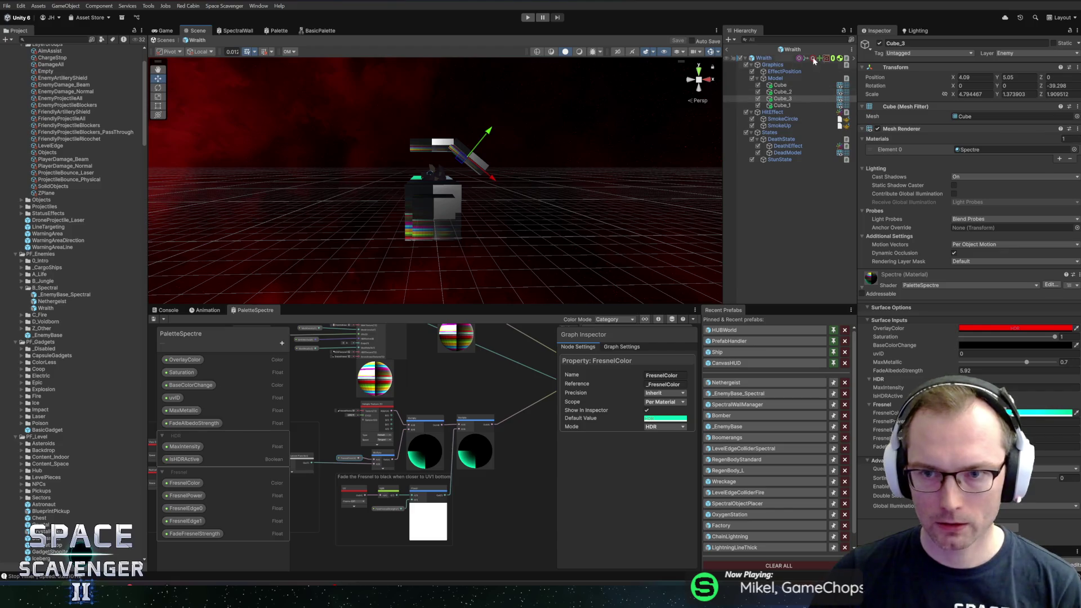
Create an empty IdleState under States, then duplicate it and rename the copy FollowState
{"action": "right_click", "coordinate": [772, 131]}
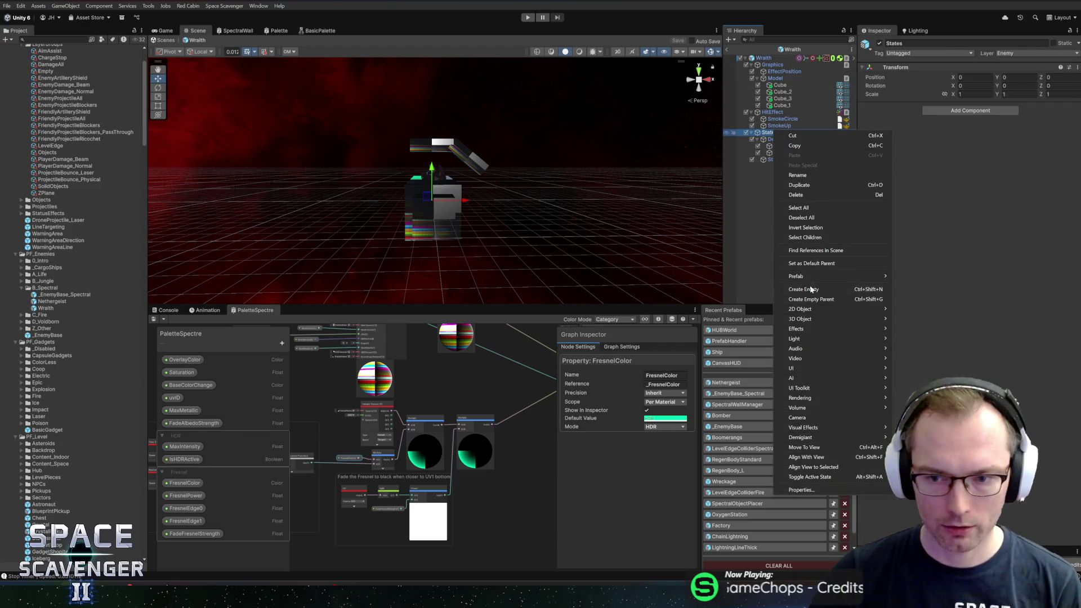
{"action": "left_click", "coordinate": [803, 289]}
{"action": "type", "text": "Idle"}
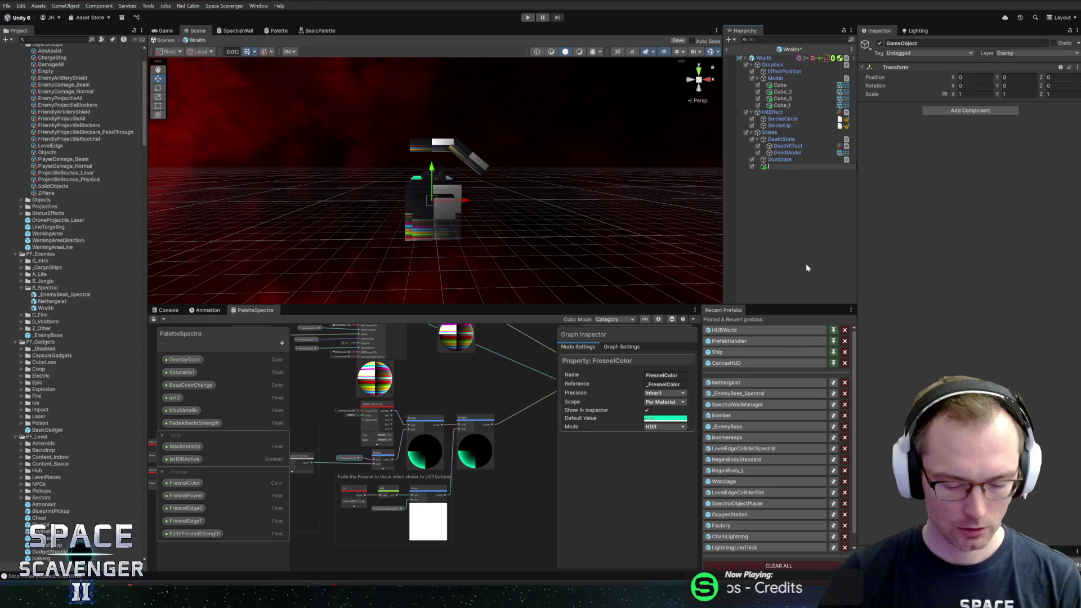
{"action": "type", "text": "St"}
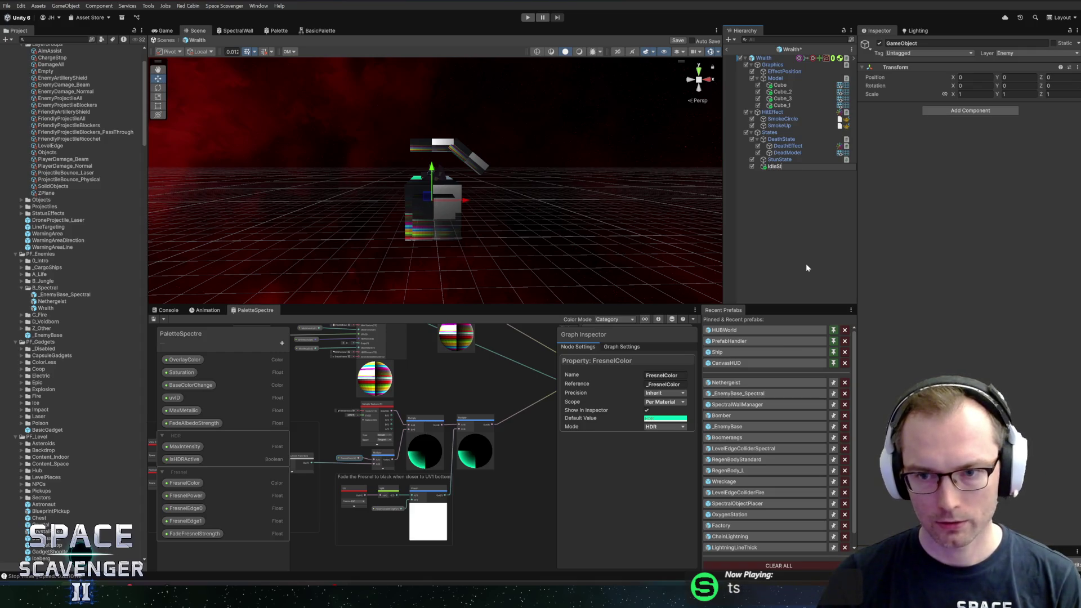
{"action": "type", "text": "aeate"}
{"action": "key", "text": "Return"}
{"action": "key", "text": "ctrl+d"}
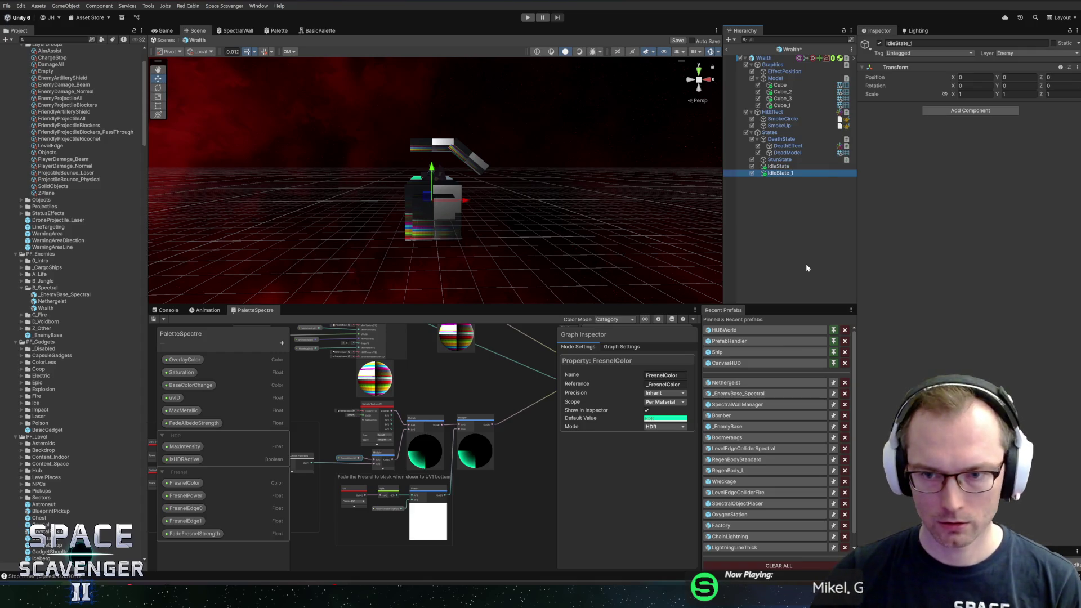
{"action": "key", "text": "F2"}
{"action": "type", "text": "FollowS"}
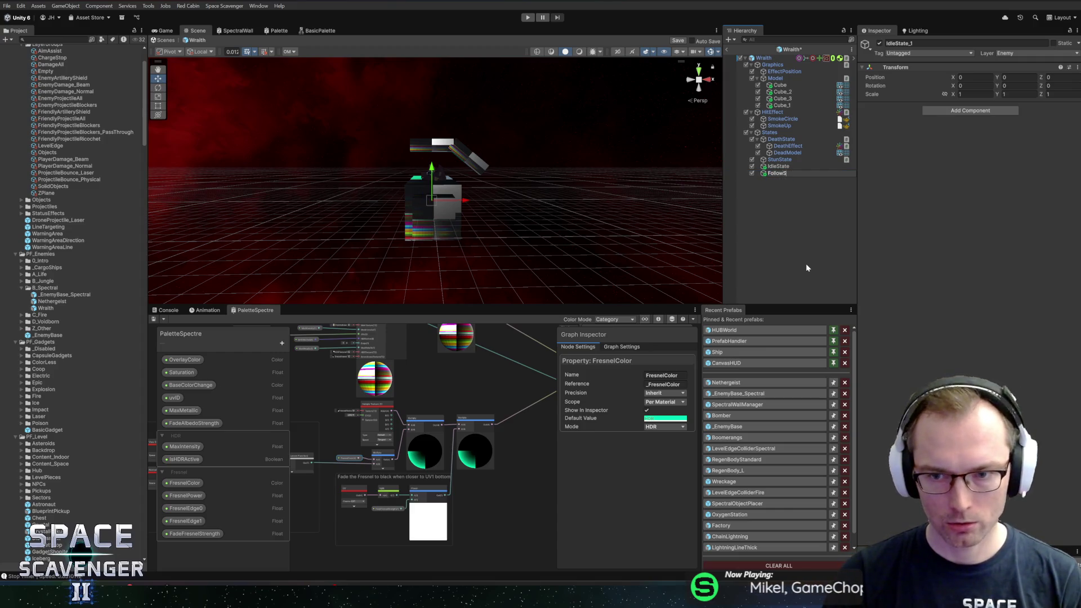
{"action": "type", "text": "tate"}
{"action": "key", "text": "Return"}
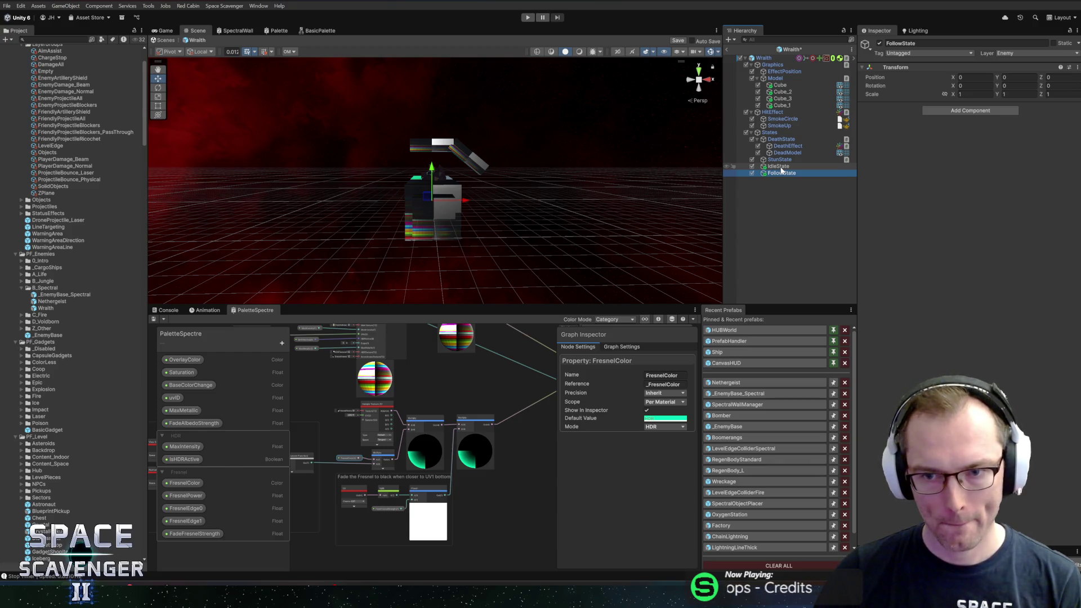
Add an Idle State component to IdleState, leaving animation setting off
{"action": "left_click", "coordinate": [780, 166]}
{"action": "left_click", "coordinate": [952, 111]}
{"action": "type", "text": "idlest"}
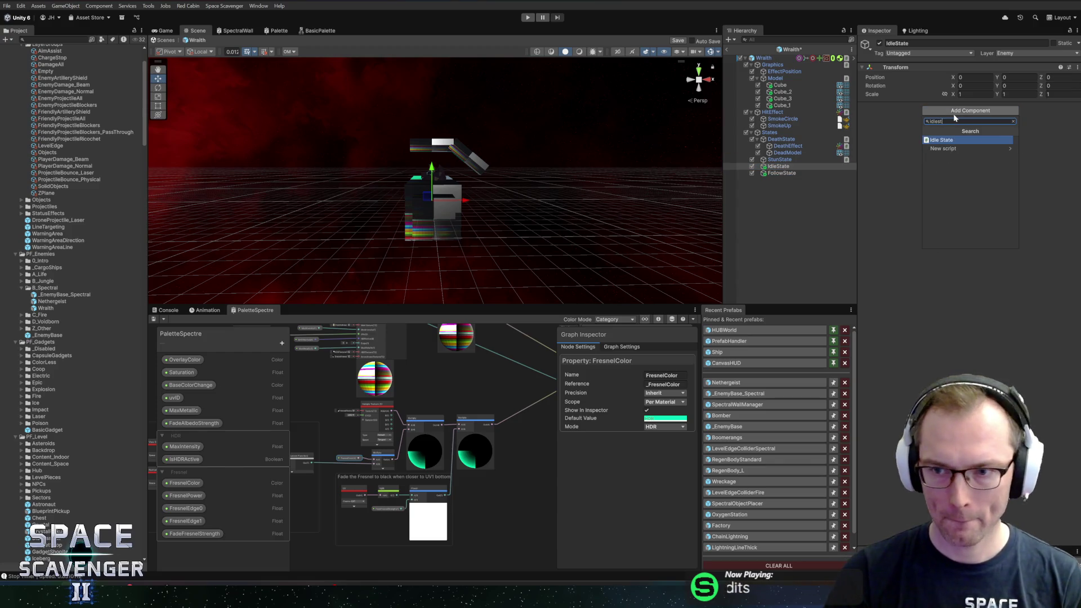
{"action": "key", "text": "Return"}
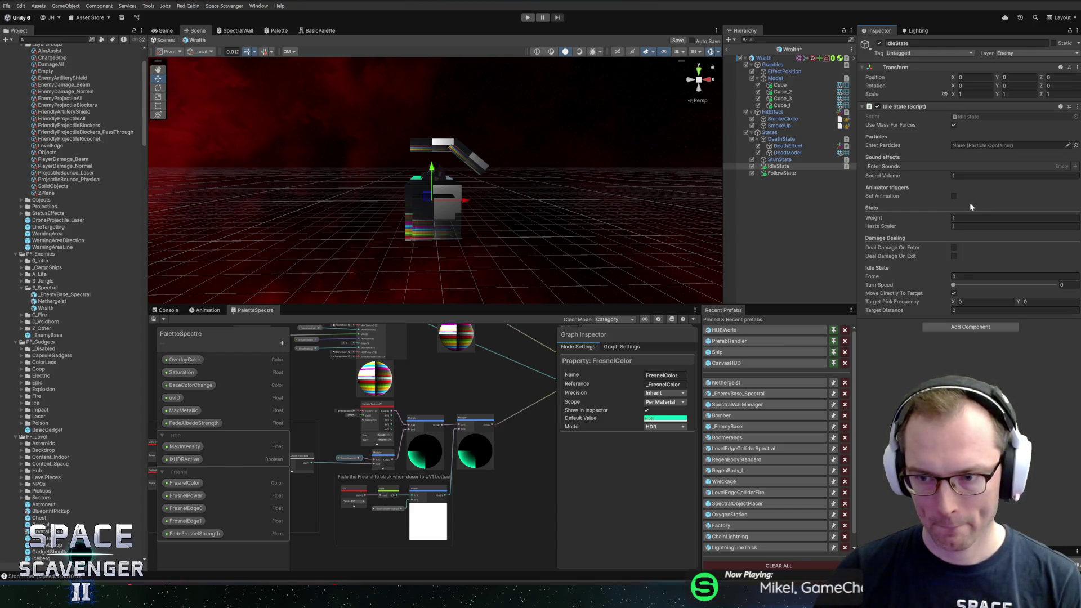
{"action": "left_click", "coordinate": [954, 196]}
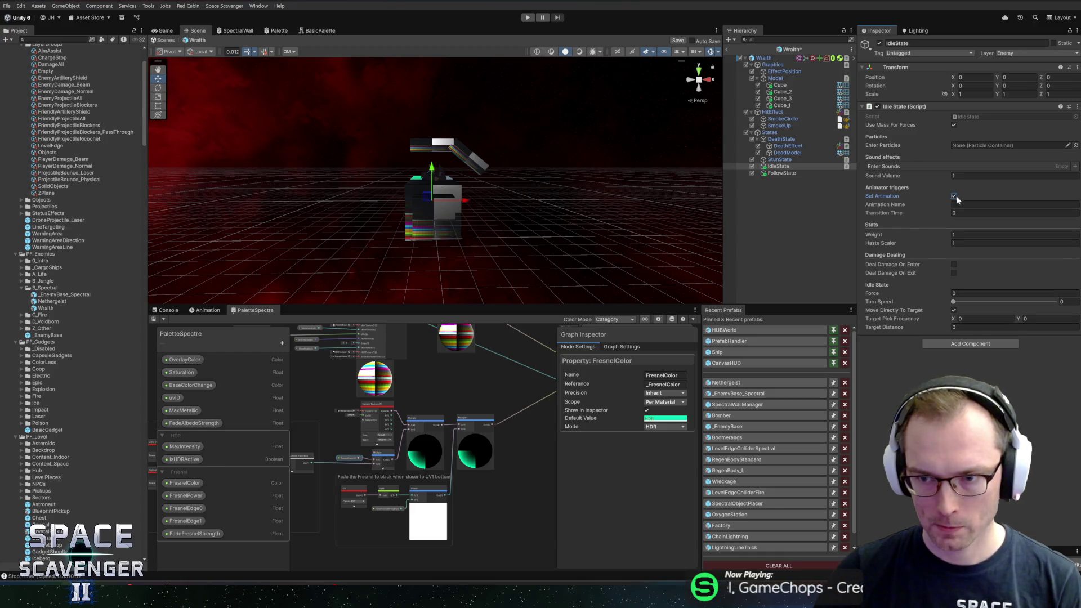
{"action": "left_click", "coordinate": [954, 196]}
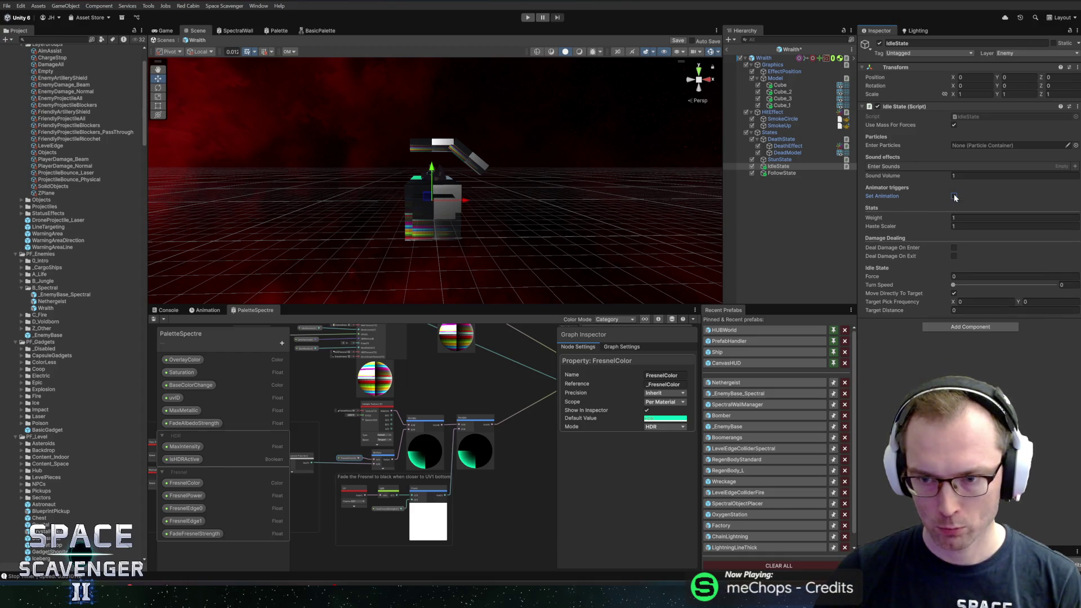
Add a State Change Detector, with Timer and sensor components, to IdleState
{"action": "left_click", "coordinate": [949, 327]}
{"action": "type", "text": "stateach"}
{"action": "key", "text": "BackSpace"}
{"action": "key", "text": "BackSpace"}
{"action": "key", "text": "BackSpace"}
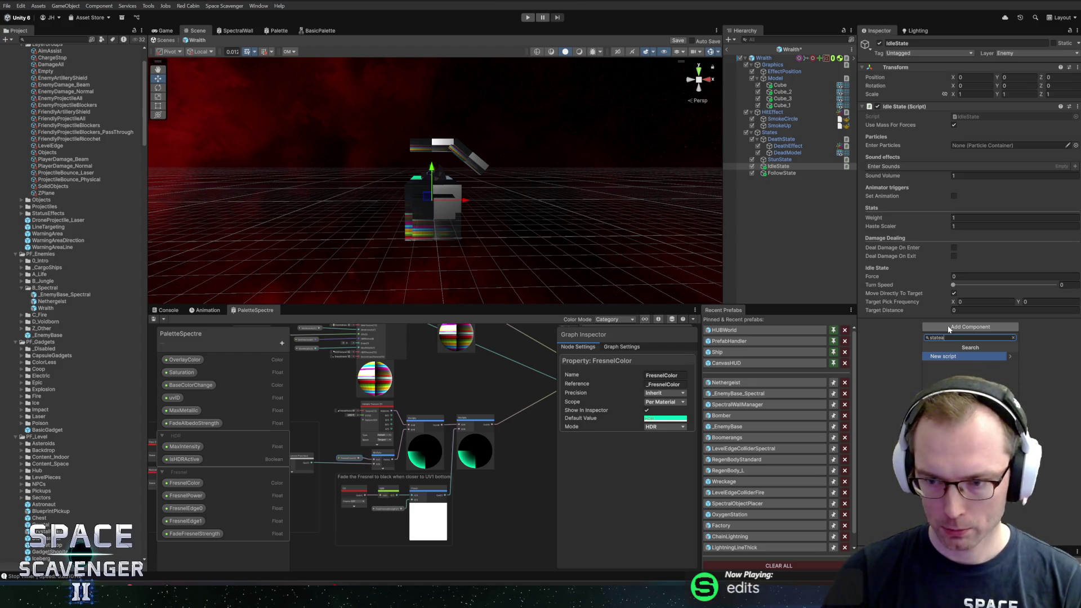
{"action": "type", "text": "changedet"}
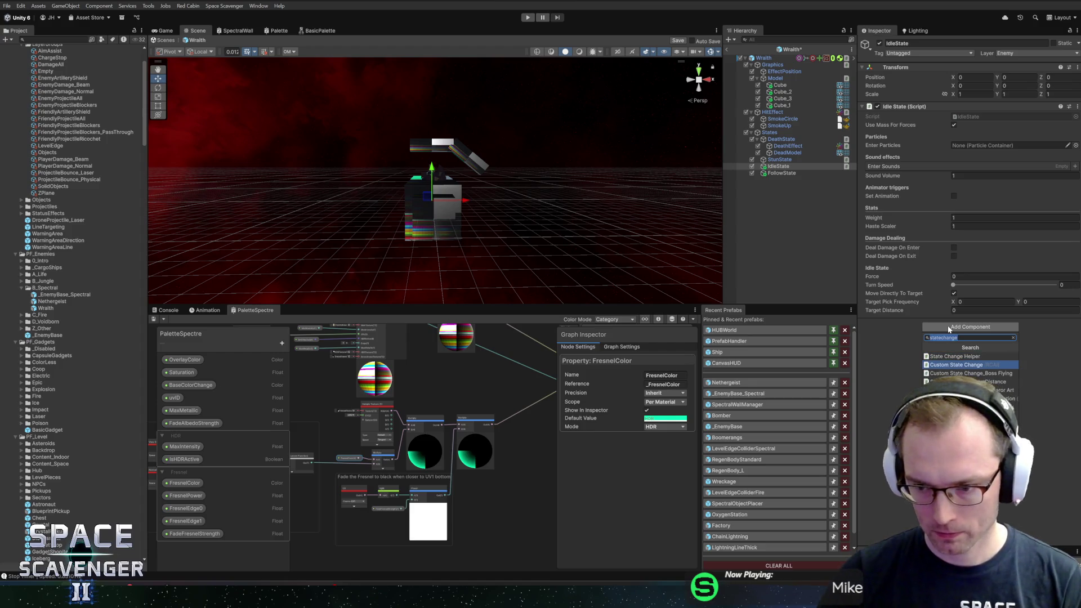
{"action": "key", "text": "Return"}
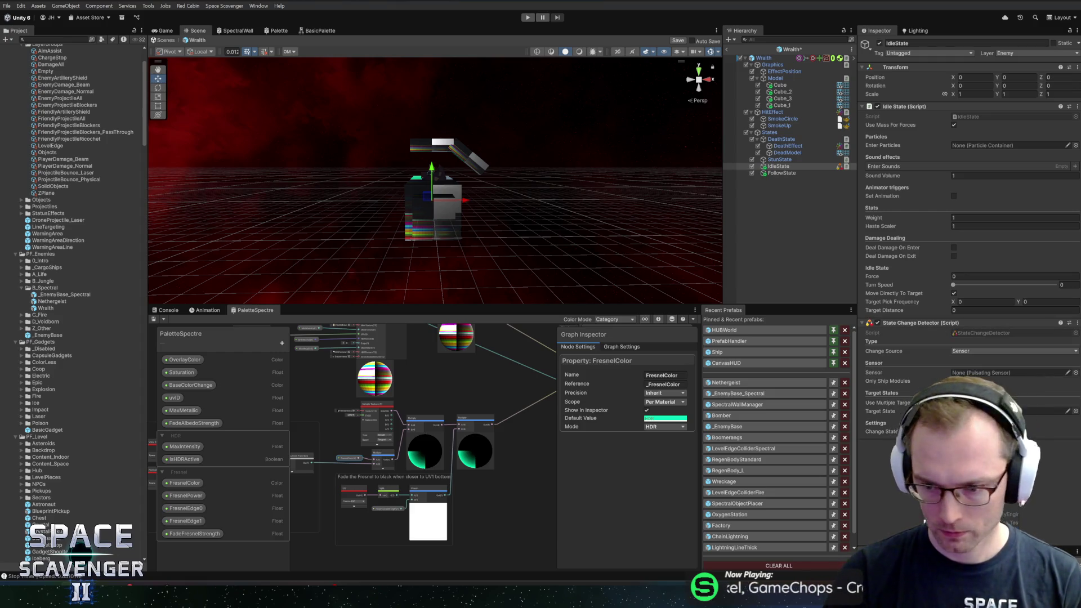
{"action": "key", "text": "Return"}
Assign the Pulsating Player Sensor to the State Change Detector's Sensor field
{"action": "scroll", "coordinate": [968, 220], "scroll_direction": "down", "scroll_amount": 5}
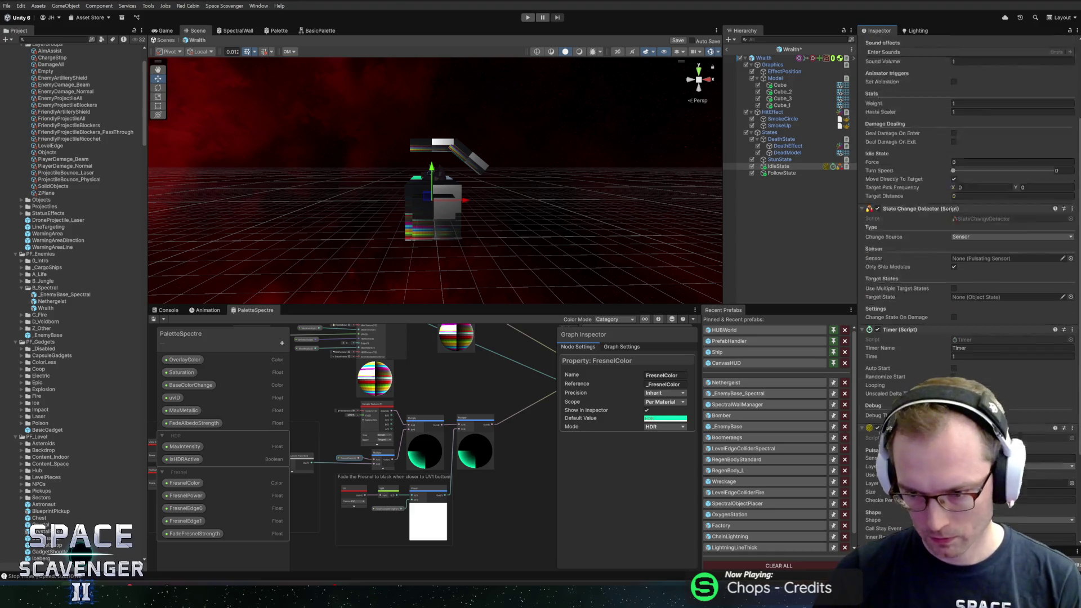
{"action": "scroll", "coordinate": [1043, 374], "scroll_direction": "down", "scroll_amount": 3}
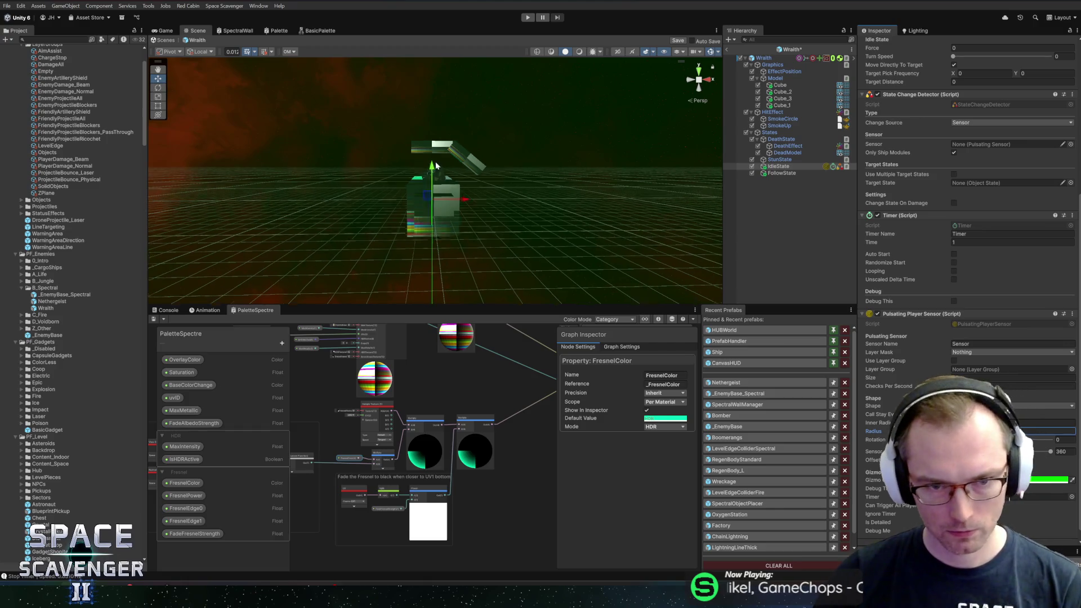
{"action": "scroll", "coordinate": [436, 165], "scroll_direction": "down", "scroll_amount": 5}
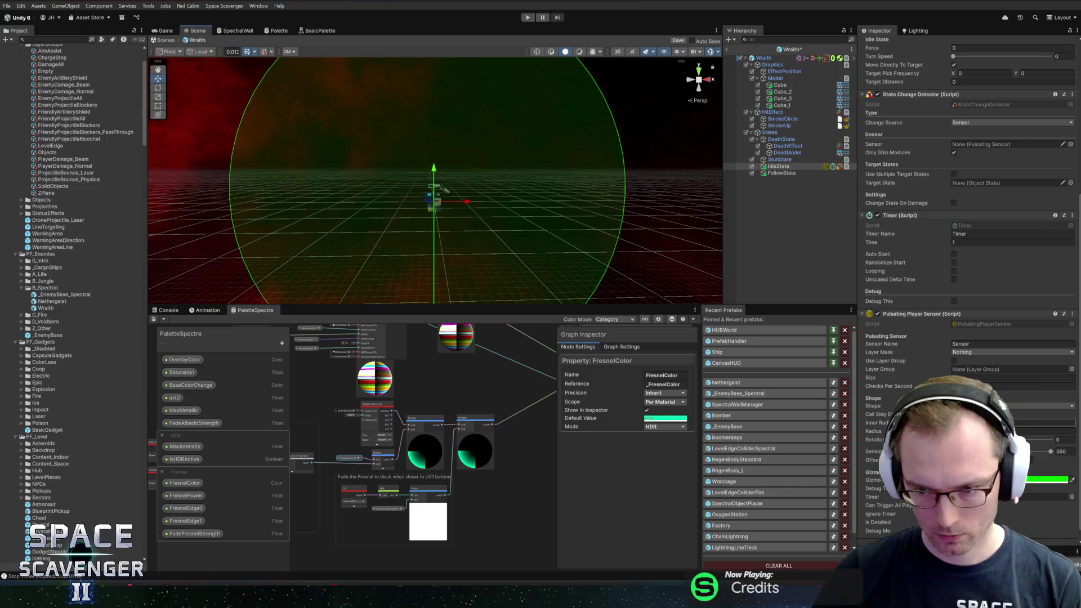
{"action": "left_click", "coordinate": [1047, 387]}
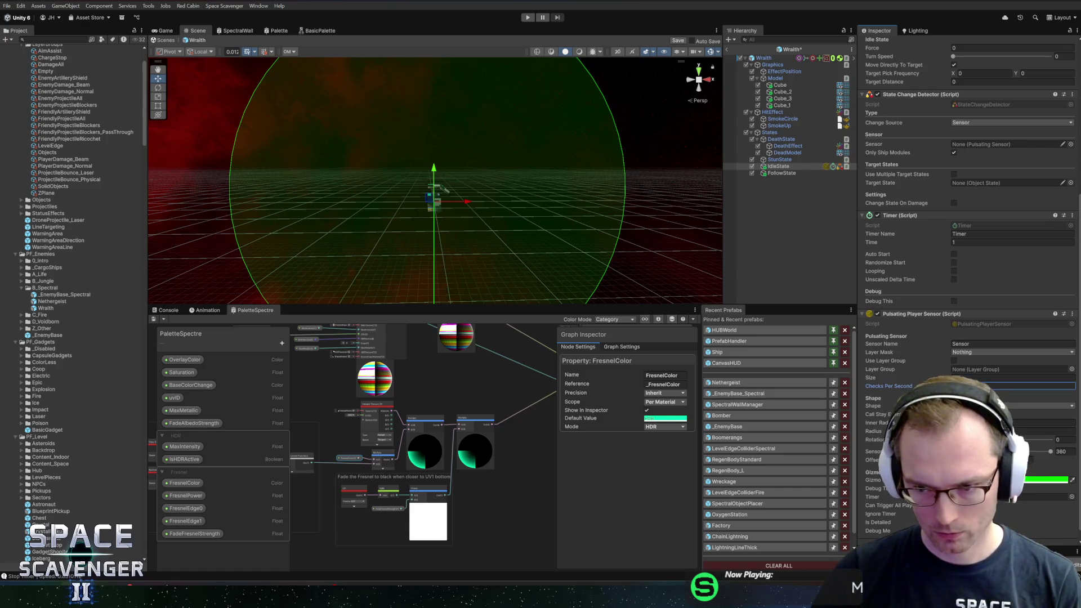
{"action": "left_click", "coordinate": [898, 213]}
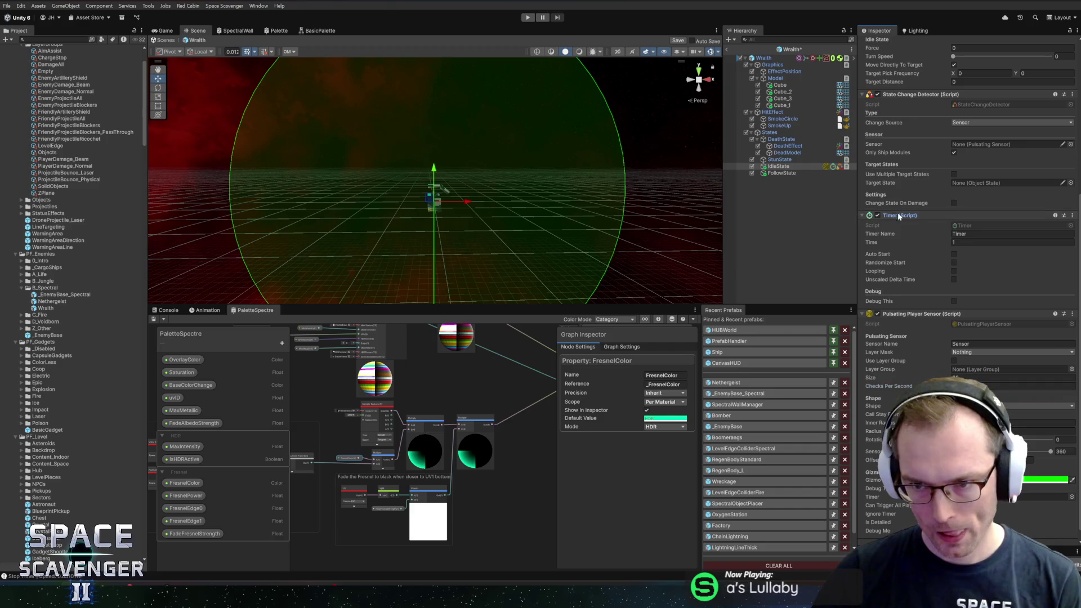
{"action": "mouse_move", "coordinate": [933, 318]}
{"action": "left_mouse_down"}
{"action": "mouse_move", "coordinate": [934, 212]}
{"action": "mouse_move", "coordinate": [978, 173]}
{"action": "mouse_move", "coordinate": [979, 147]}
{"action": "left_mouse_up"}
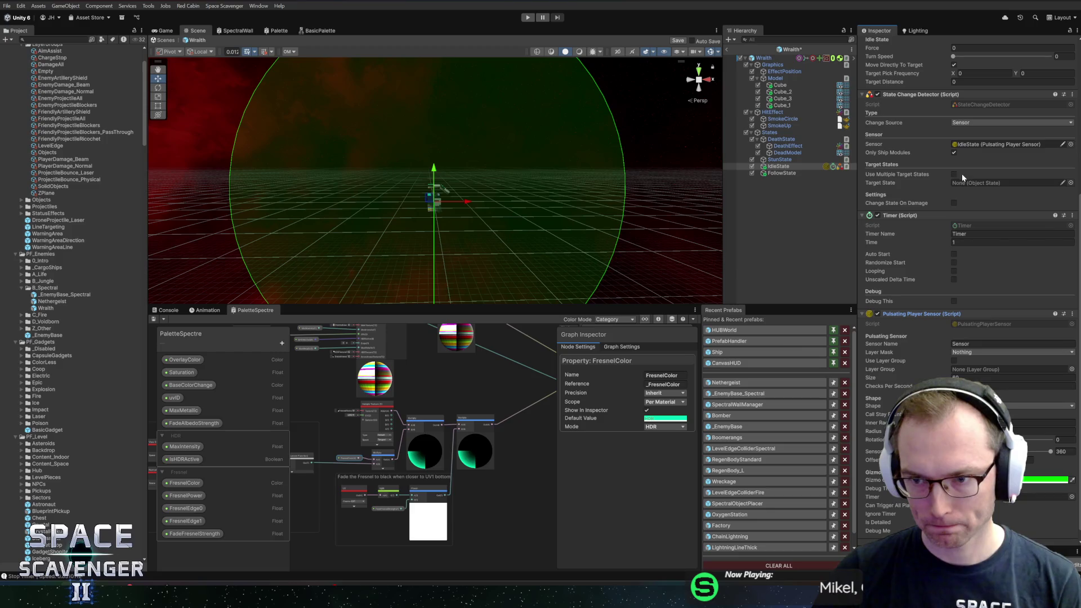
Add a Follow State component to the FollowState object
{"action": "left_click", "coordinate": [782, 173]}
{"action": "left_click", "coordinate": [941, 112]}
{"action": "type", "text": "followst"}
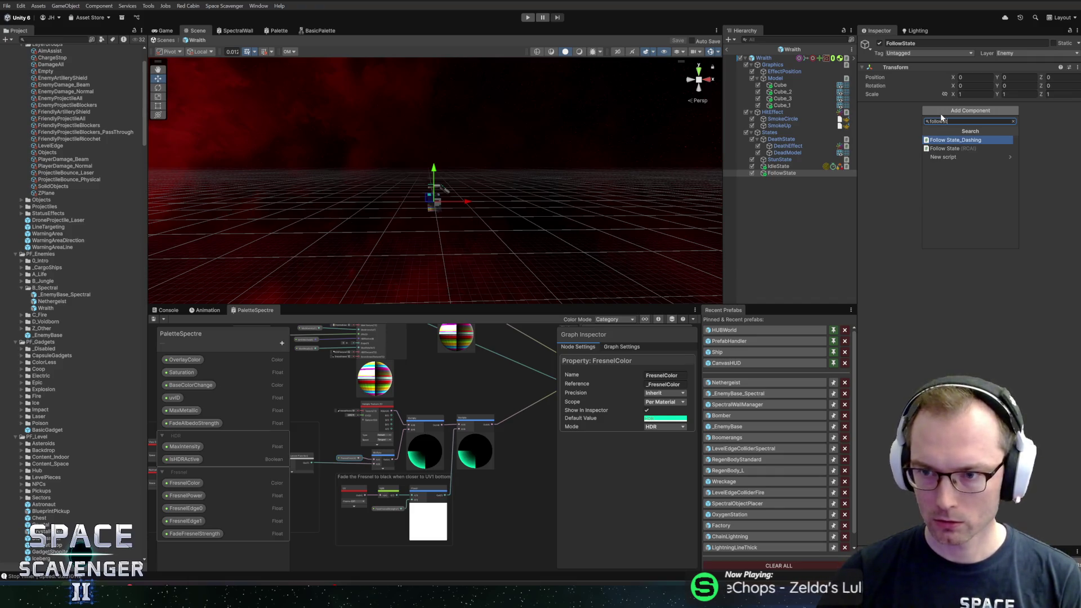
{"action": "key", "text": "Down"}
{"action": "key", "text": "Return"}
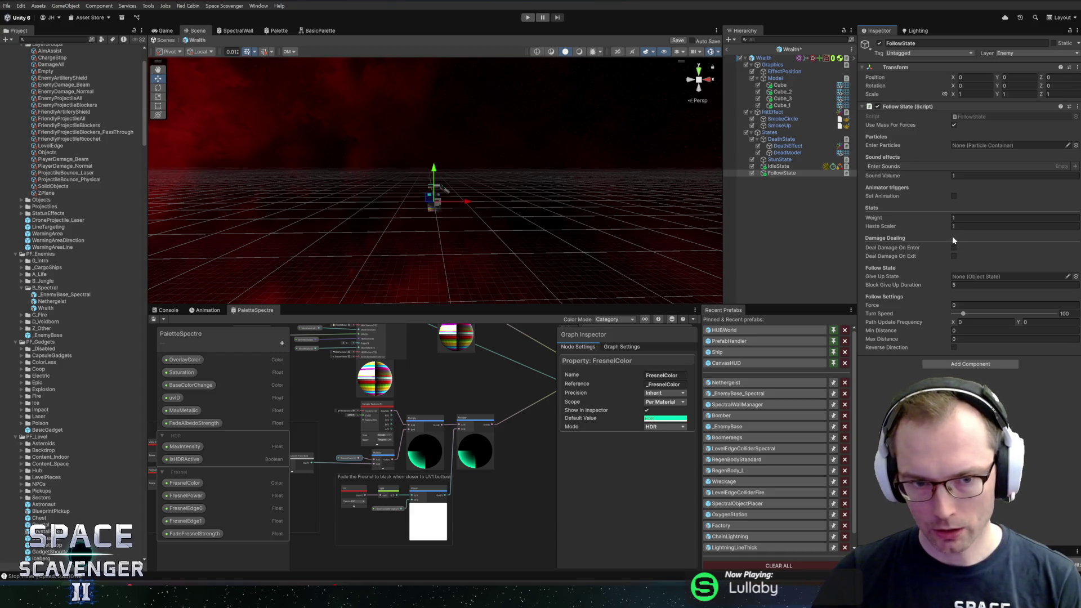
{"action": "left_click", "coordinate": [963, 285]}
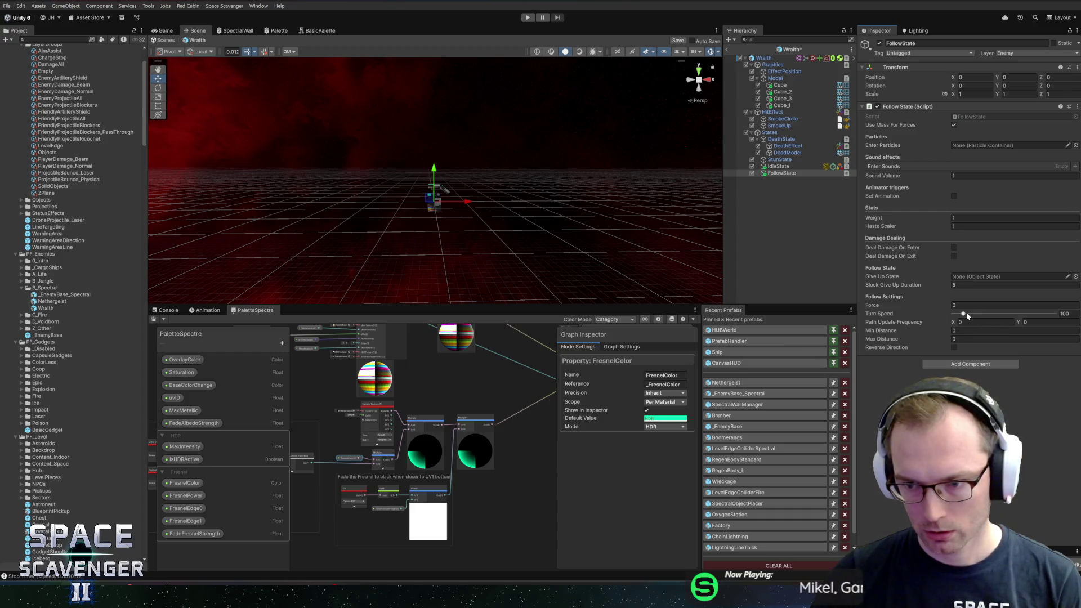
Set Turn Speed 600, Give Up State IdleState, Min Distance 3 and Max Distance 15
{"action": "left_click", "coordinate": [1064, 314]}
{"action": "type", "text": "60"}
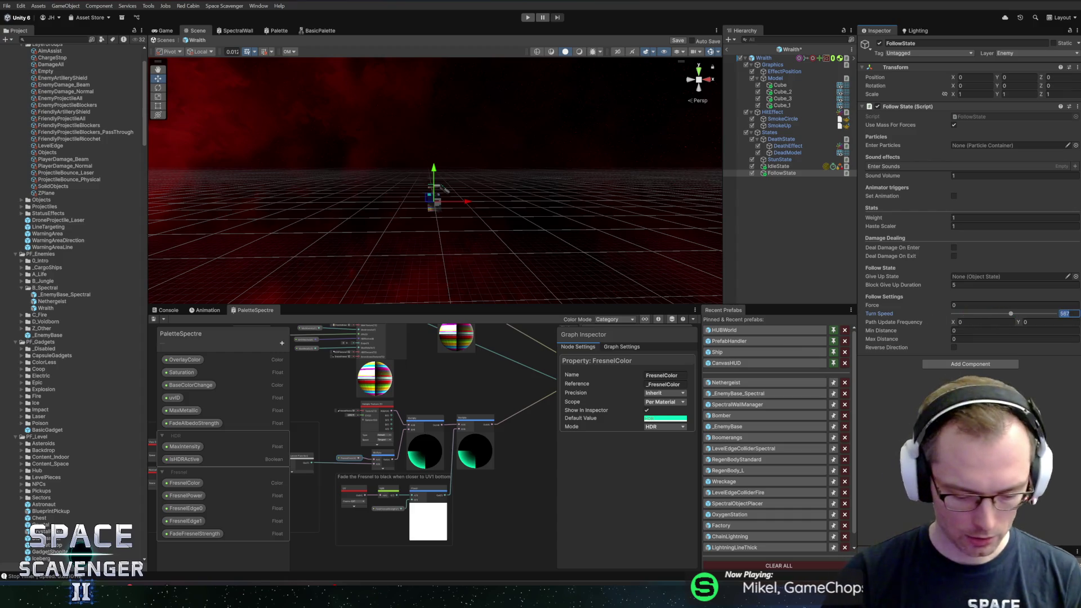
{"action": "type", "text": "0"}
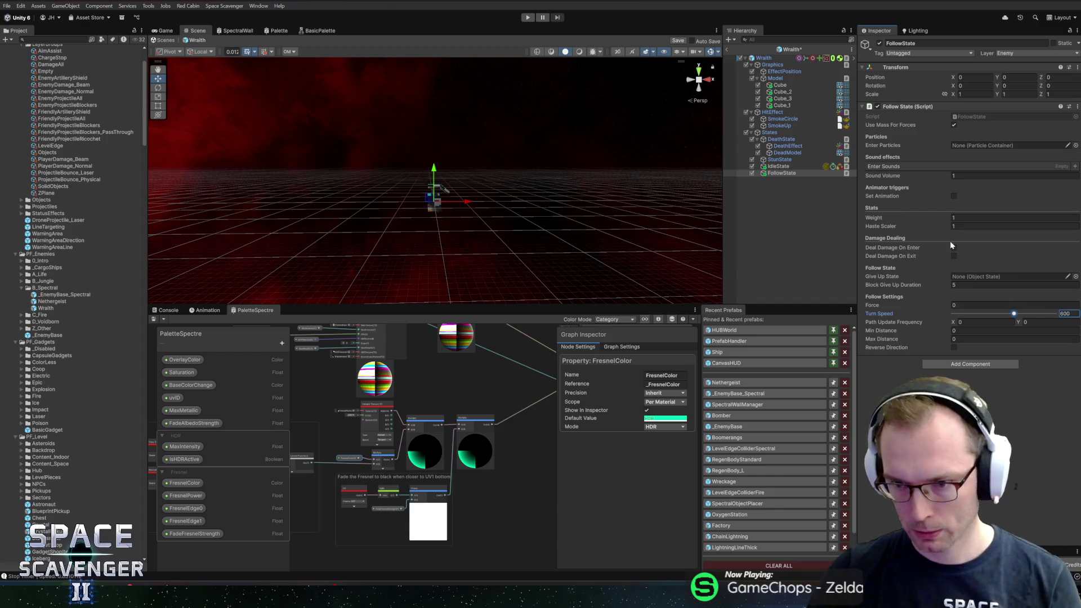
{"action": "left_click_drag", "start_coordinate": [779, 166], "coordinate": [969, 275]}
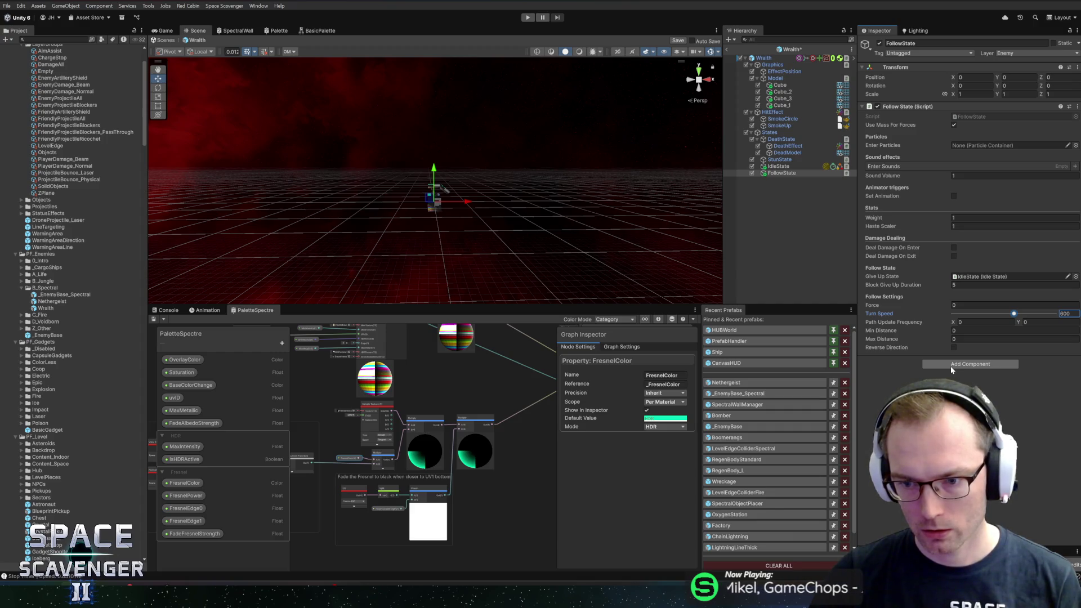
{"action": "left_click", "coordinate": [957, 331]}
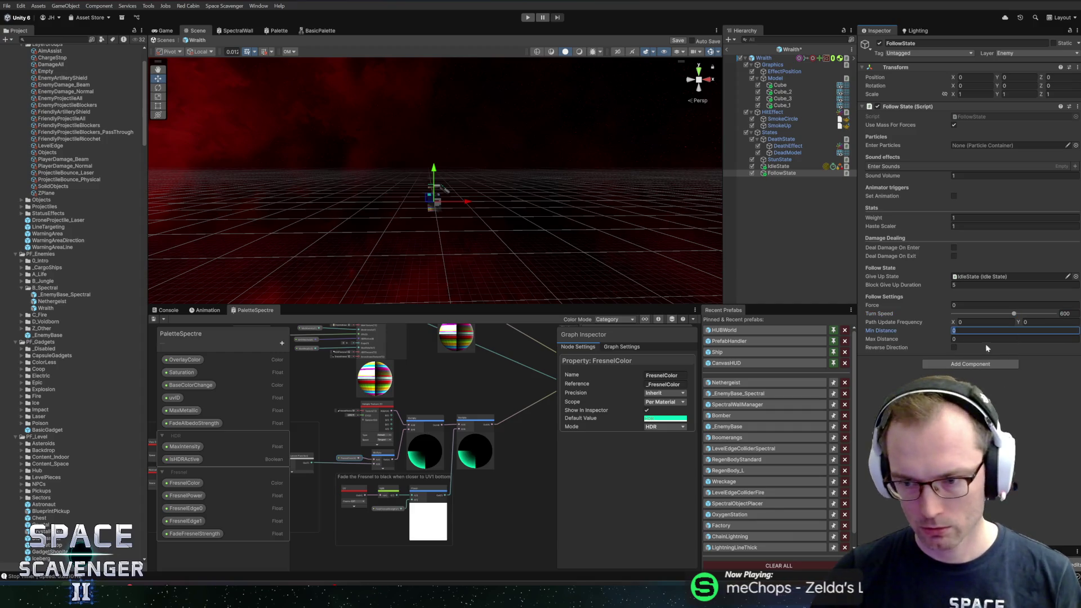
{"action": "type", "text": "3"}
{"action": "key", "text": "Tab"}
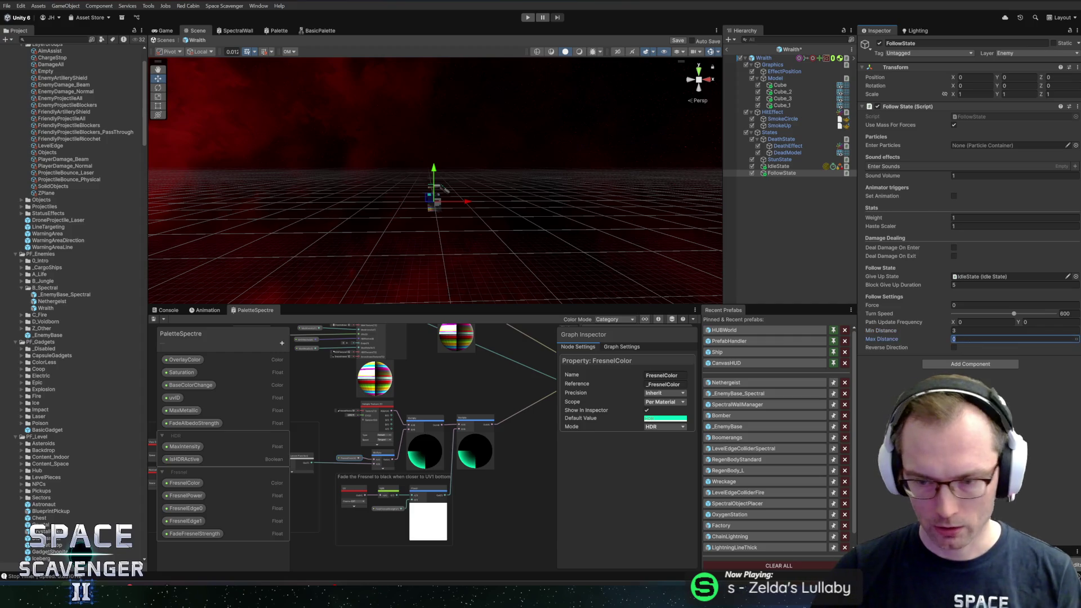
{"action": "type", "text": "15"}
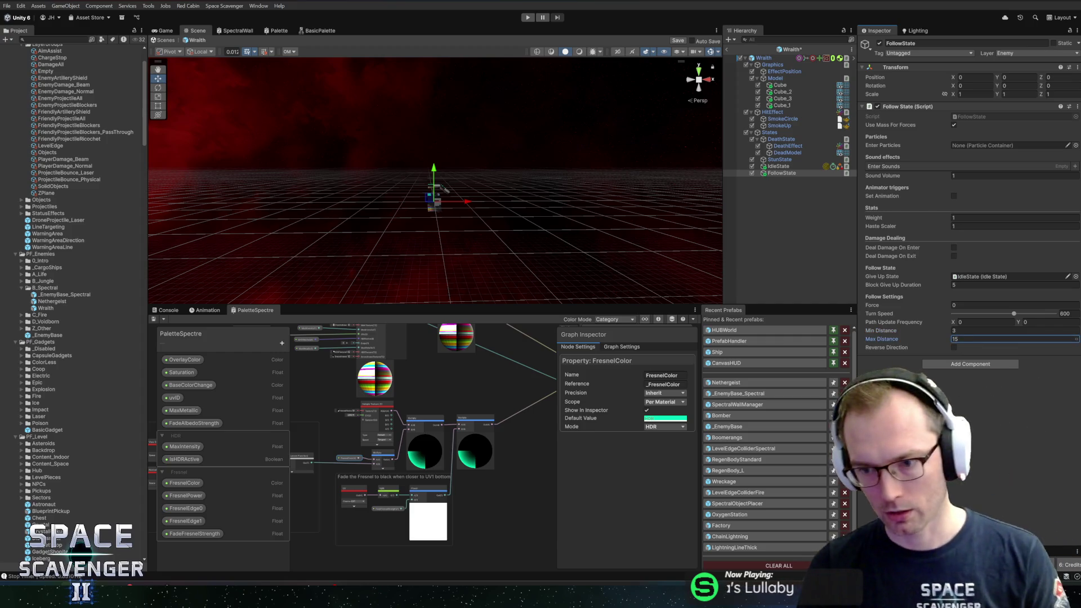
Add a State Change Detector component to FollowState
{"action": "left_click", "coordinate": [956, 365]}
{"action": "type", "text": "followst"}
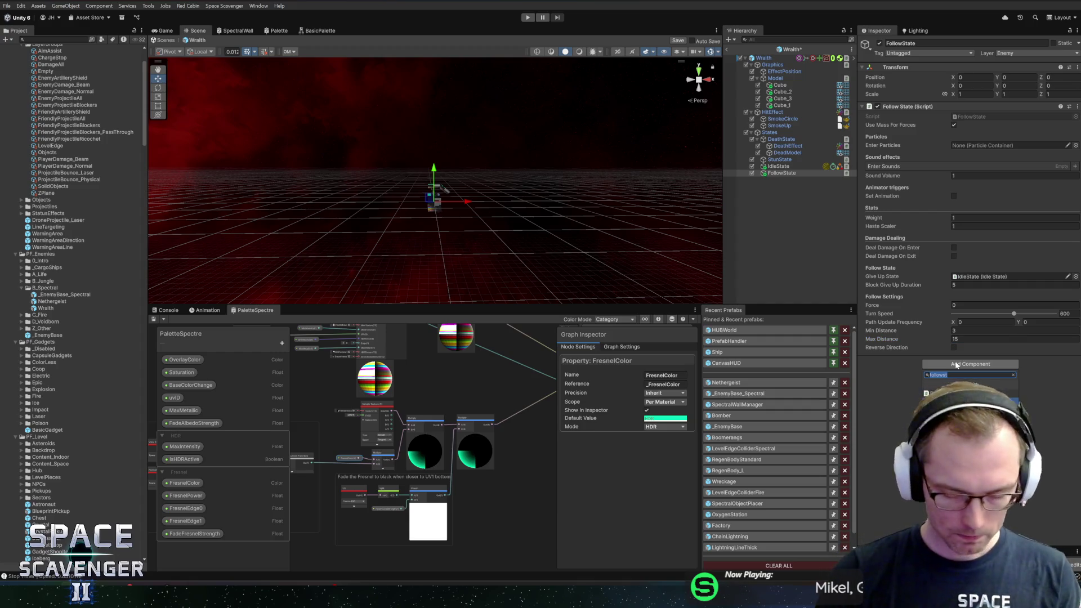
{"action": "type", "text": "statechan"}
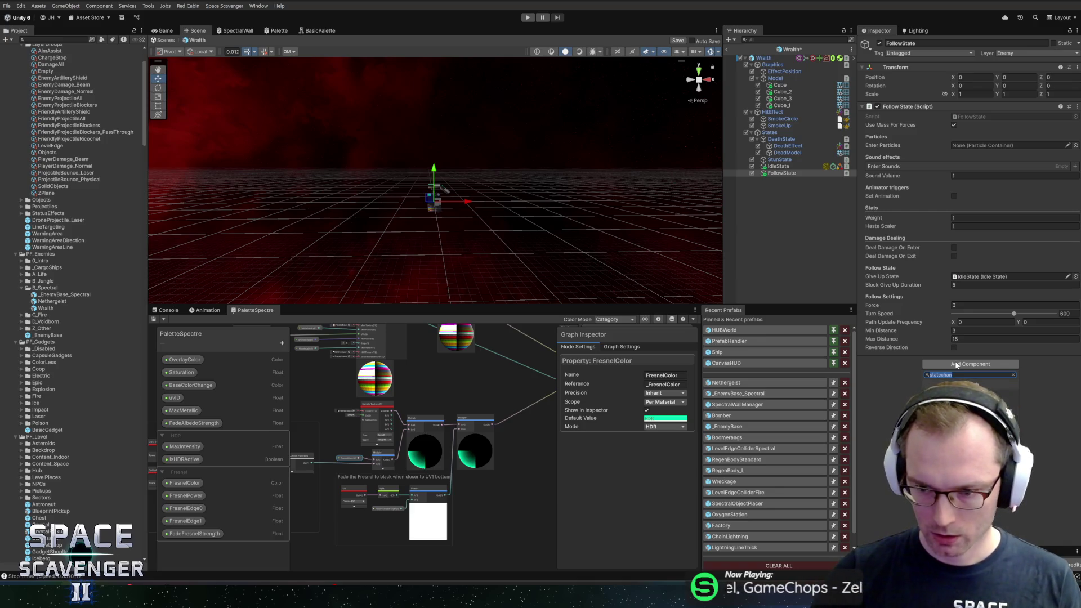
{"action": "key", "text": "Return"}
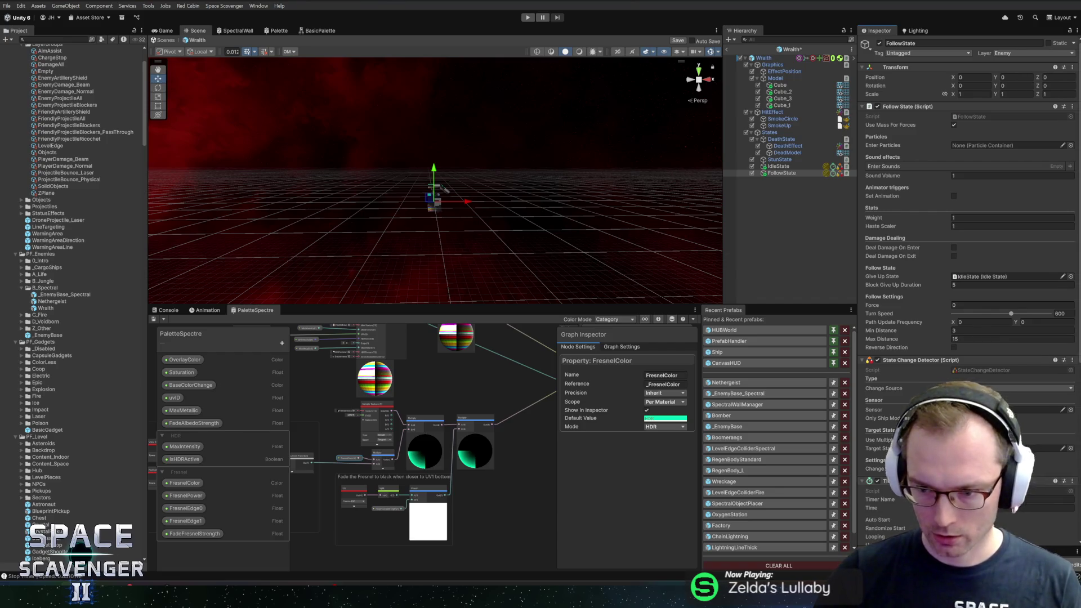
Set the Pulsating Player Sensor angle to 120 and reduce its radius
{"action": "scroll", "coordinate": [969, 254], "scroll_direction": "down", "scroll_amount": 5}
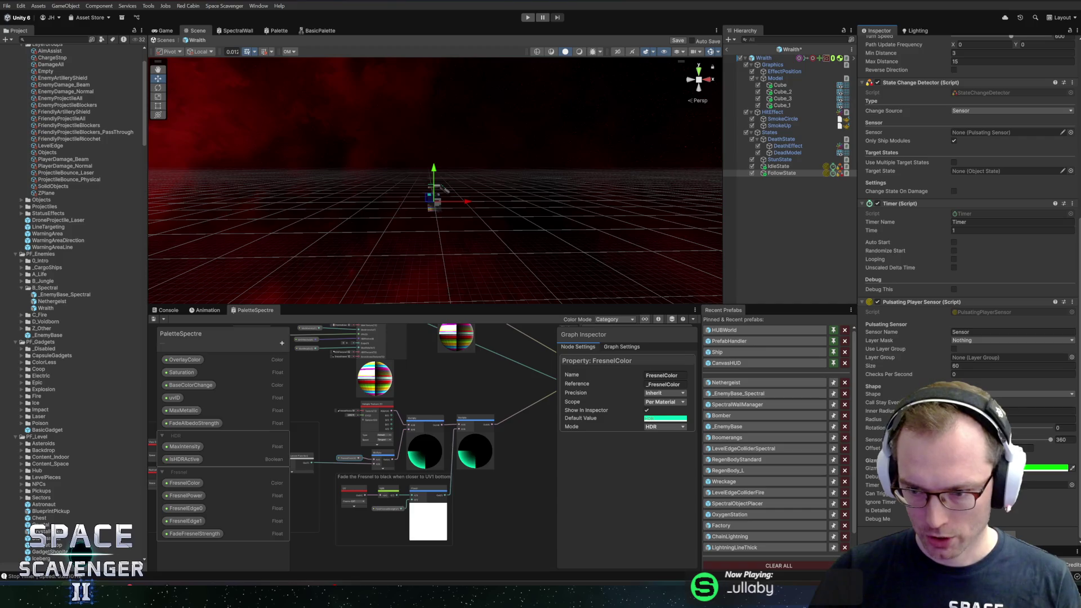
{"action": "left_click_drag", "start_coordinate": [1049, 440], "coordinate": [983, 441]}
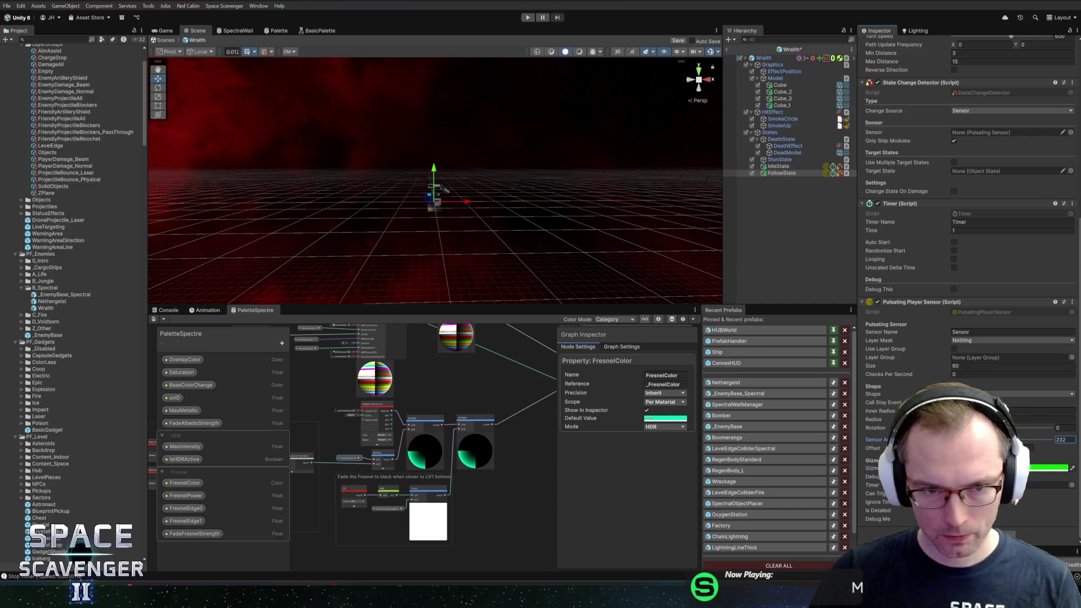
{"action": "left_click_drag", "start_coordinate": [874, 420], "coordinate": [930, 420]}
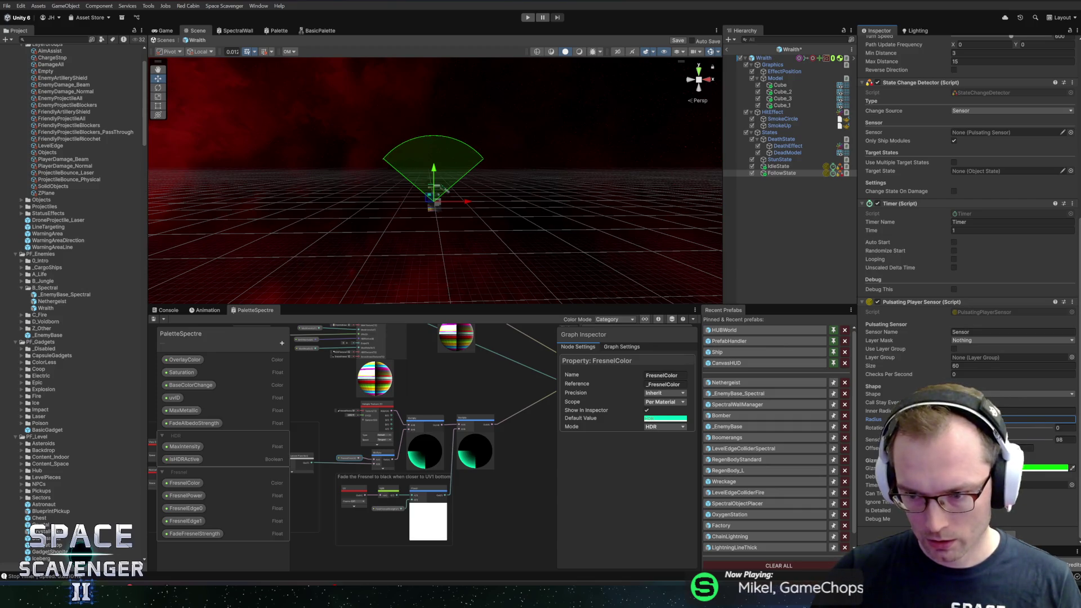
{"action": "left_click", "coordinate": [1059, 441]}
{"action": "type", "text": "120"}
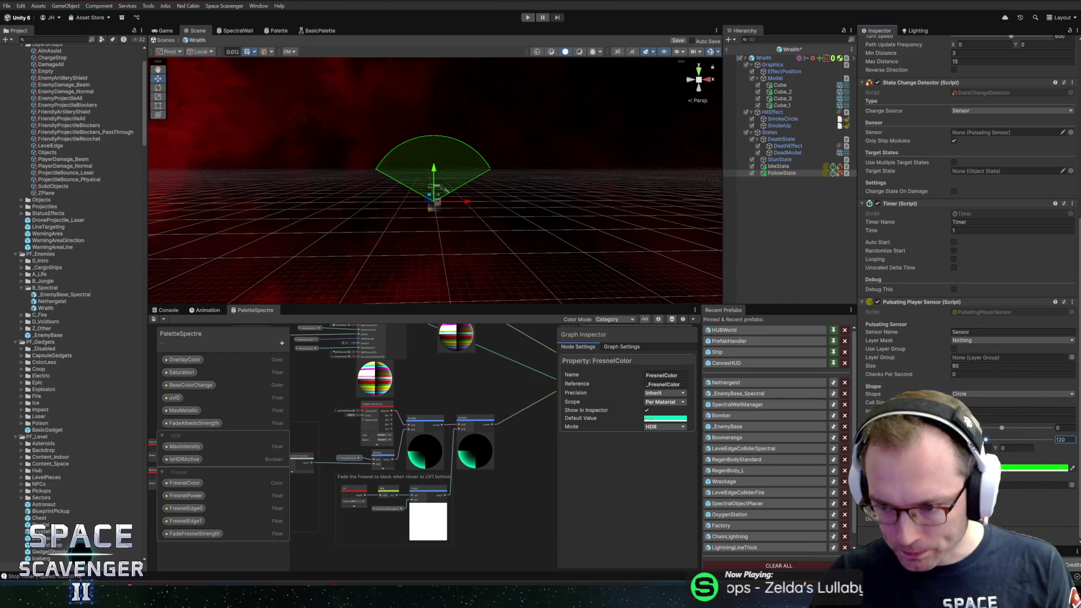
{"action": "left_click", "coordinate": [983, 420]}
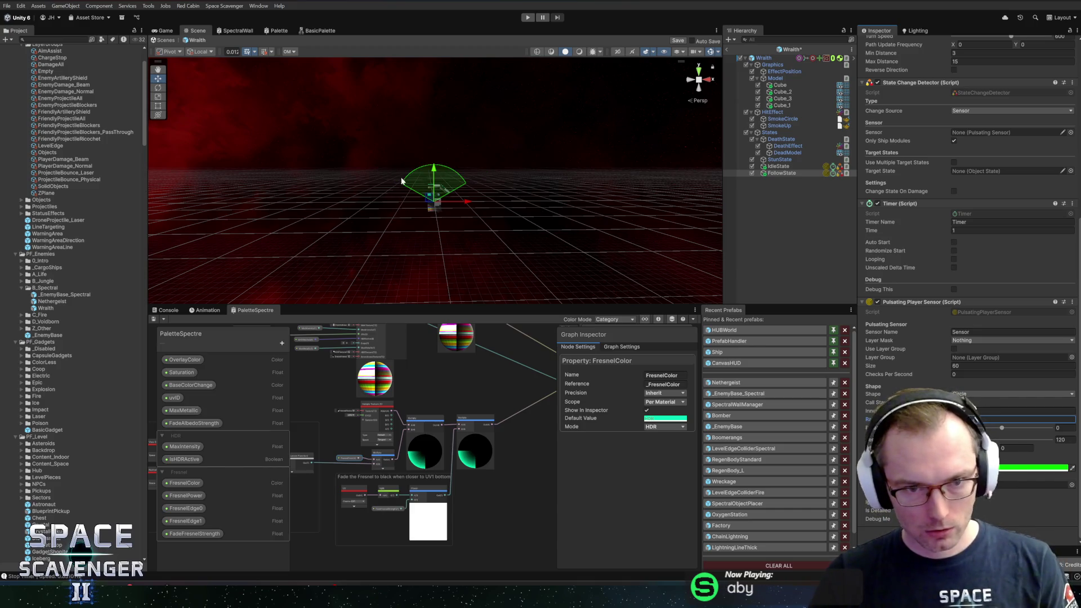
Wire the sensor into FollowState's detector and add Attacks with an AttackWarning child
{"action": "scroll", "coordinate": [481, 195], "scroll_direction": "up", "scroll_amount": 2}
{"action": "mouse_move", "coordinate": [482, 196]}
{"action": "left_mouse_down"}
{"action": "mouse_move", "coordinate": [483, 150]}
{"action": "mouse_move", "coordinate": [483, 199]}
{"action": "mouse_move", "coordinate": [495, 161]}
{"action": "mouse_move", "coordinate": [504, 178]}
{"action": "left_mouse_up"}
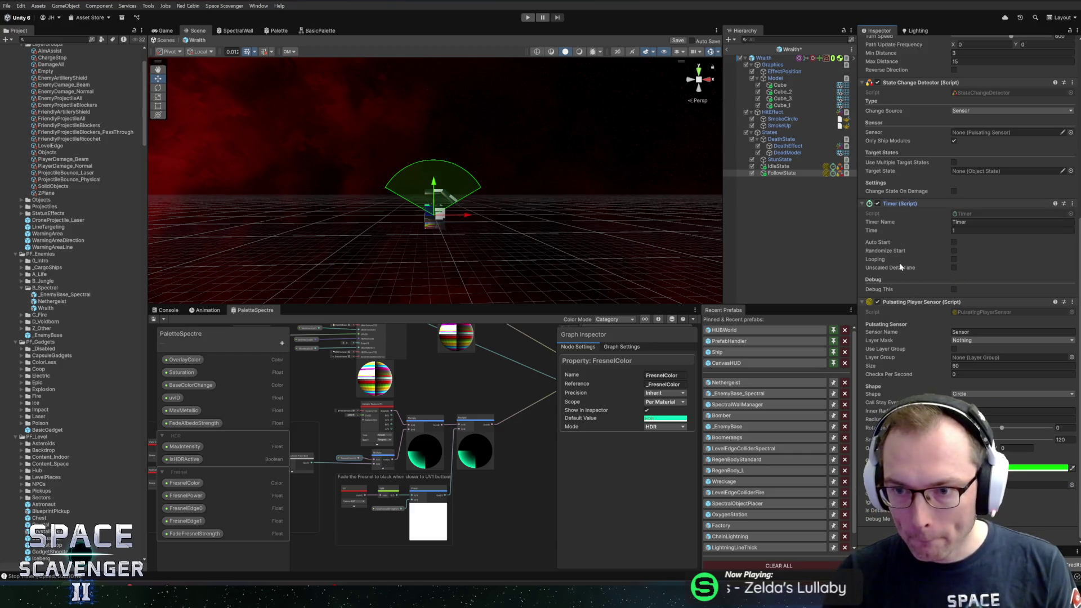
{"action": "left_click_drag", "start_coordinate": [899, 306], "coordinate": [971, 135]}
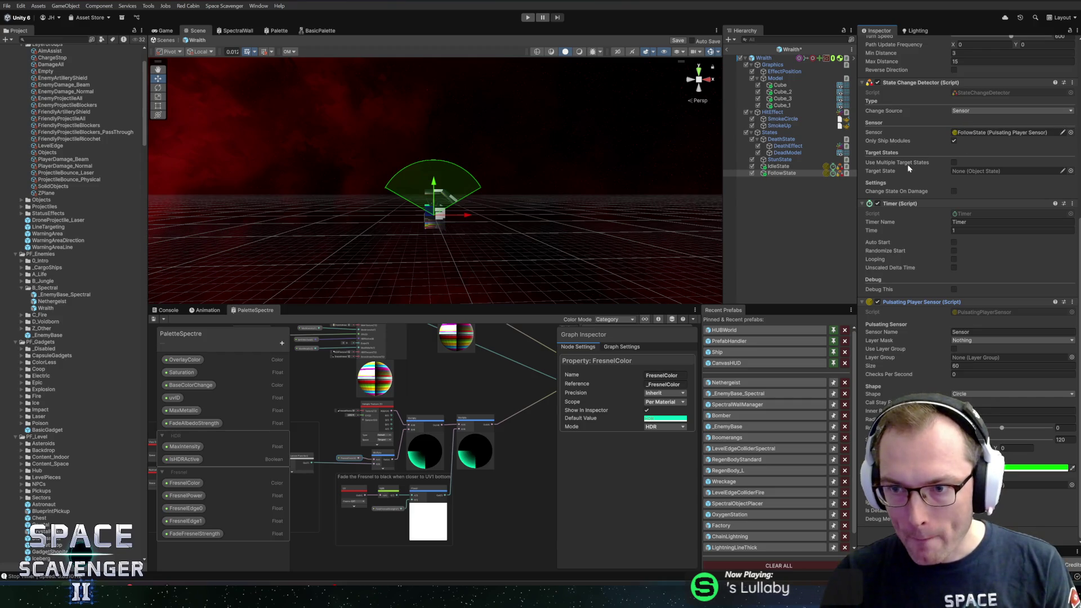
{"action": "key", "text": "ctrl+z"}
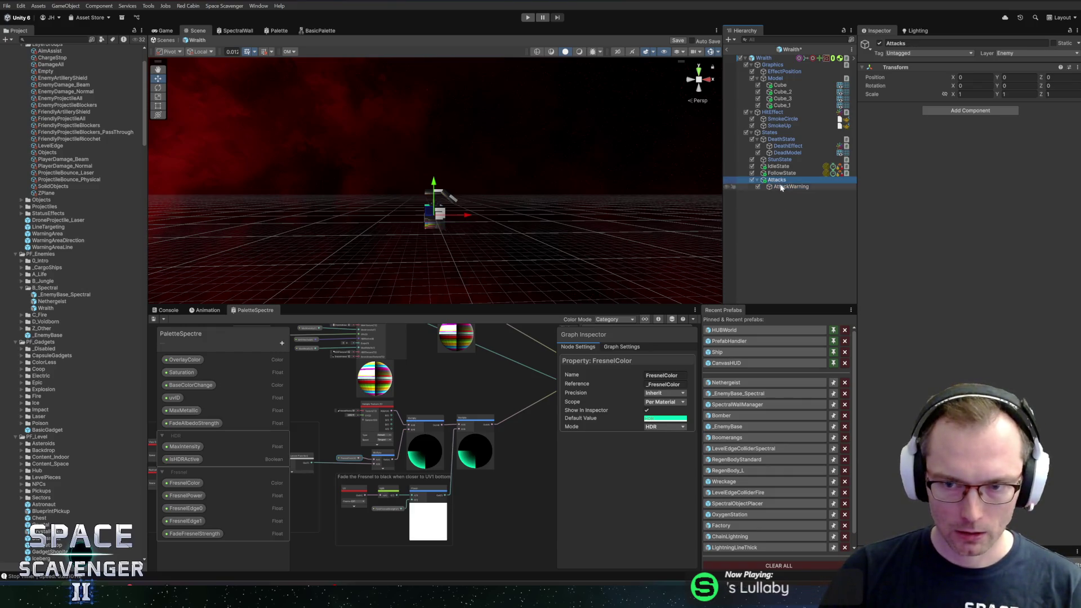
Add a Warning State component to AttackWarning
{"action": "left_click", "coordinate": [946, 111]}
{"action": "type", "text": "warningst"}
{"action": "key", "text": "Return"}
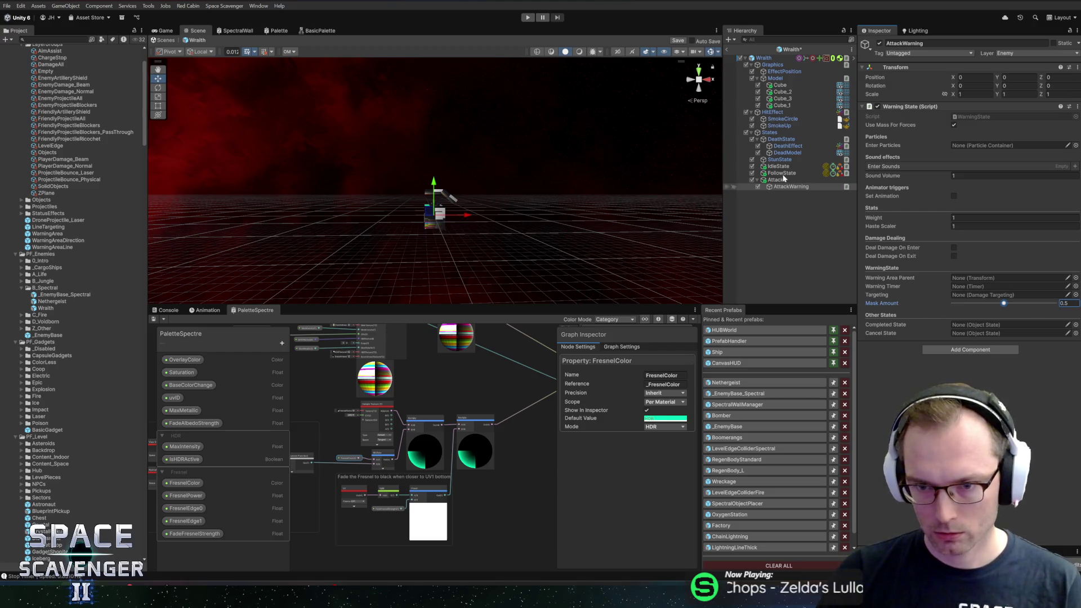
Create an empty object named SliceDamage under the Wraith root
{"action": "right_click", "coordinate": [760, 59]}
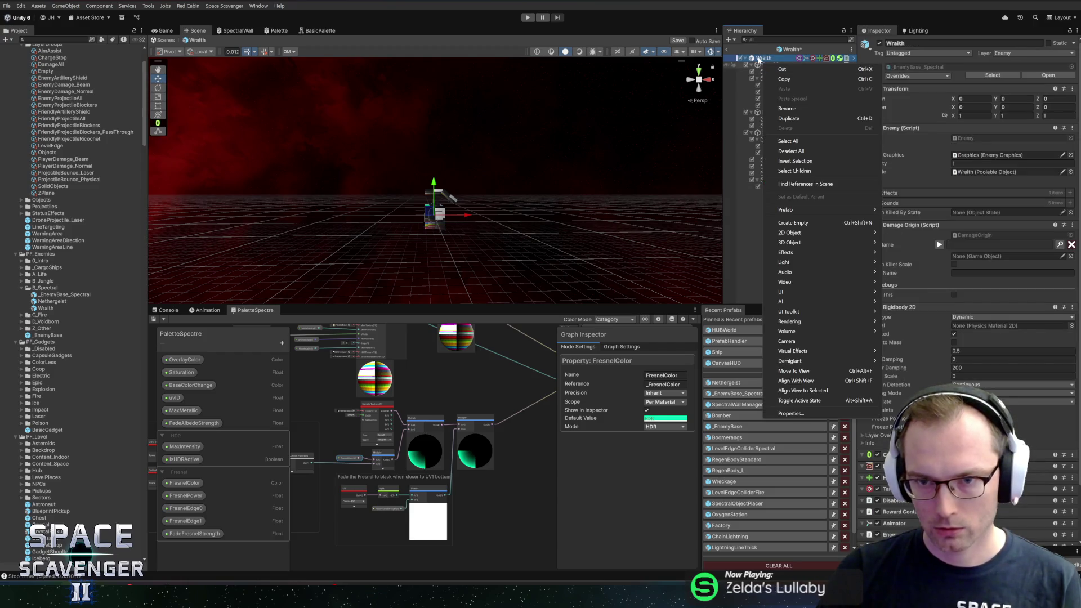
{"action": "right_click", "coordinate": [758, 58]}
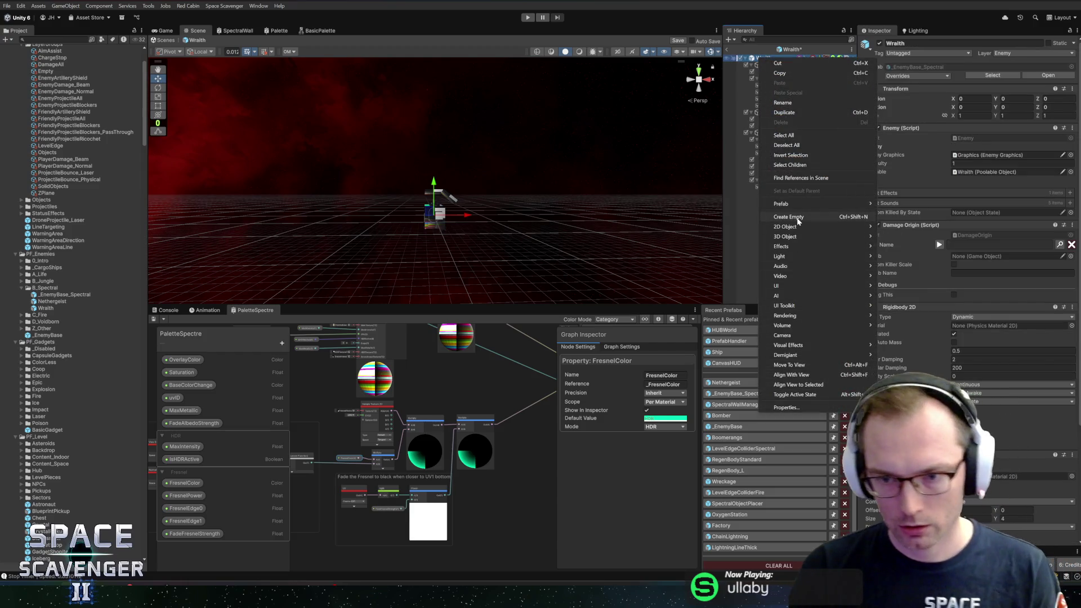
{"action": "left_click", "coordinate": [788, 217]}
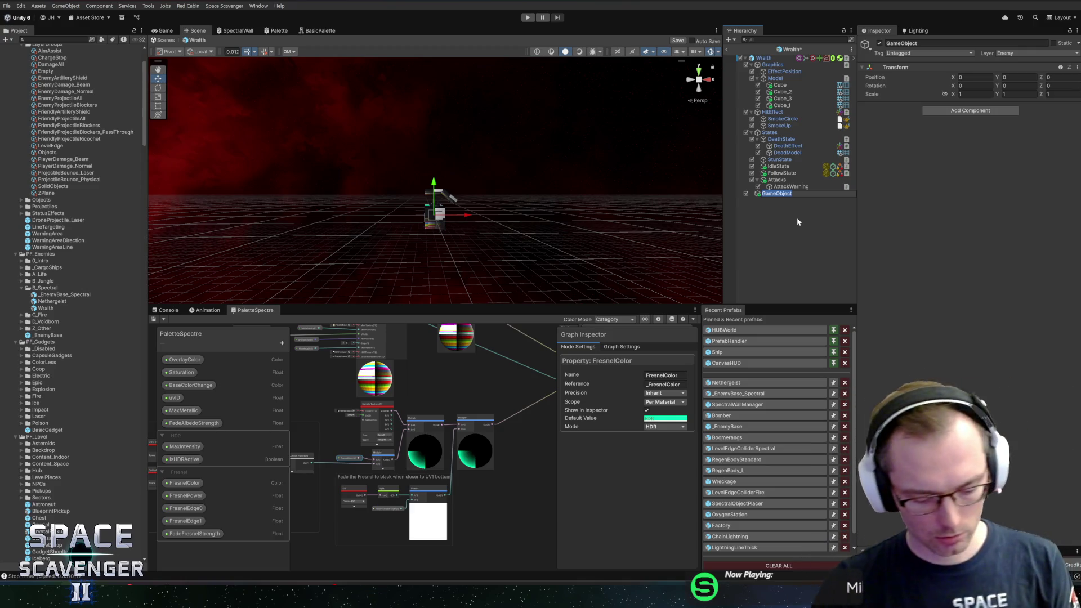
{"action": "type", "text": "SliceDamage"}
{"action": "key", "text": "Return"}
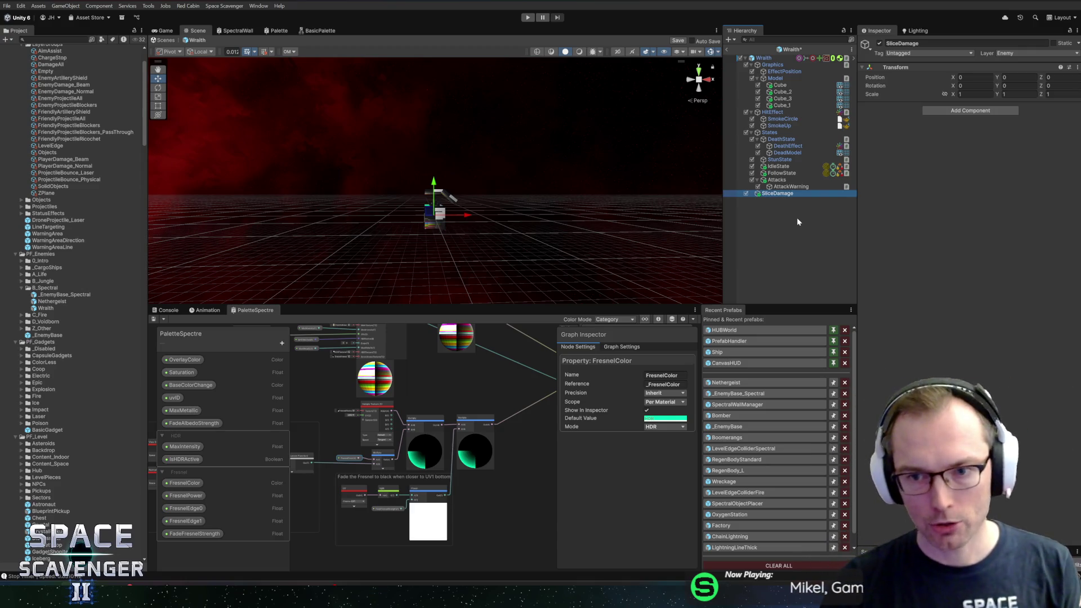
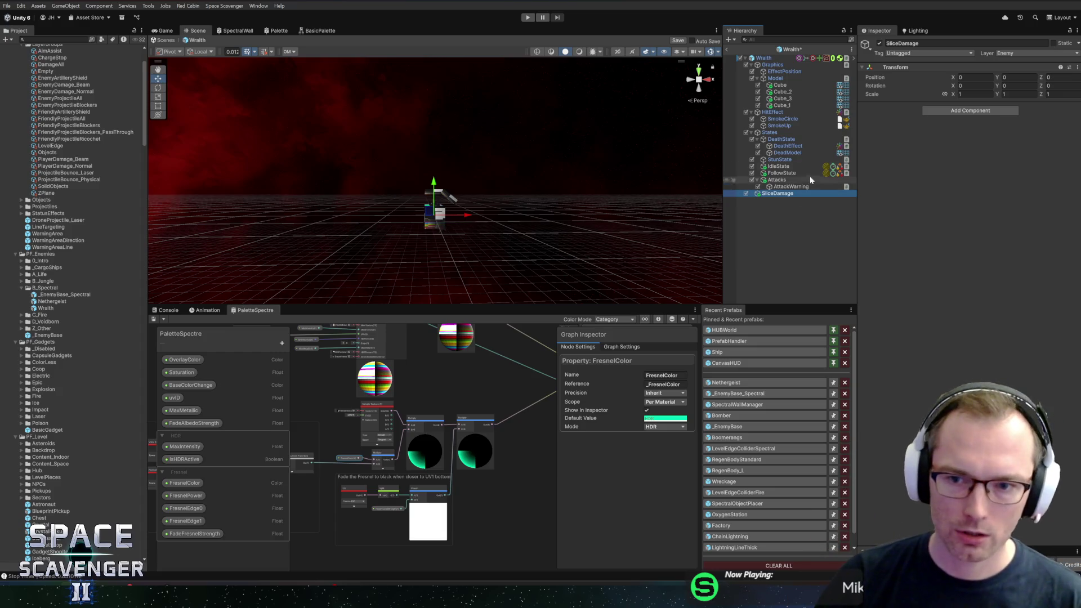
Add a Damage Dealer to SliceDamage with the EnemyDamage_Normal layer group
{"action": "left_click", "coordinate": [962, 113]}
{"action": "type", "text": "damagede"}
{"action": "key", "text": "Return"}
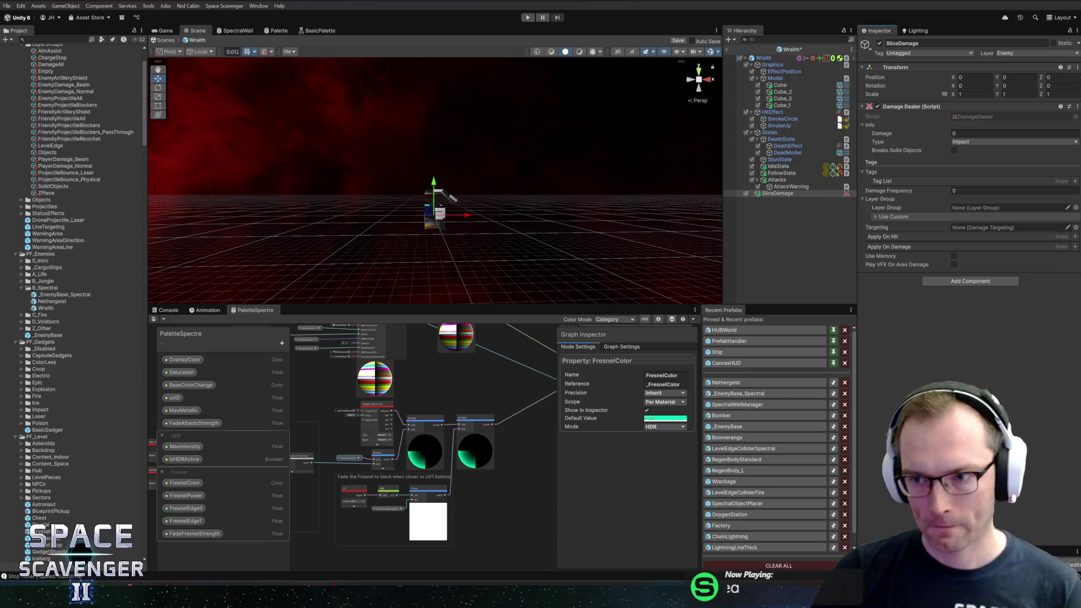
{"action": "left_click", "coordinate": [1076, 208]}
{"action": "left_click_drag", "start_coordinate": [916, 83], "coordinate": [642, 71]}
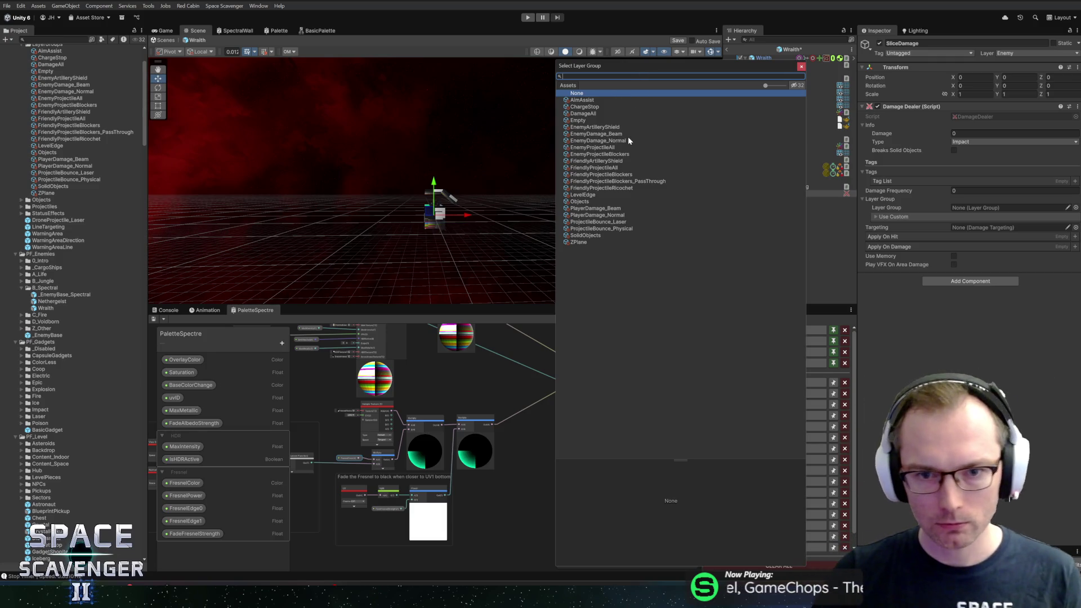
{"action": "double_click", "coordinate": [599, 140]}
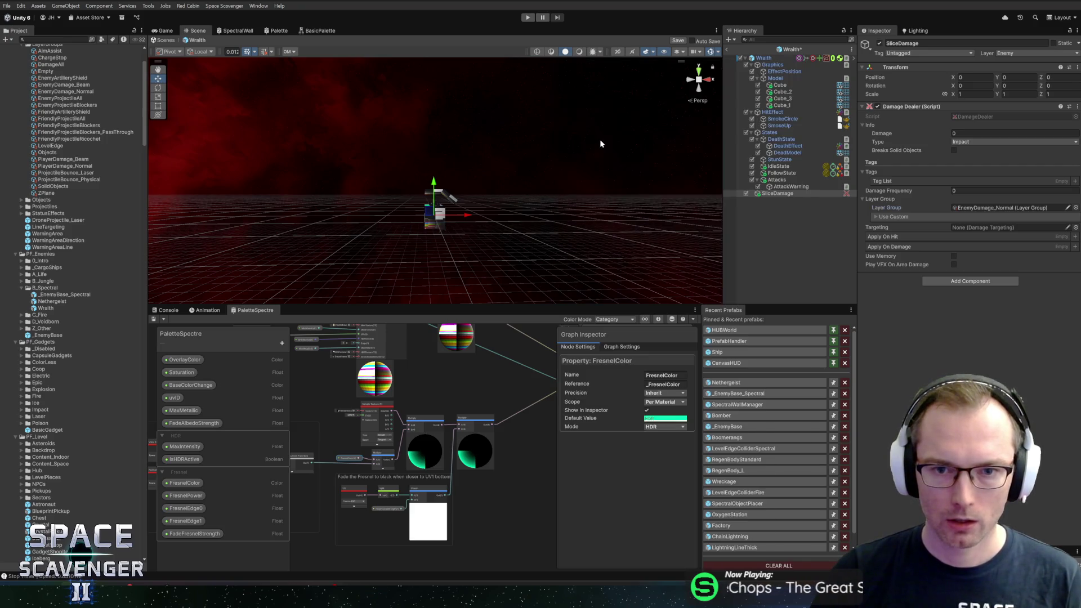
Add a Damage Targeting Circle with Radius 15
{"action": "left_click", "coordinate": [956, 281]}
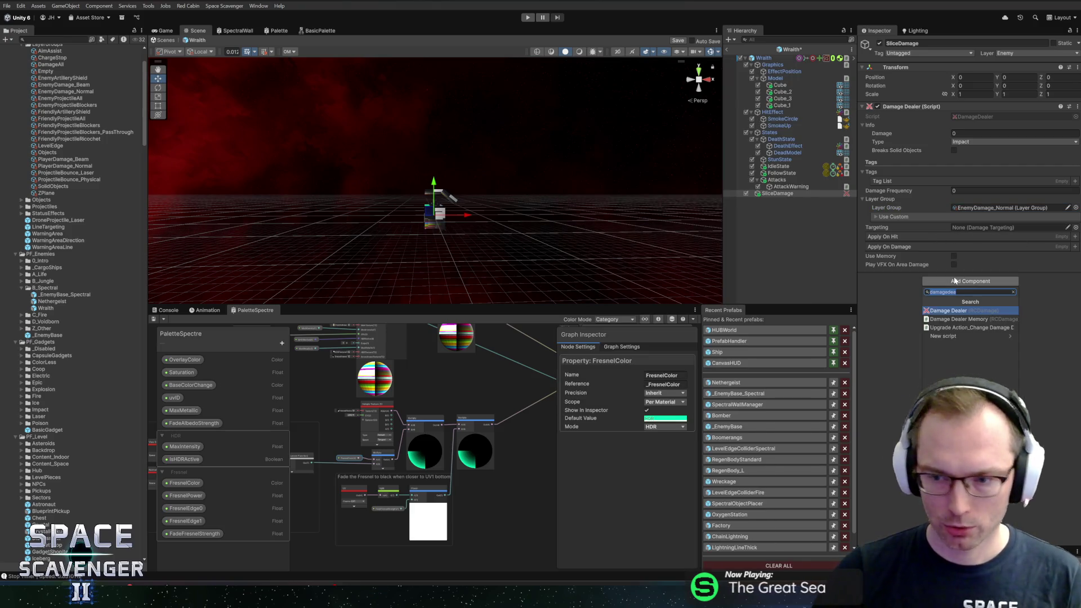
{"action": "type", "text": "targeting circle"}
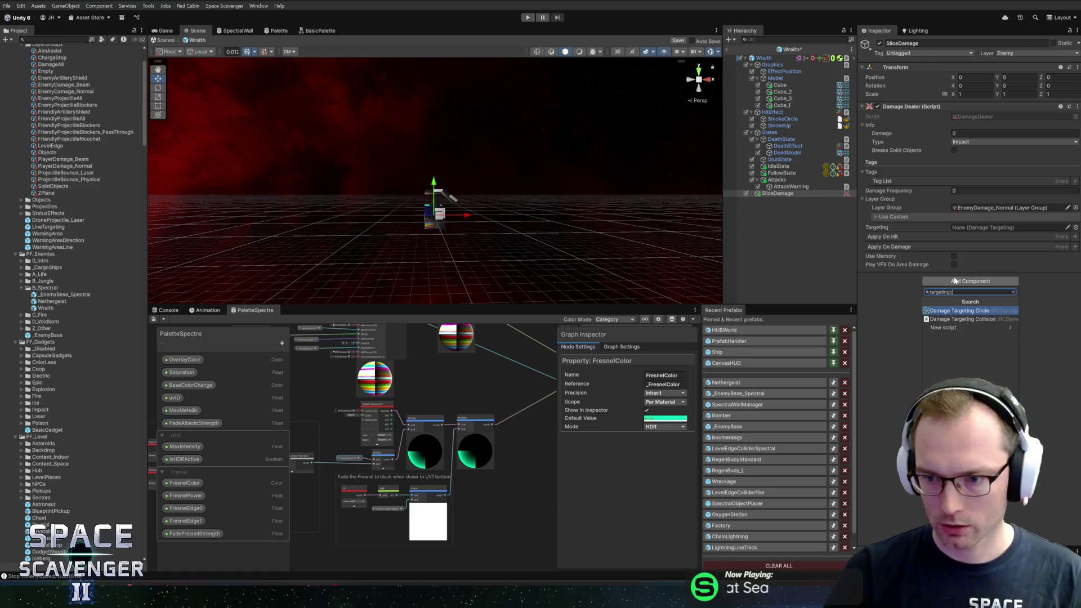
{"action": "key", "text": "Return"}
{"action": "left_click", "coordinate": [972, 305]}
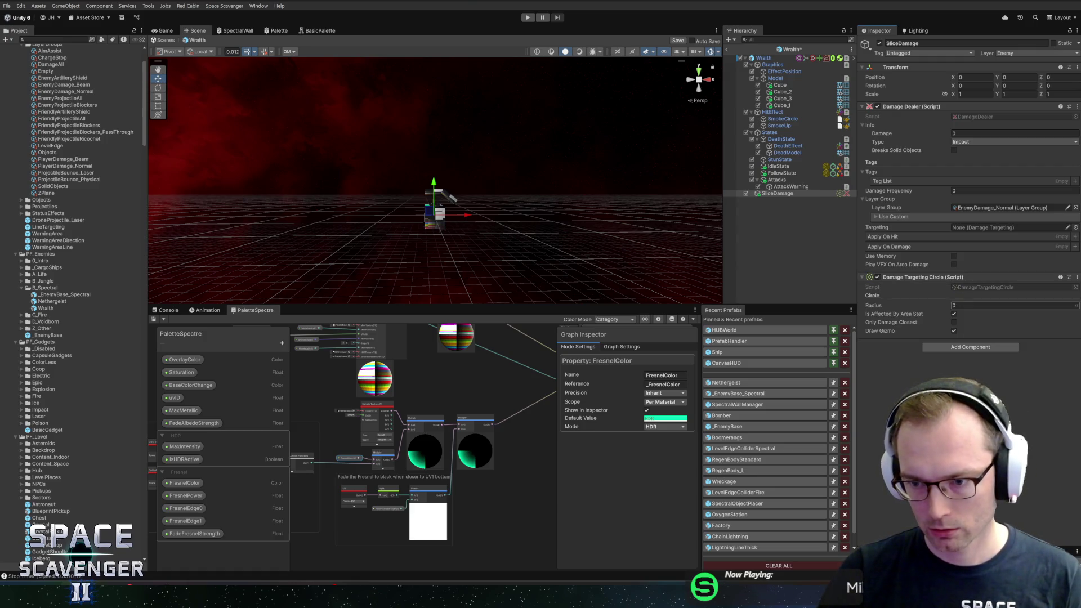
{"action": "type", "text": "15"}
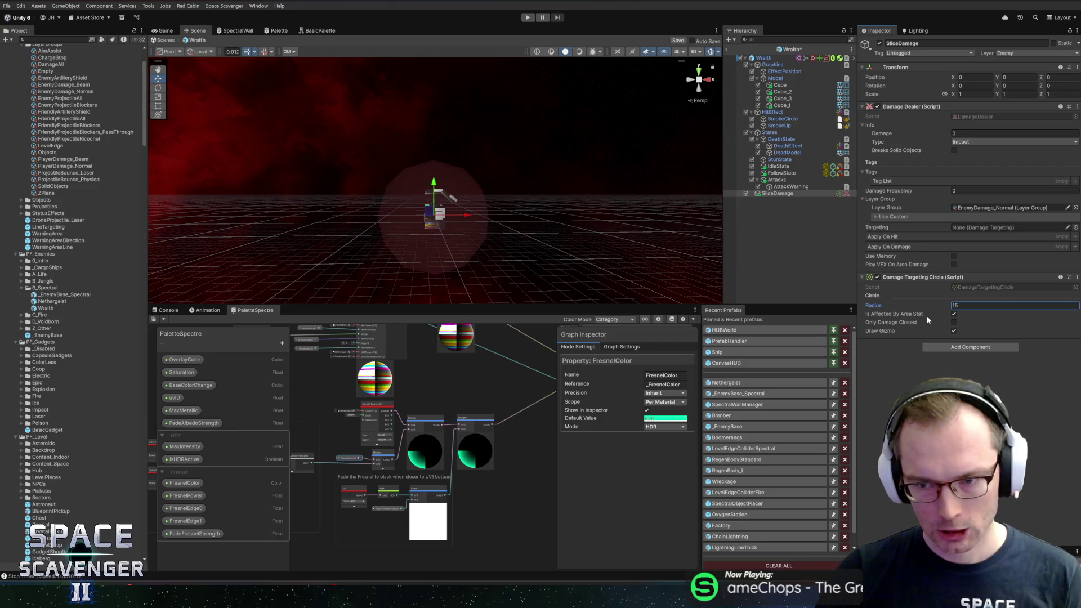
Add a Damage Targeting Arc component and open its script in the code editor
{"action": "left_click", "coordinate": [930, 346]}
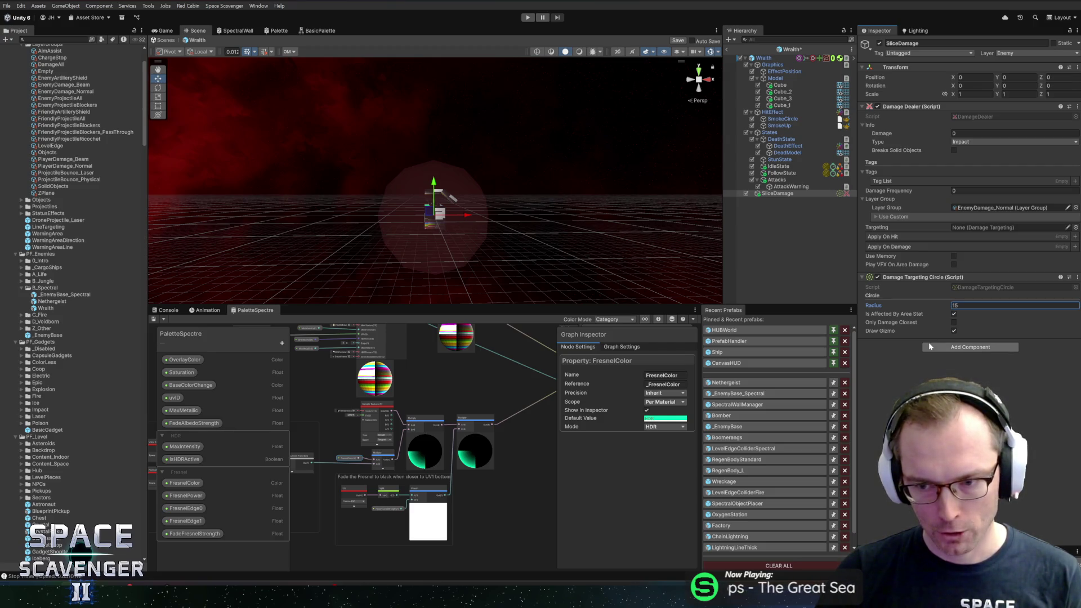
{"action": "type", "text": "targetingc"}
{"action": "key", "text": "BackSpace"}
{"action": "key", "text": "BackSpace"}
{"action": "key", "text": "BackSpace"}
{"action": "type", "text": "eting"}
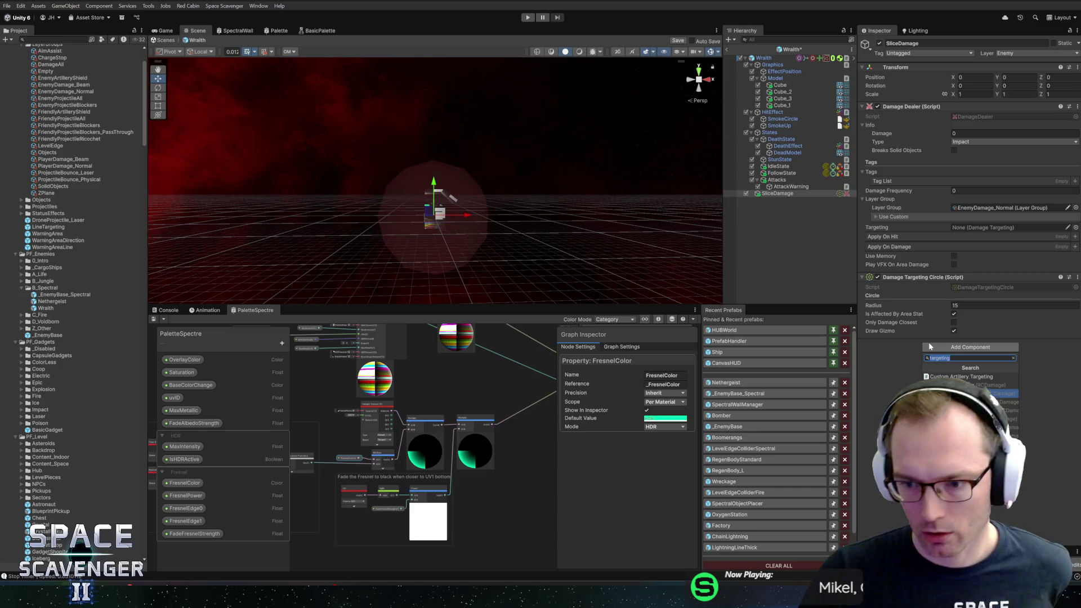
{"action": "key", "text": "Return"}
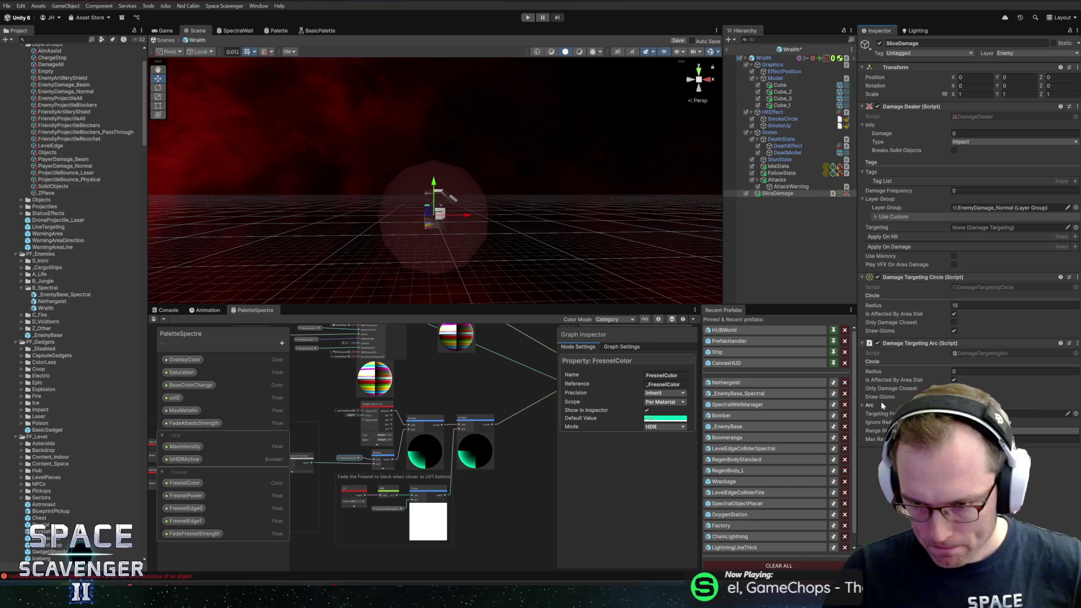
{"action": "right_click", "coordinate": [911, 344]}
{"action": "left_click", "coordinate": [947, 445]}
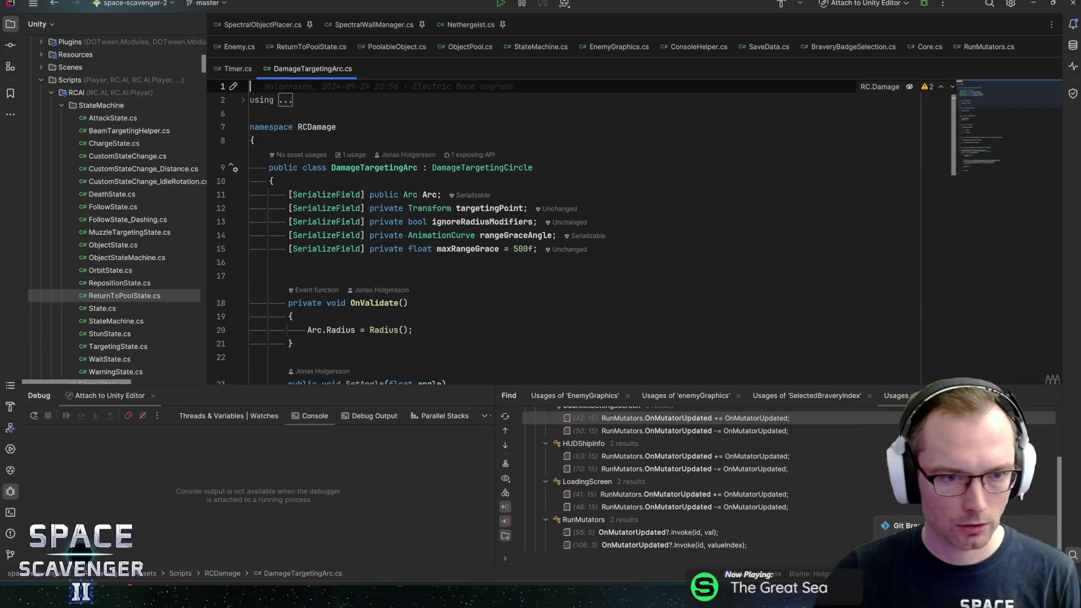
Check DamageTargetingArc's usages in Rider (only ArcDrawer.cs), then return to Unity
{"action": "left_click", "coordinate": [351, 155]}
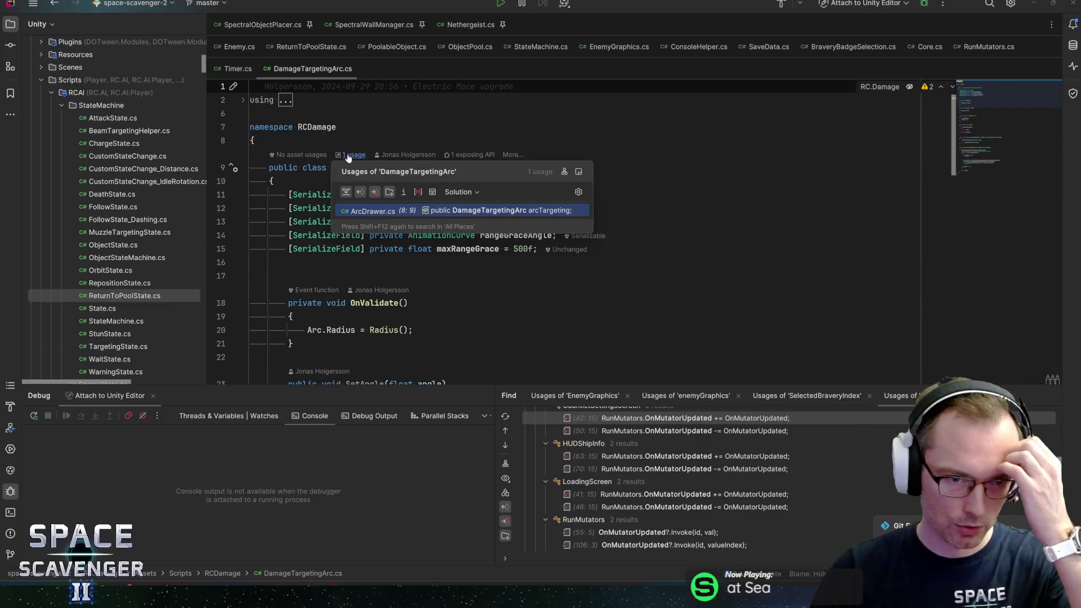
{"action": "left_click", "coordinate": [252, 141]}
{"action": "left_click", "coordinate": [271, 181]}
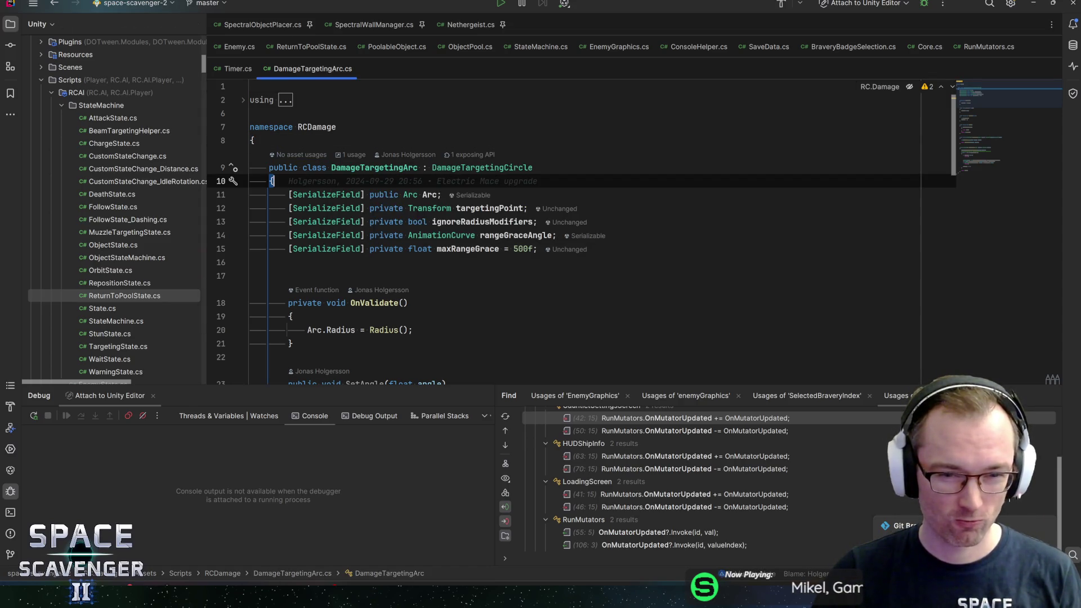
{"action": "key", "text": "alt+Tab"}
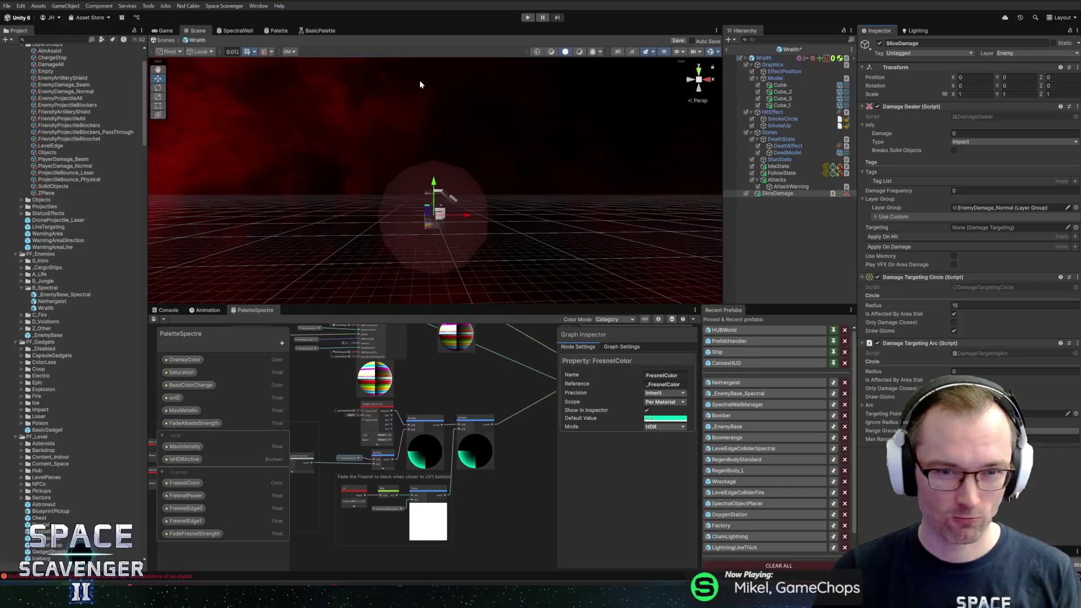
Save the Wraith prefab, leave prefab mode and open the Sniper prefab
{"action": "key", "text": "ctrl+s"}
{"action": "left_click", "coordinate": [778, 193]}
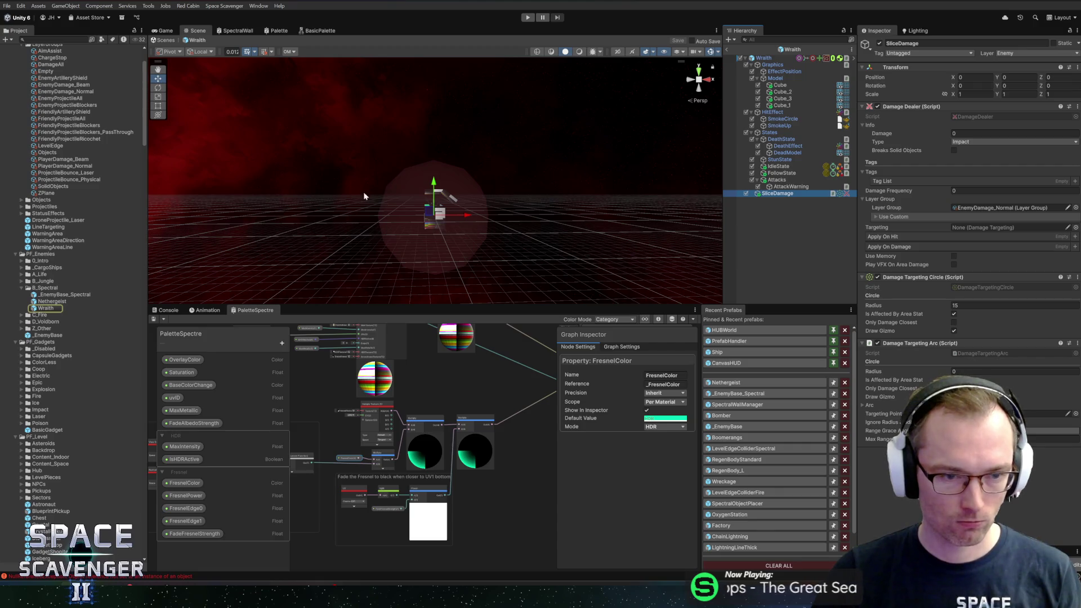
{"action": "left_click", "coordinate": [728, 49]}
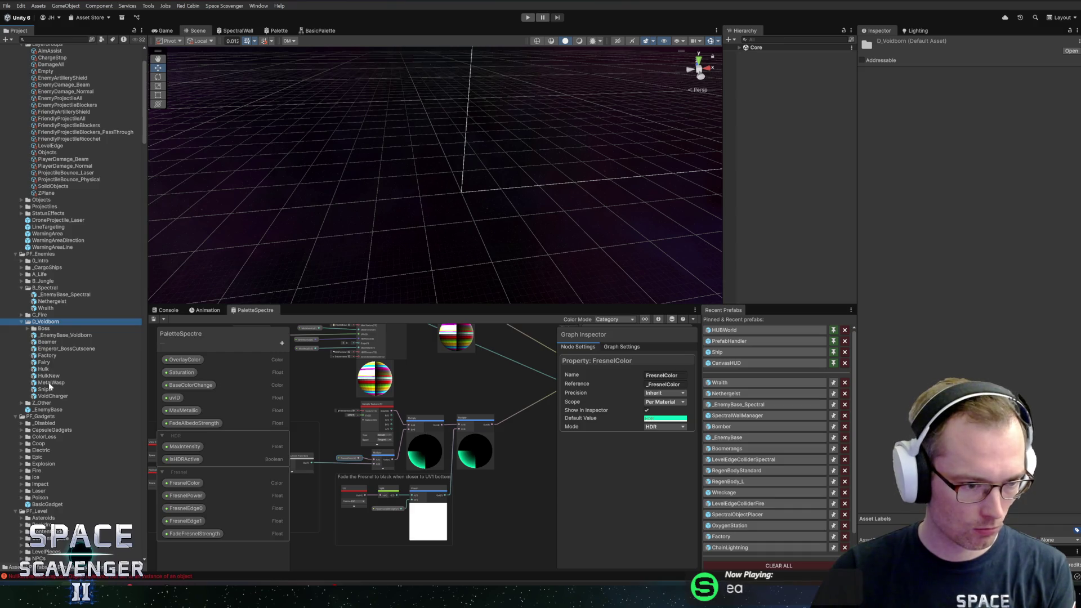
{"action": "double_click", "coordinate": [45, 389]}
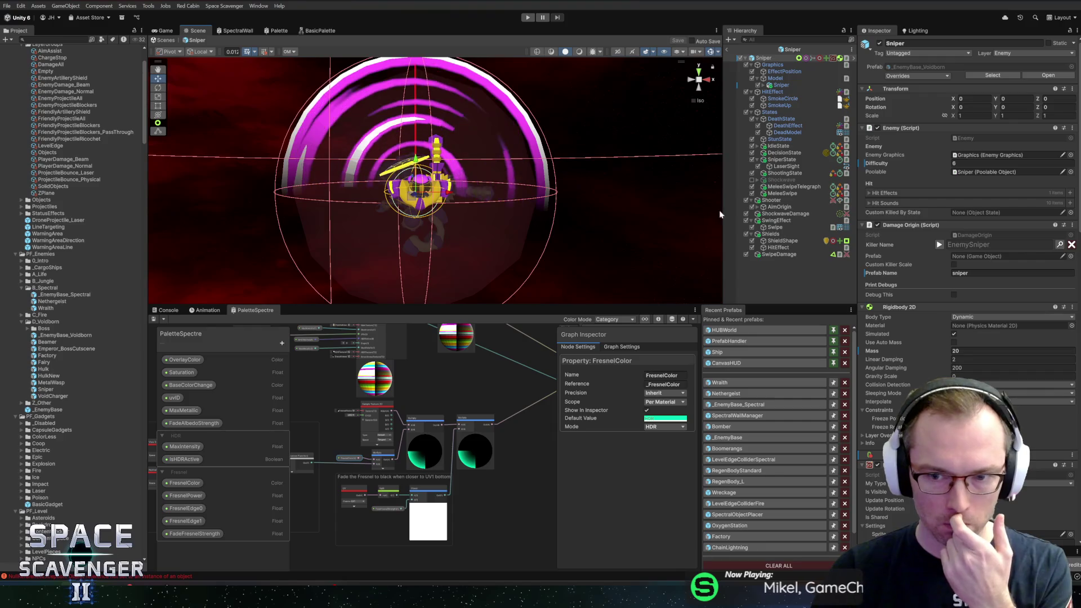
Review the Sniper's ShockwaveDamage and SwipeDamage settings, then reopen the Wraith prefab
{"action": "left_click", "coordinate": [778, 215]}
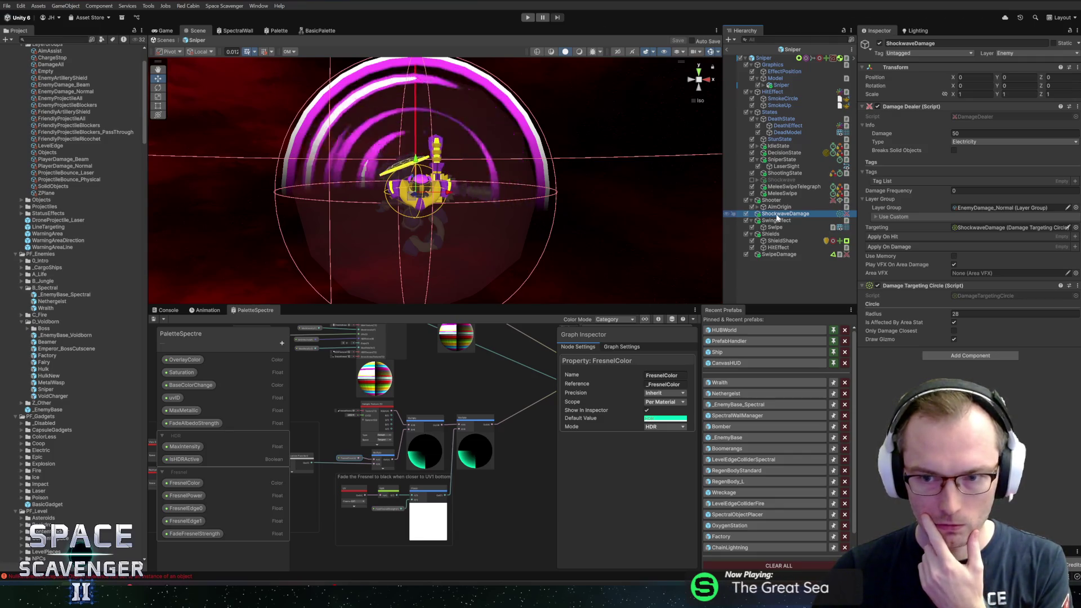
{"action": "left_click", "coordinate": [776, 255]}
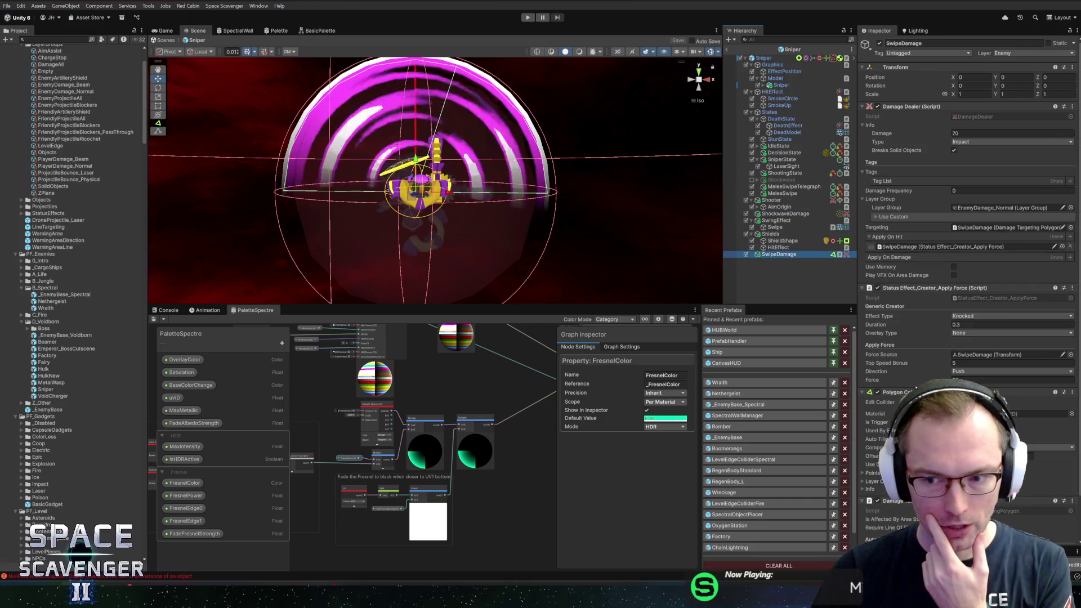
{"action": "left_click", "coordinate": [840, 319]}
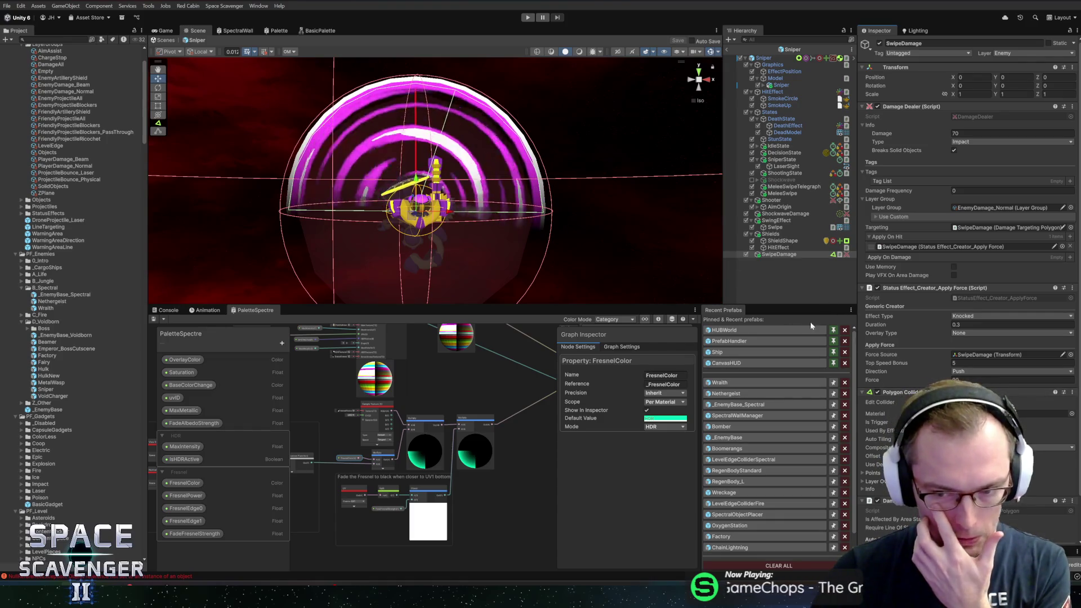
{"action": "scroll", "coordinate": [957, 281], "scroll_direction": "down", "scroll_amount": 2}
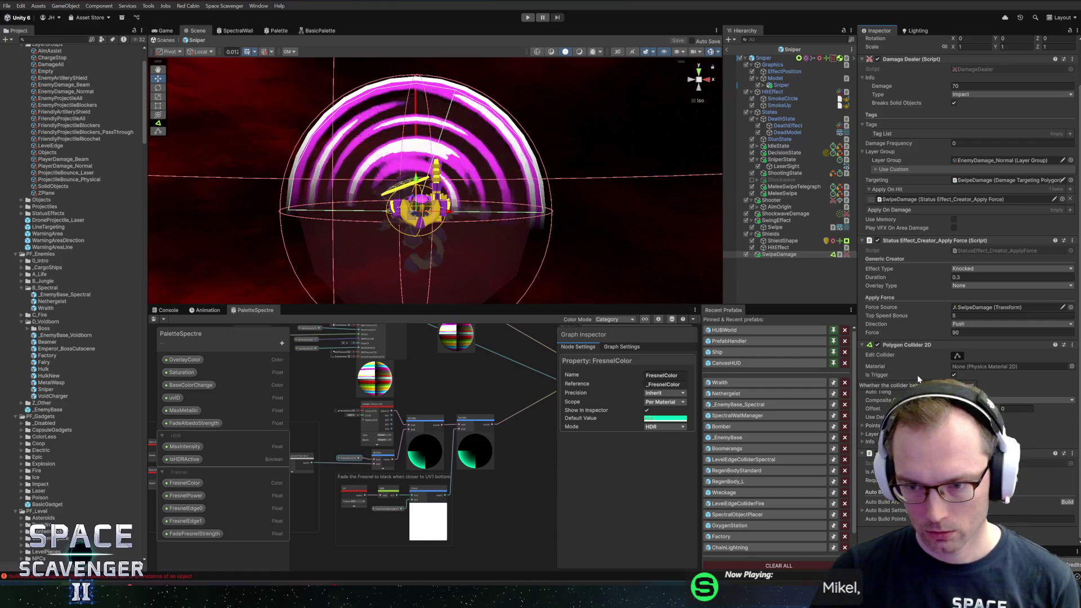
{"action": "left_click", "coordinate": [775, 247]}
{"action": "left_click", "coordinate": [775, 254]}
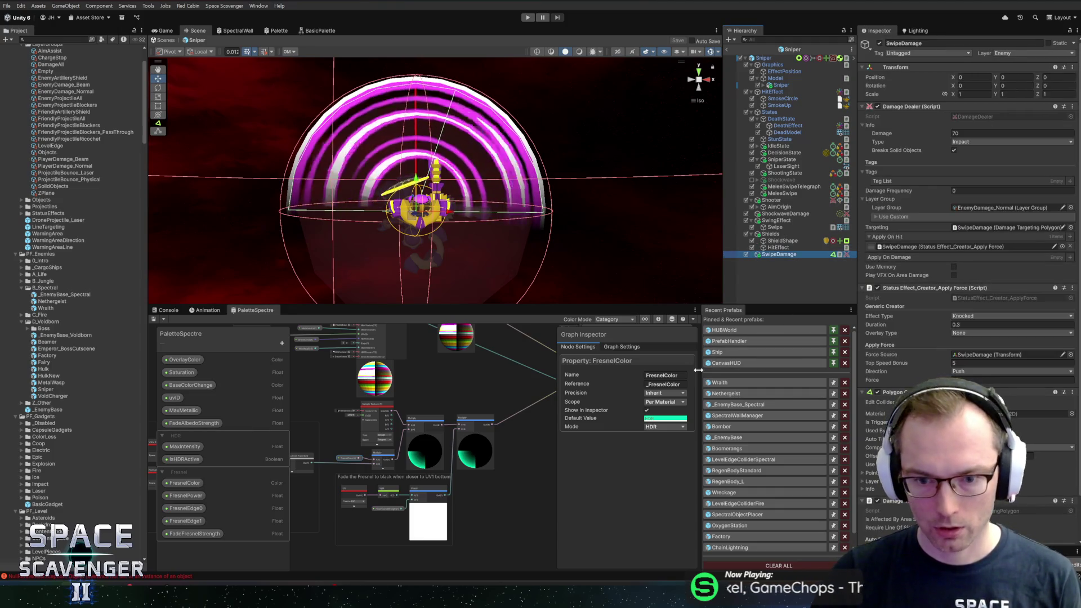
{"action": "left_click", "coordinate": [720, 385]}
{"action": "left_click", "coordinate": [778, 200]}
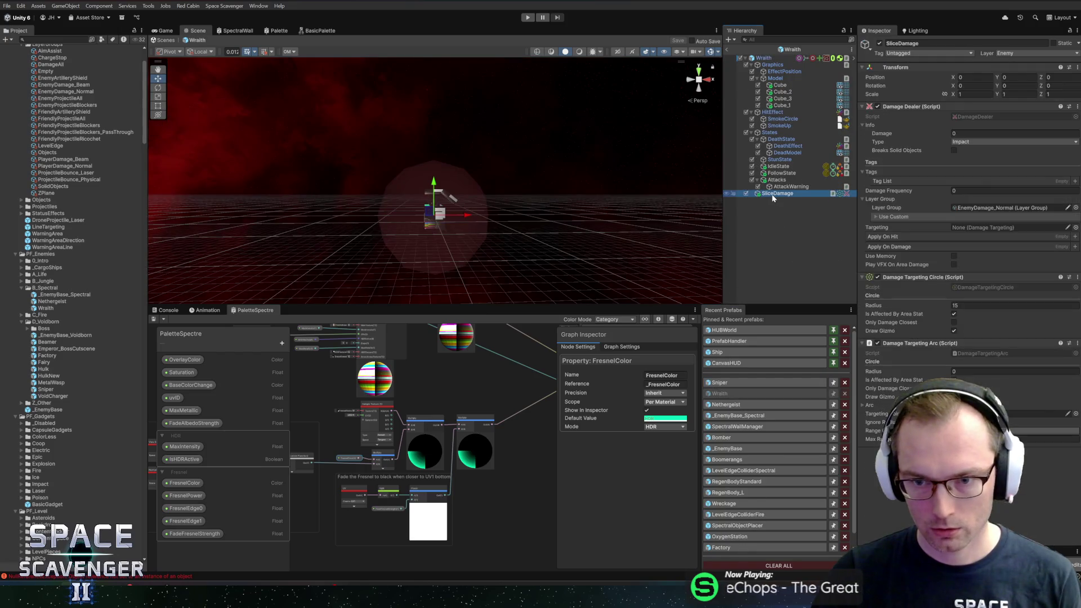
Inspect SwipeDamage and rebuild its dome collider with a smaller radius
{"action": "left_click", "coordinate": [772, 194]}
{"action": "left_click", "coordinate": [791, 188]}
{"action": "left_click", "coordinate": [785, 193]}
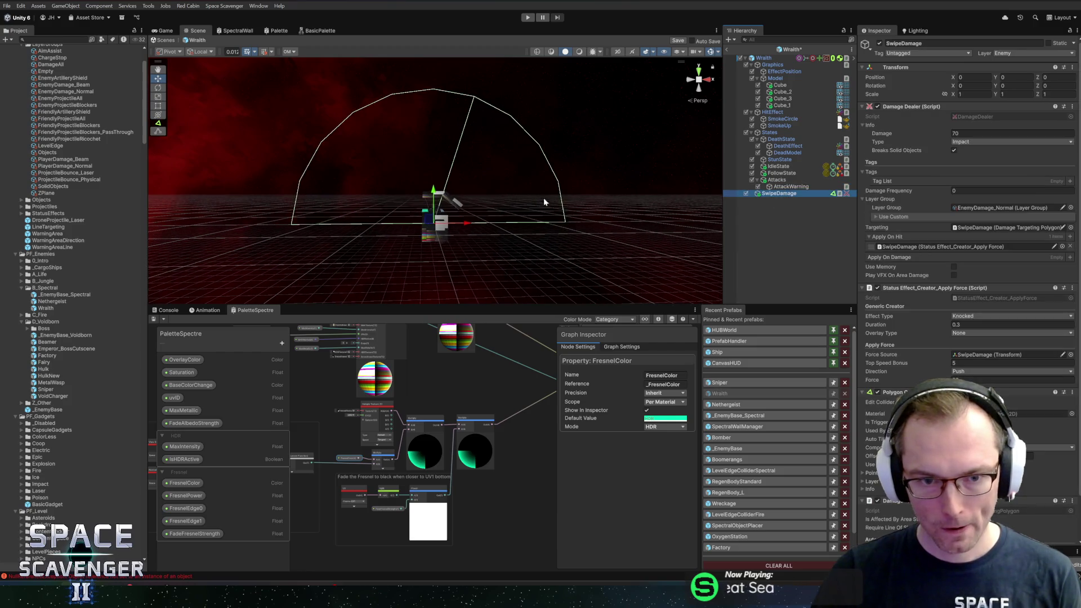
{"action": "left_click", "coordinate": [779, 203]}
{"action": "key", "text": "ctrl+z"}
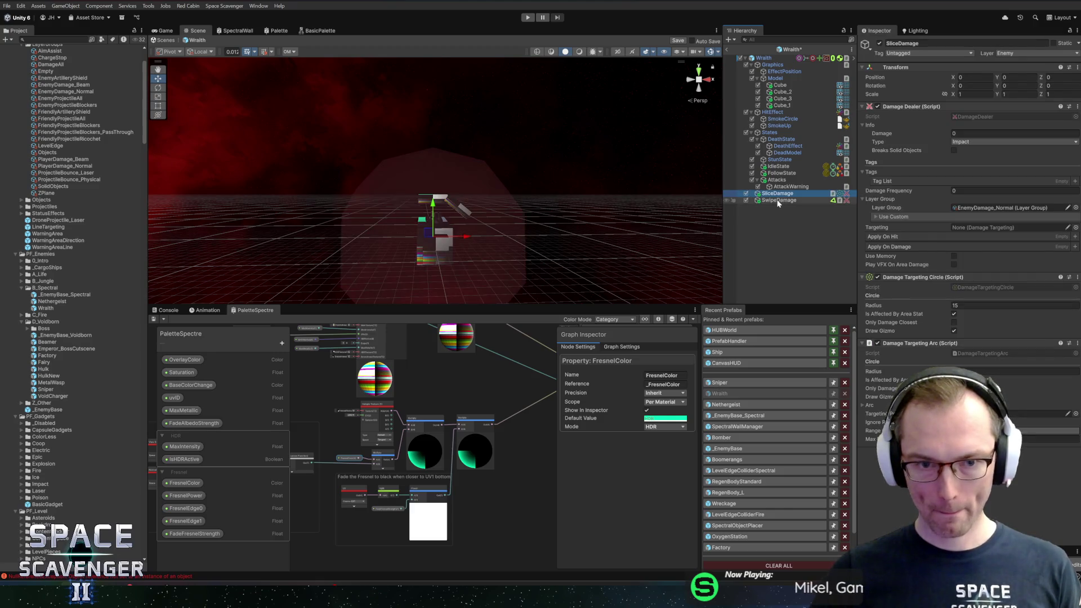
{"action": "scroll", "coordinate": [948, 311], "scroll_direction": "down", "scroll_amount": 2}
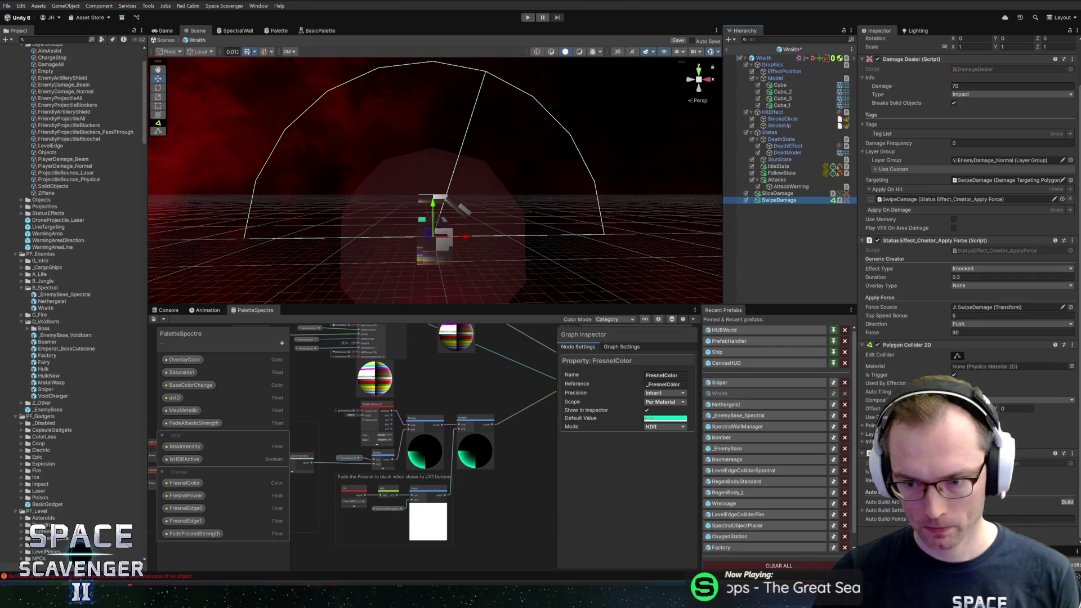
{"action": "left_click", "coordinate": [893, 511]}
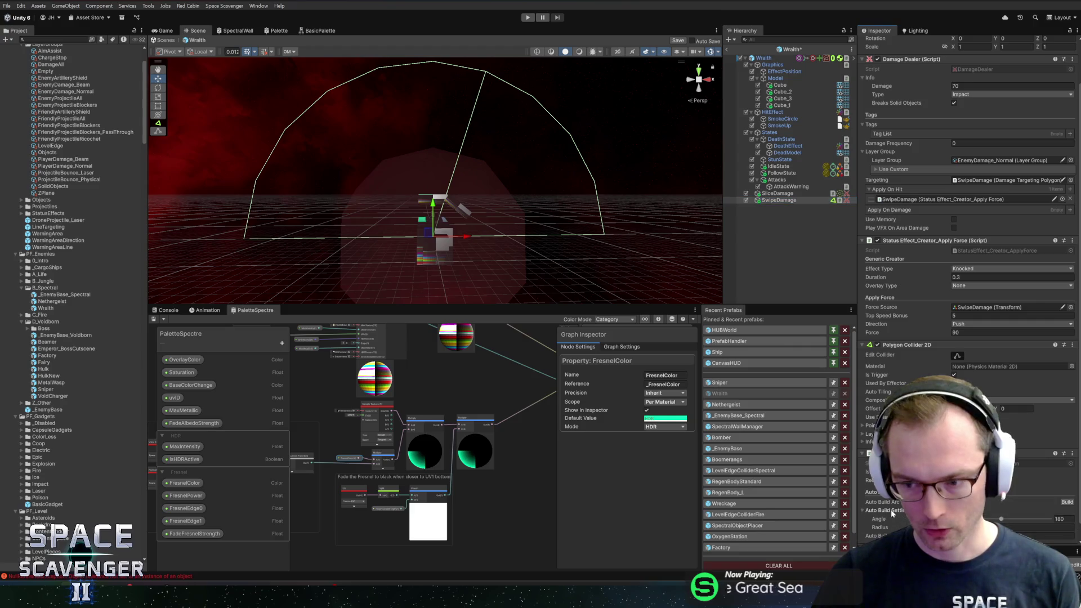
{"action": "scroll", "coordinate": [895, 503], "scroll_direction": "down", "scroll_amount": 1}
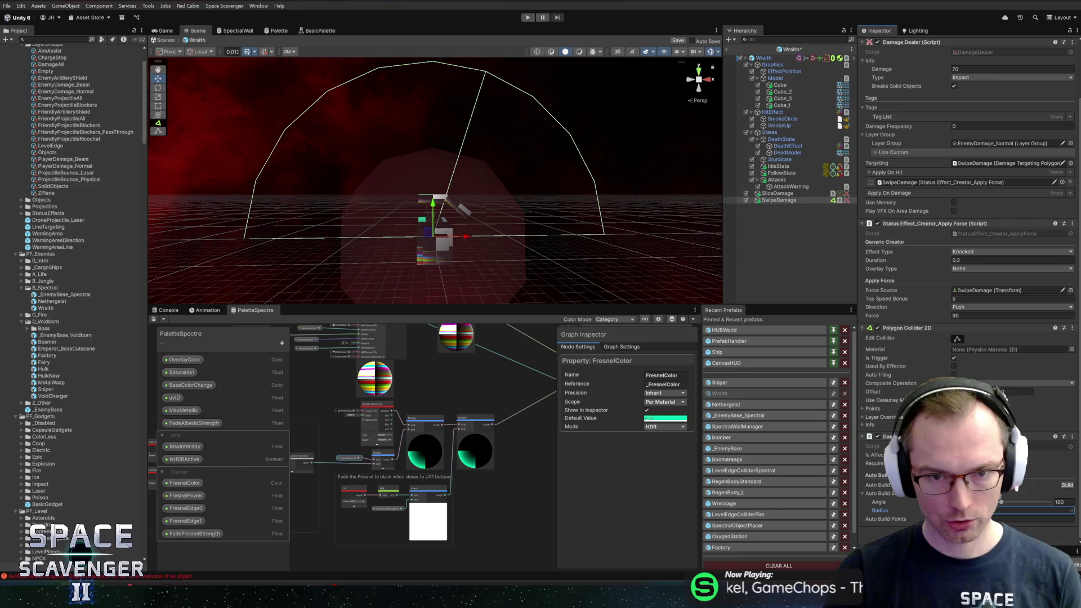
{"action": "key", "text": "Return"}
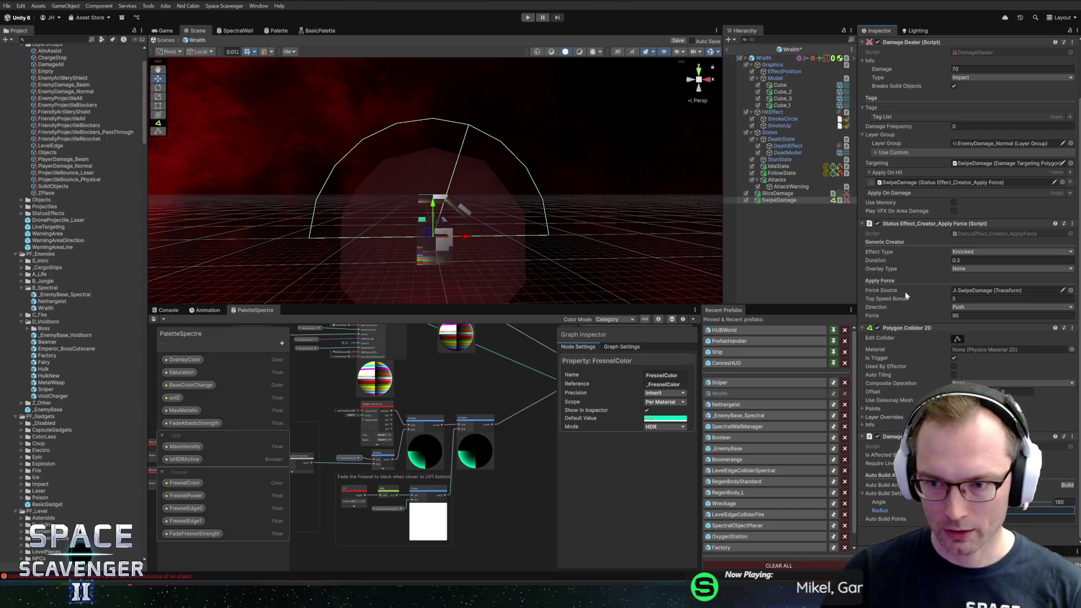
{"action": "scroll", "coordinate": [917, 287], "scroll_direction": "up", "scroll_amount": 3}
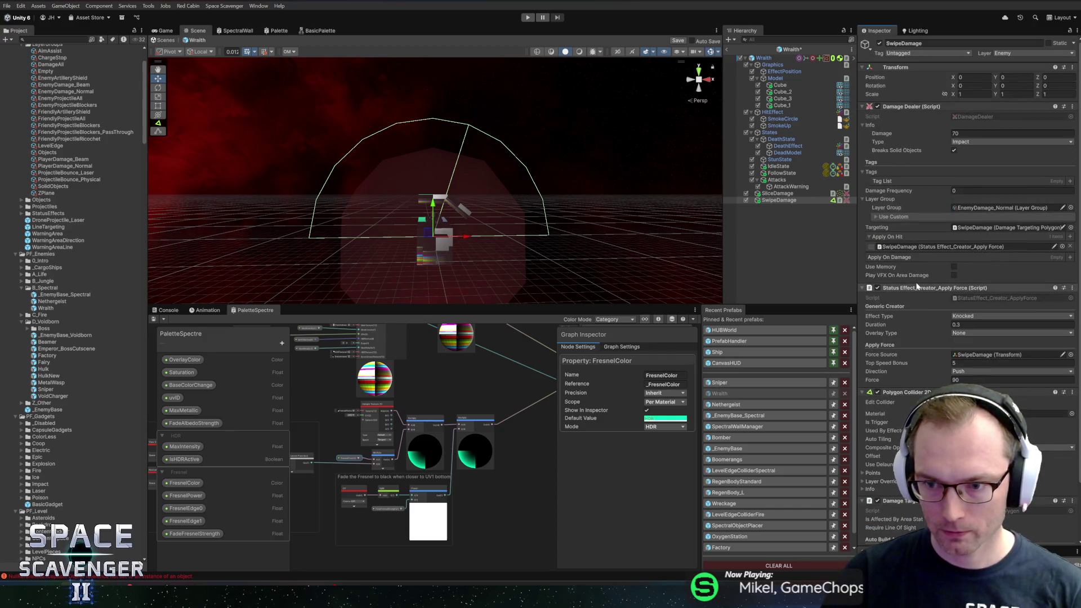
Remove the Status Effect Creator and set the Damage Dealer's Damage to 25
{"action": "right_click", "coordinate": [917, 289]}
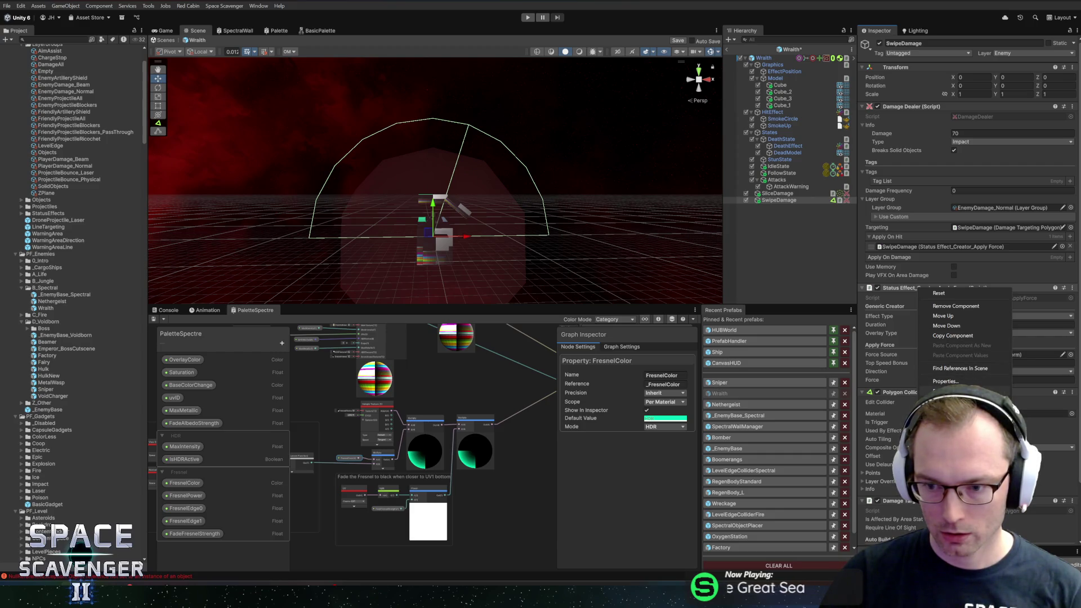
{"action": "left_click", "coordinate": [951, 306]}
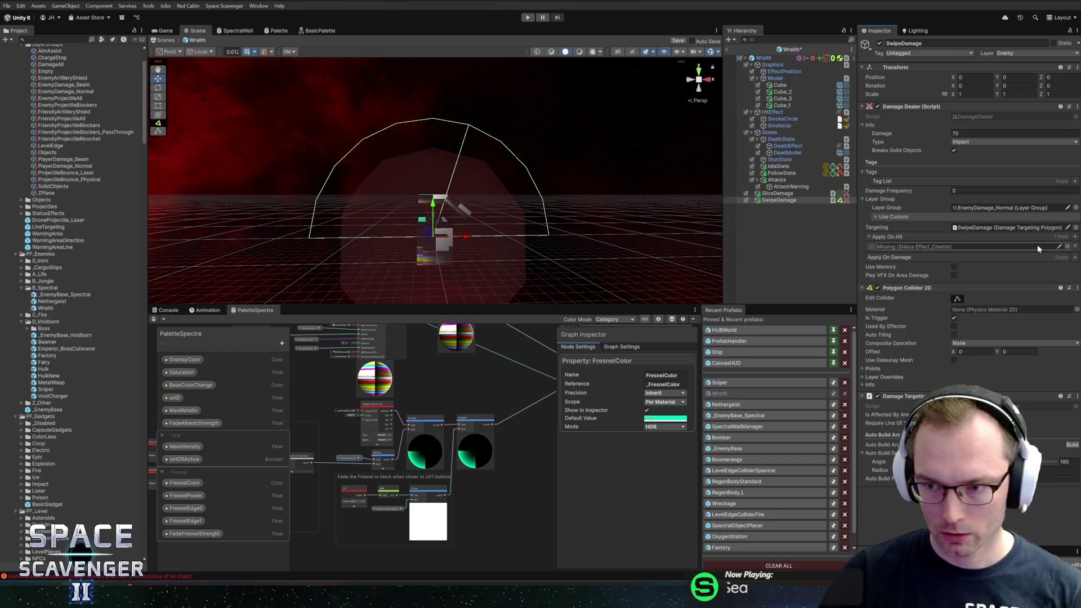
{"action": "left_click", "coordinate": [969, 225]}
{"action": "left_click", "coordinate": [961, 133]}
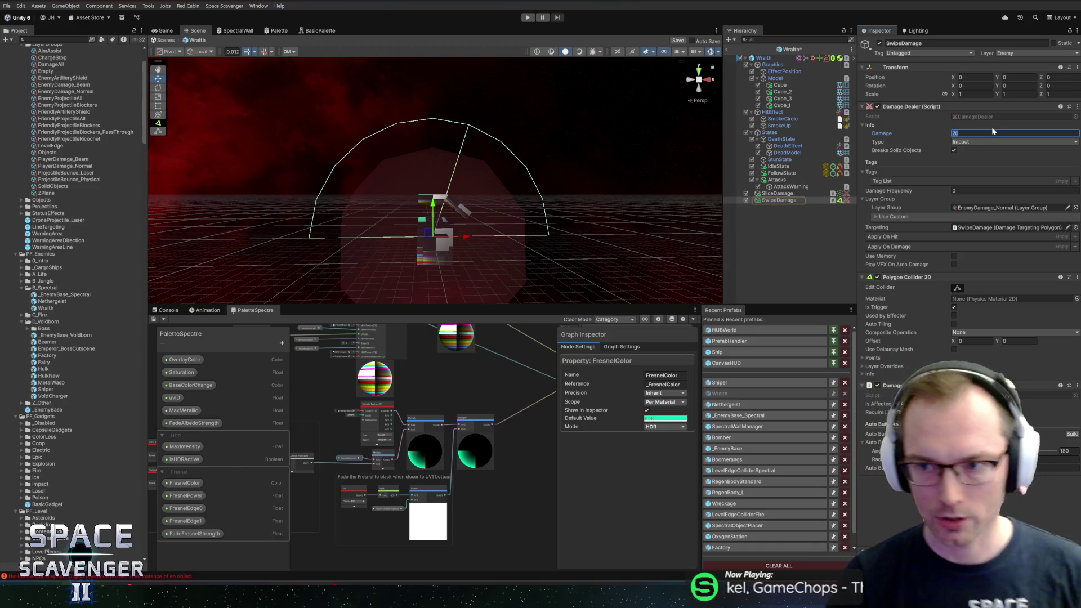
{"action": "type", "text": "25"}
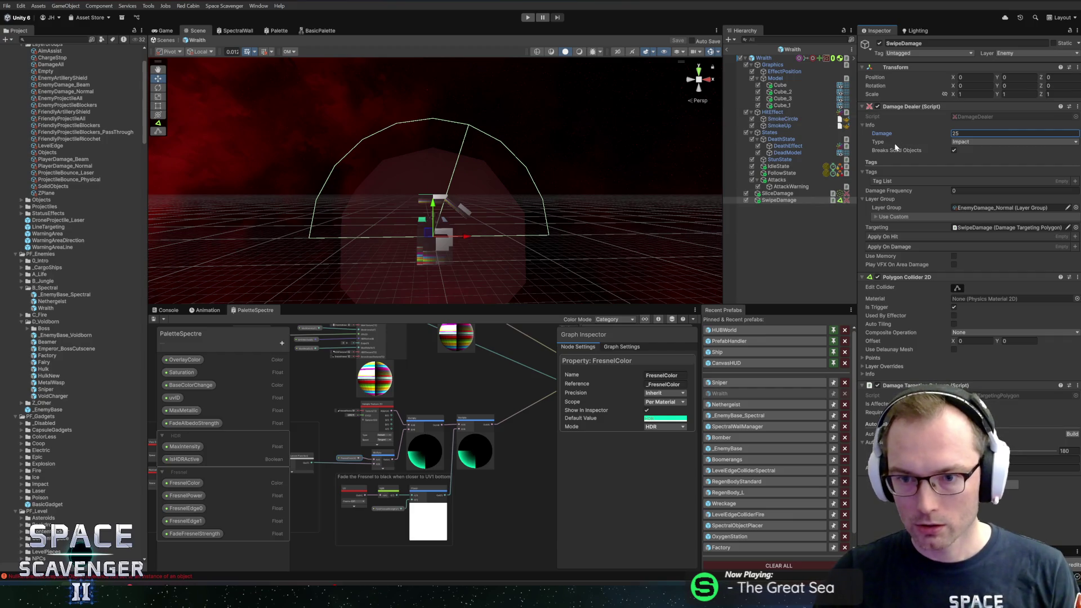
{"action": "left_click", "coordinate": [788, 187]}
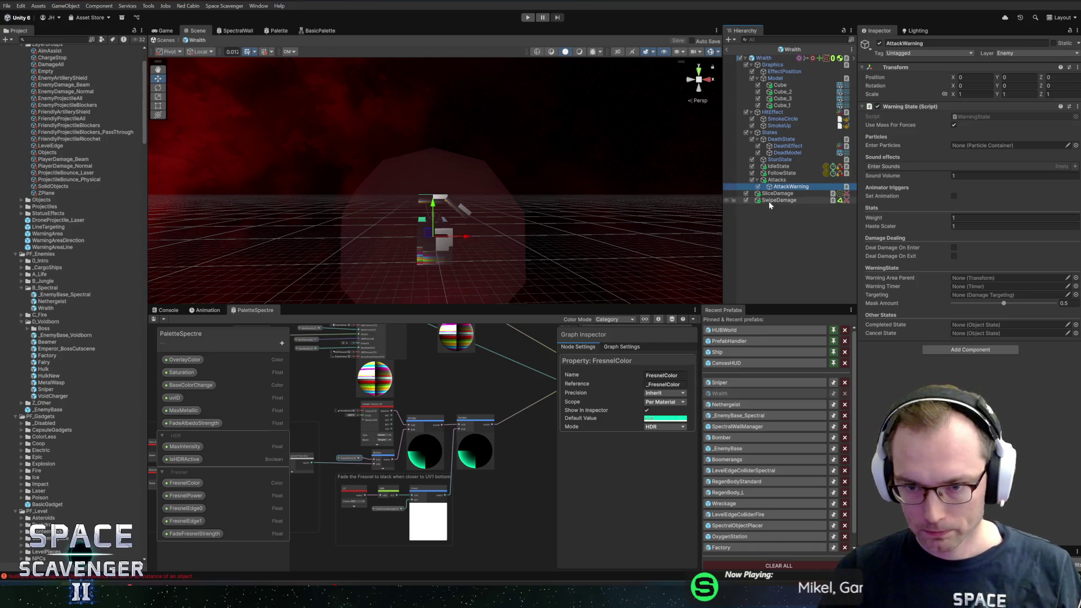
Set AttackWarning's Warning Area Parent to the Wraith and add a 1.5-second Timer
{"action": "mouse_move", "coordinate": [789, 188]}
{"action": "left_mouse_down"}
{"action": "mouse_move", "coordinate": [966, 281]}
{"action": "mouse_move", "coordinate": [967, 295]}
{"action": "mouse_move", "coordinate": [991, 278]}
{"action": "left_mouse_up"}
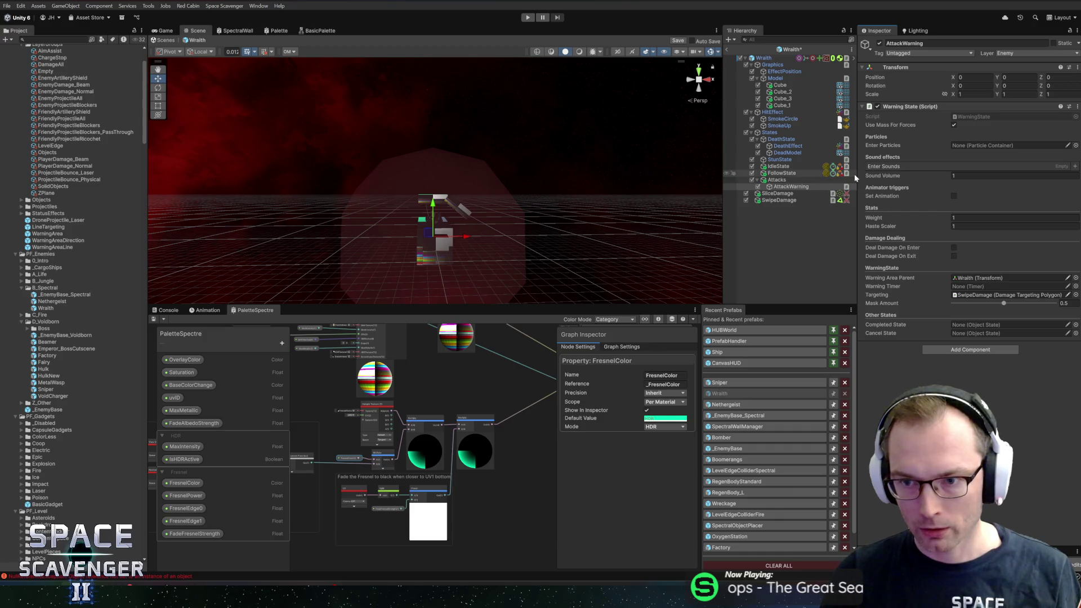
{"action": "left_click", "coordinate": [970, 349]}
{"action": "type", "text": "timer"}
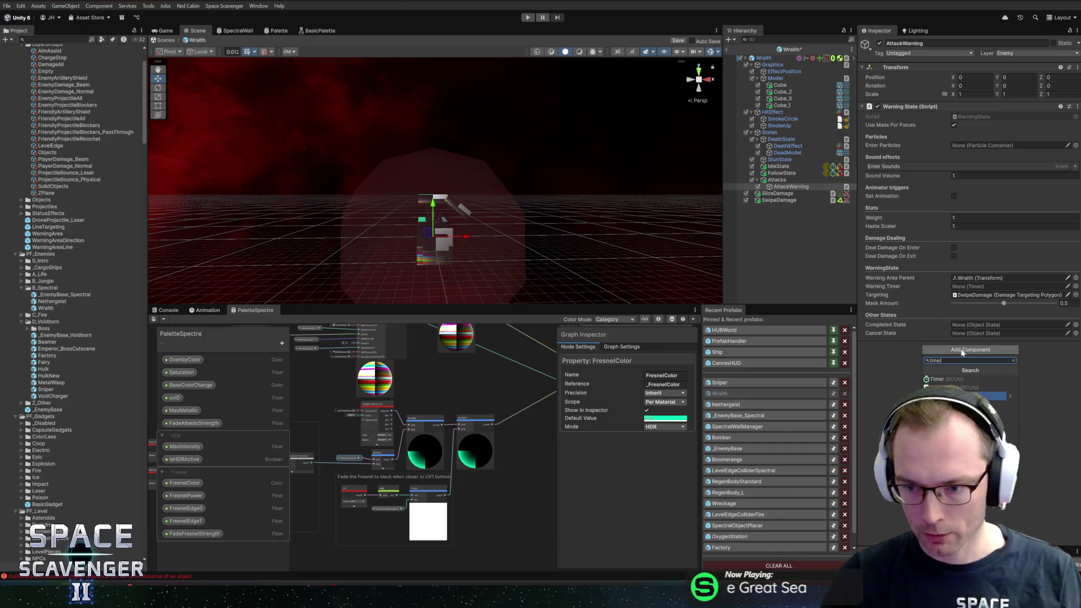
{"action": "key", "text": "Return"}
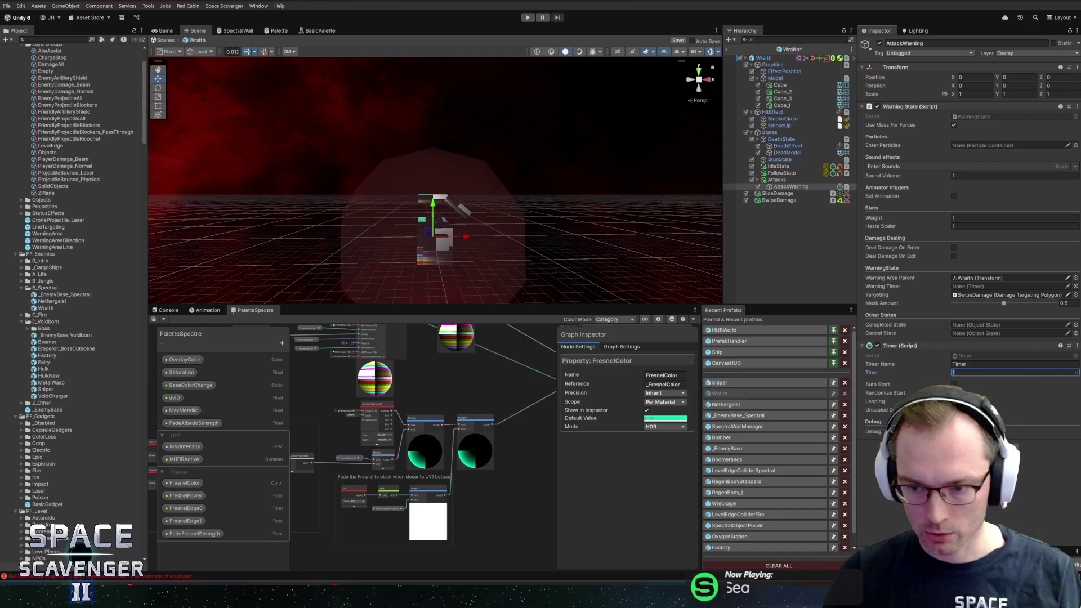
{"action": "type", "text": "0.9"}
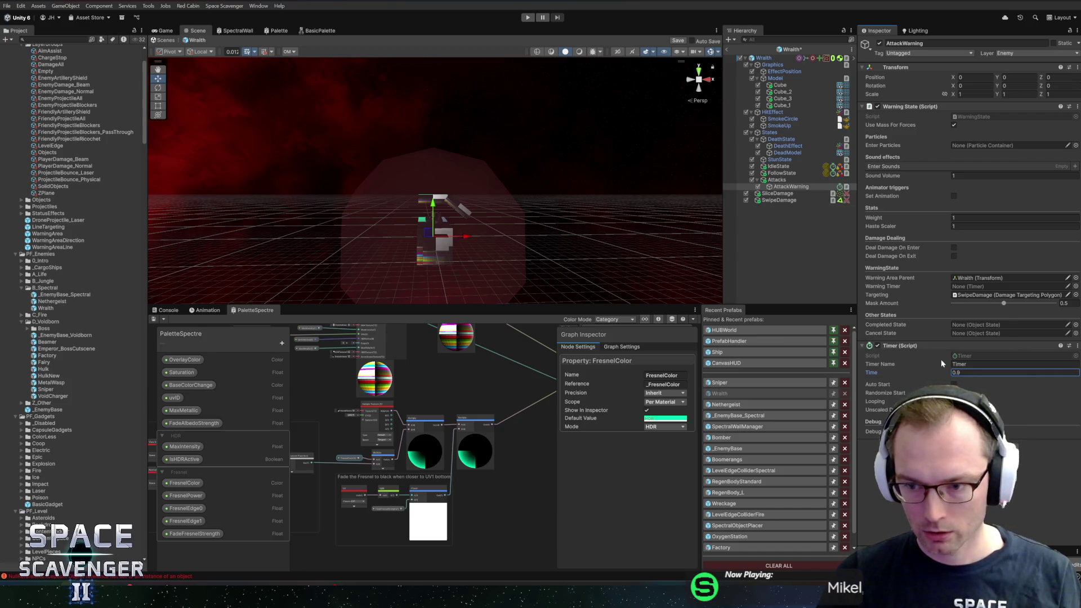
{"action": "key", "text": "BackSpace"}
{"action": "type", "text": "8"}
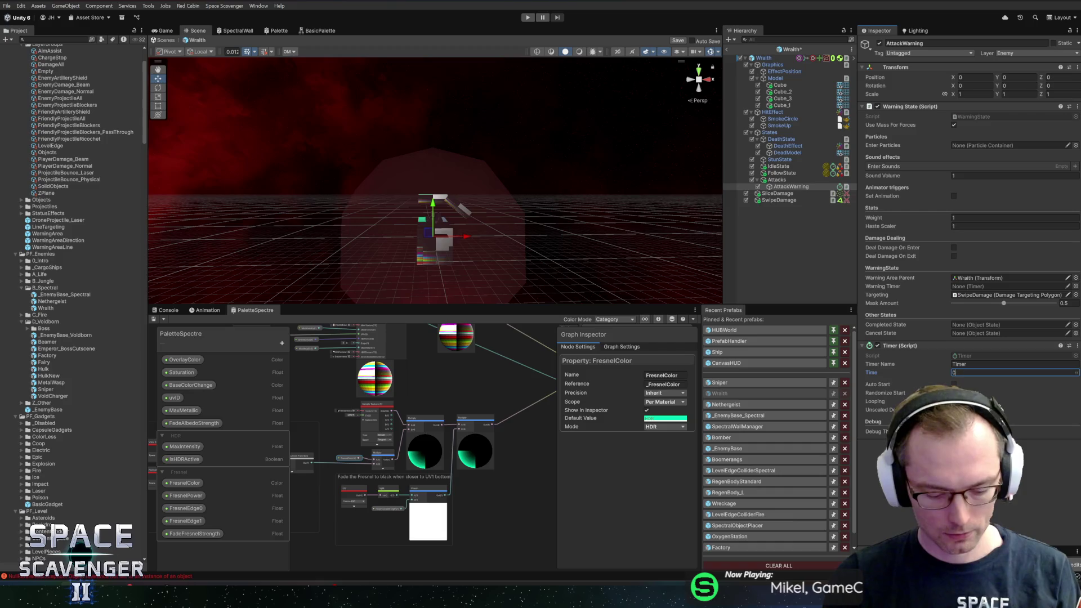
{"action": "key", "text": "ctrl+a"}
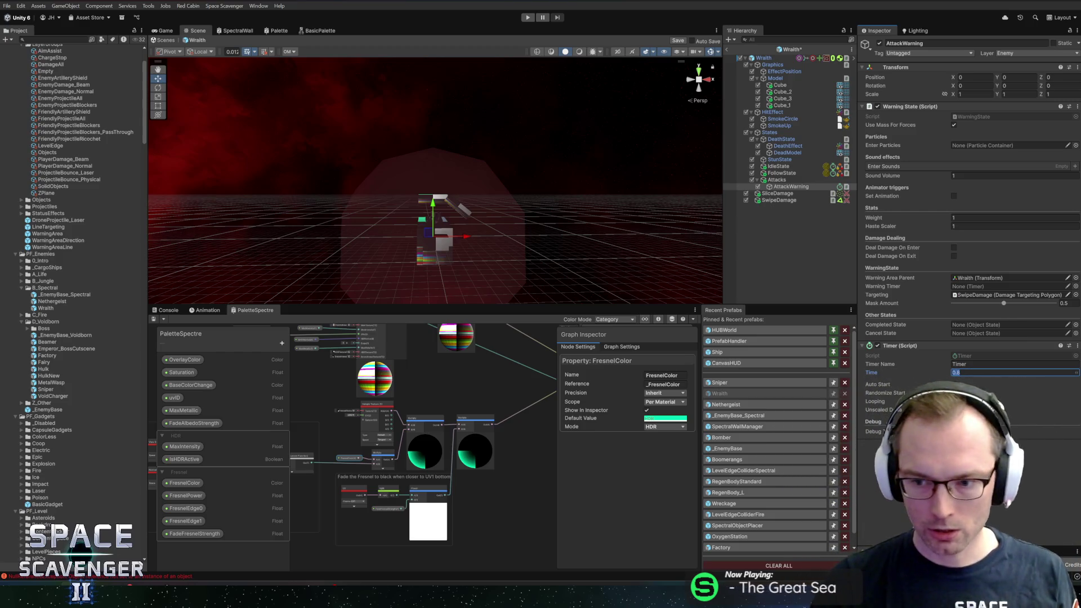
{"action": "type", "text": "1.5"}
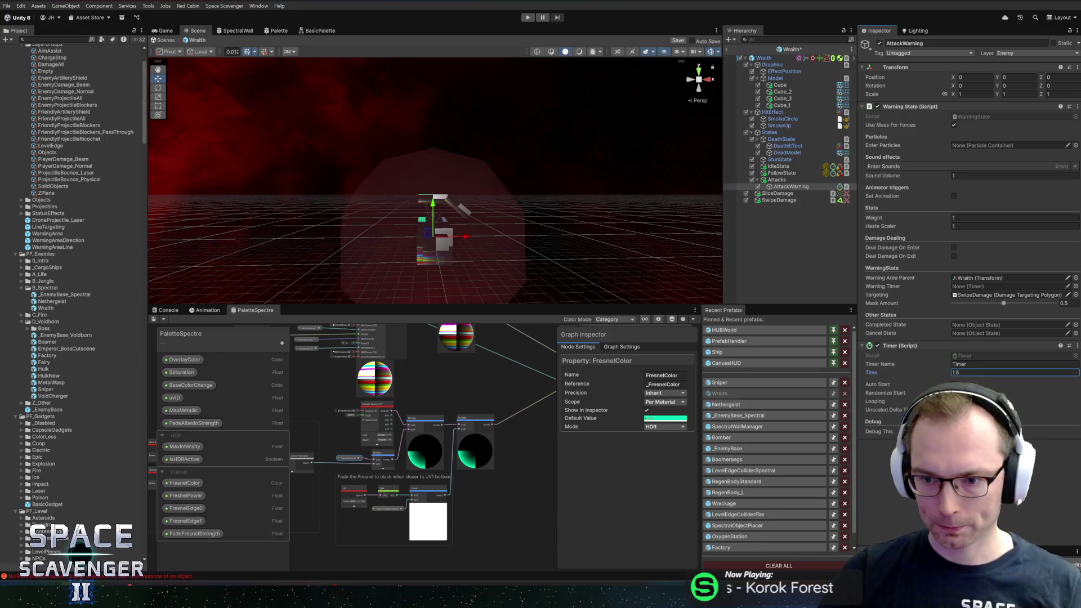
Create an empty ChargeState object under Attacks
{"action": "right_click", "coordinate": [787, 181]}
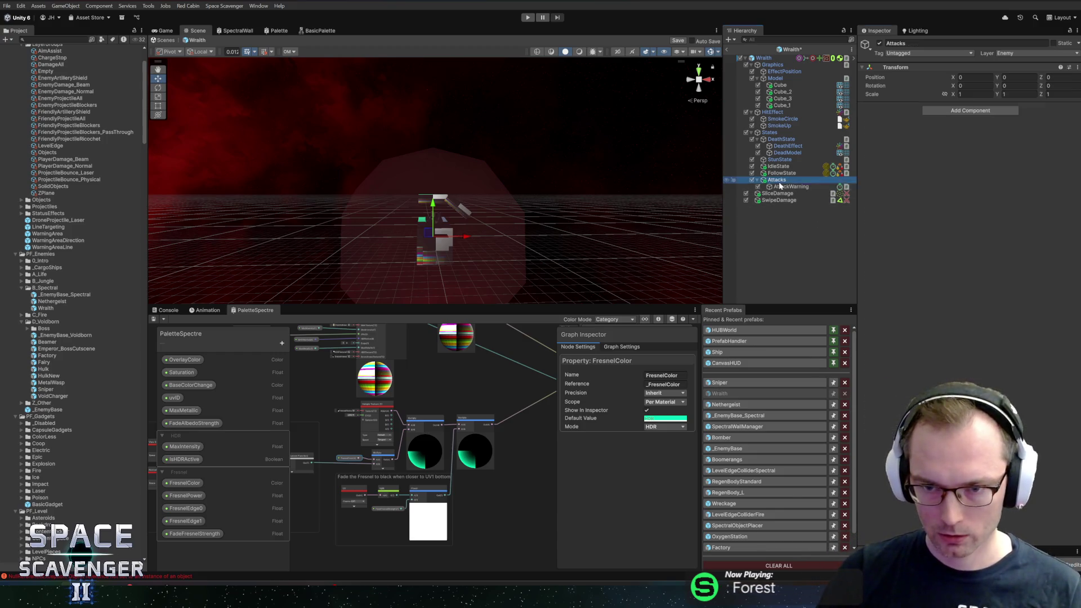
{"action": "left_click", "coordinate": [823, 353]}
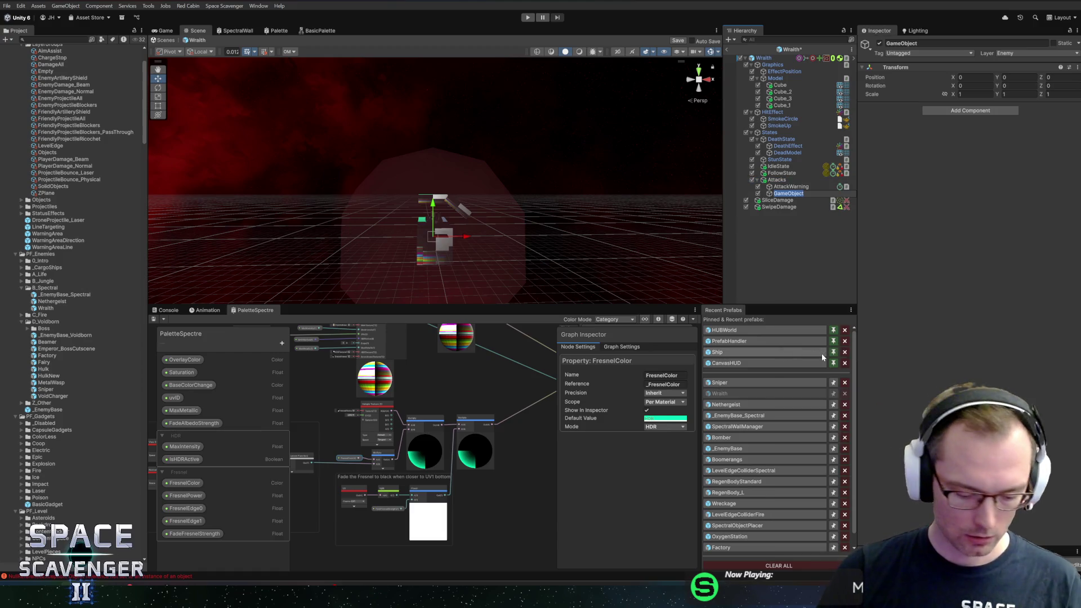
{"action": "type", "text": "Char"}
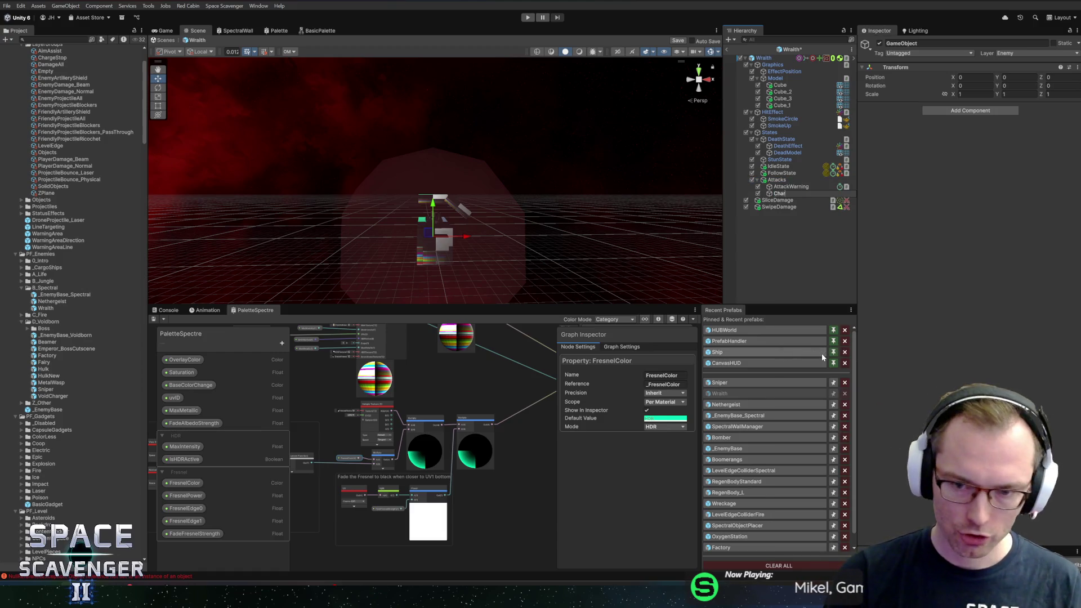
{"action": "type", "text": "geState"}
{"action": "key", "text": "Return"}
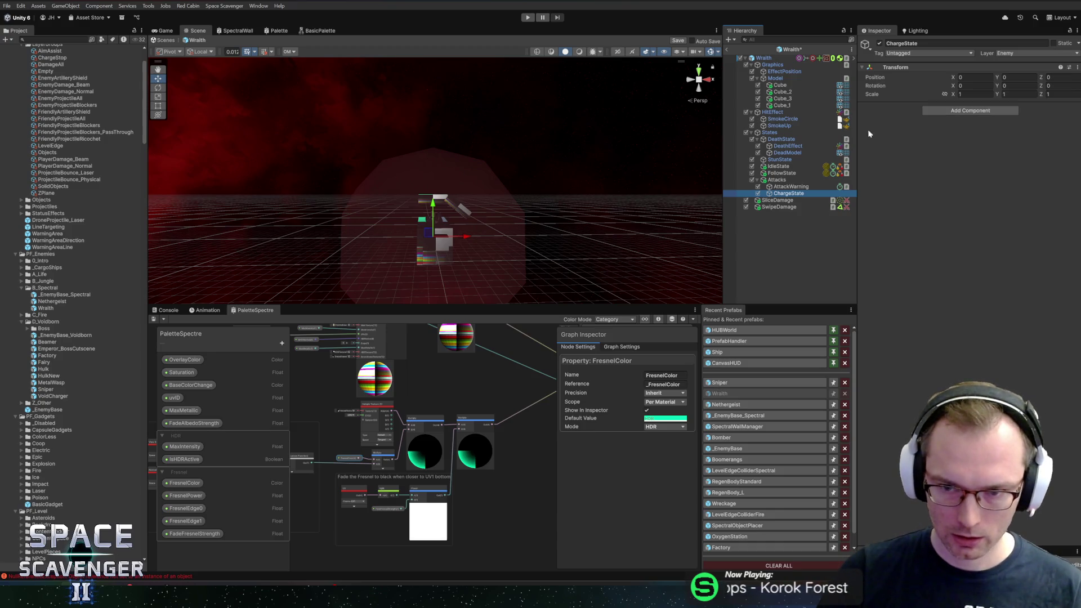
Duplicate FollowState and move the copy under Attacks
{"action": "left_click", "coordinate": [791, 186]}
{"action": "left_click", "coordinate": [798, 195]}
{"action": "key", "text": "ctrl+z"}
{"action": "key", "text": "ctrl+z"}
{"action": "key", "text": "ctrl+z"}
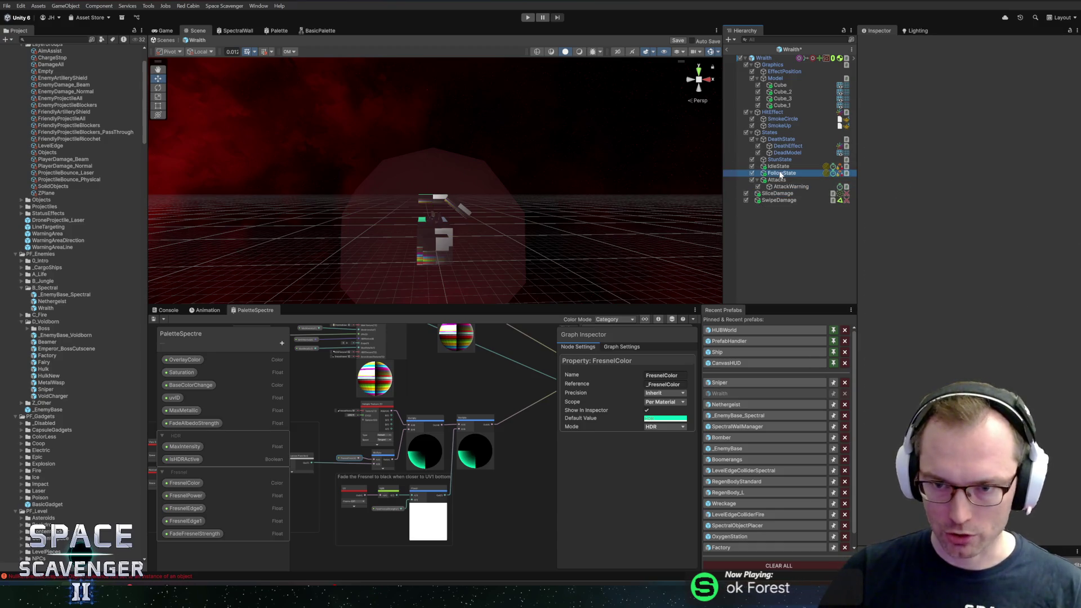
{"action": "left_click_drag", "start_coordinate": [775, 182], "coordinate": [783, 197]}
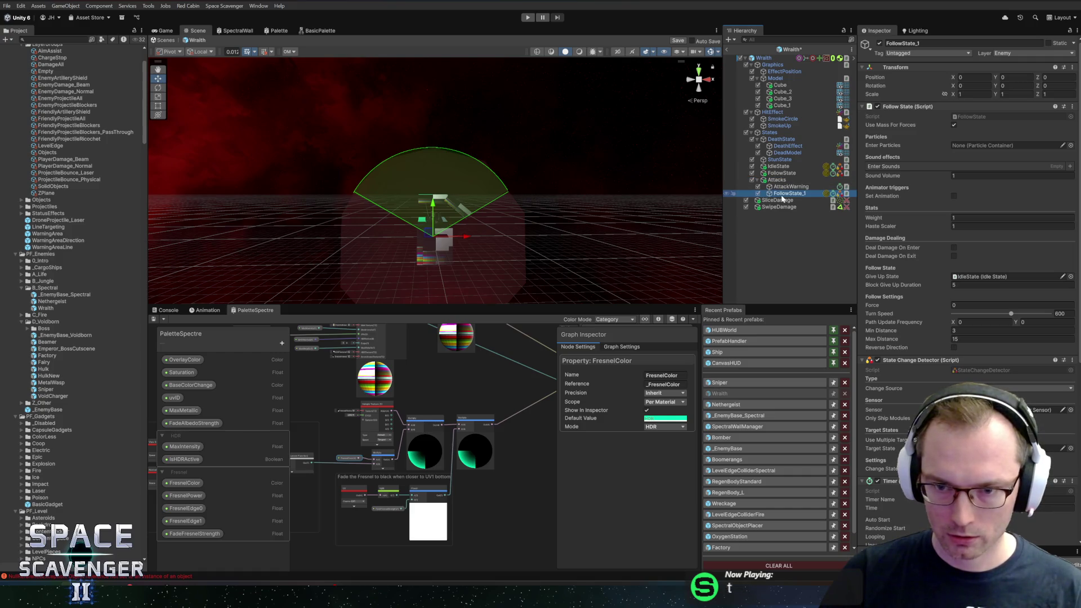
{"action": "left_click", "coordinate": [791, 186]}
{"action": "left_click", "coordinate": [789, 193]}
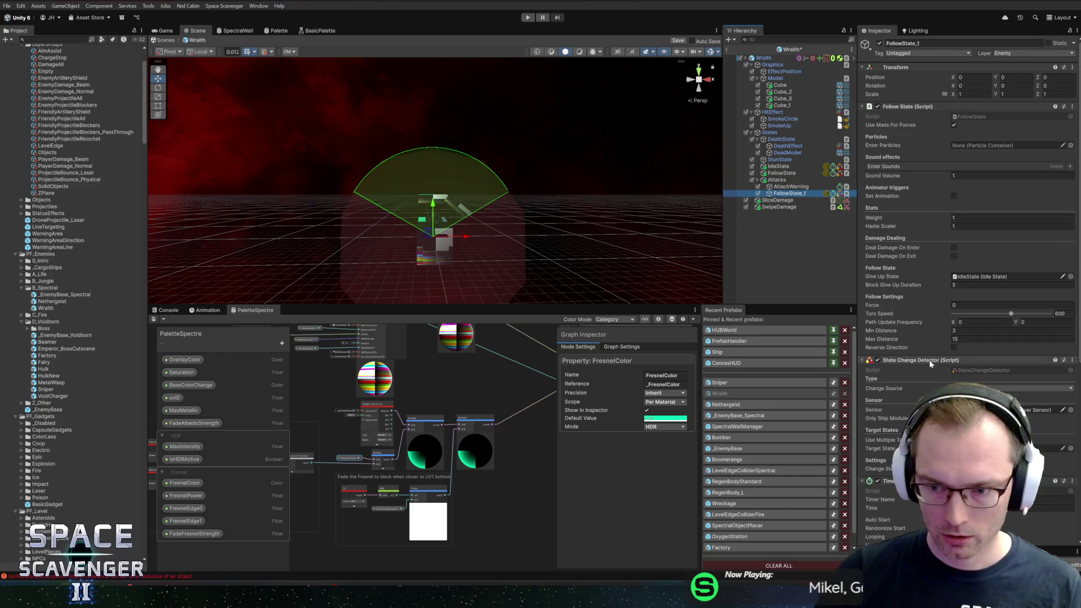
Set the copy's Change Source to Timer with a Time of 0.5
{"action": "scroll", "coordinate": [931, 361], "scroll_direction": "down", "scroll_amount": 3}
{"action": "left_click", "coordinate": [969, 297]}
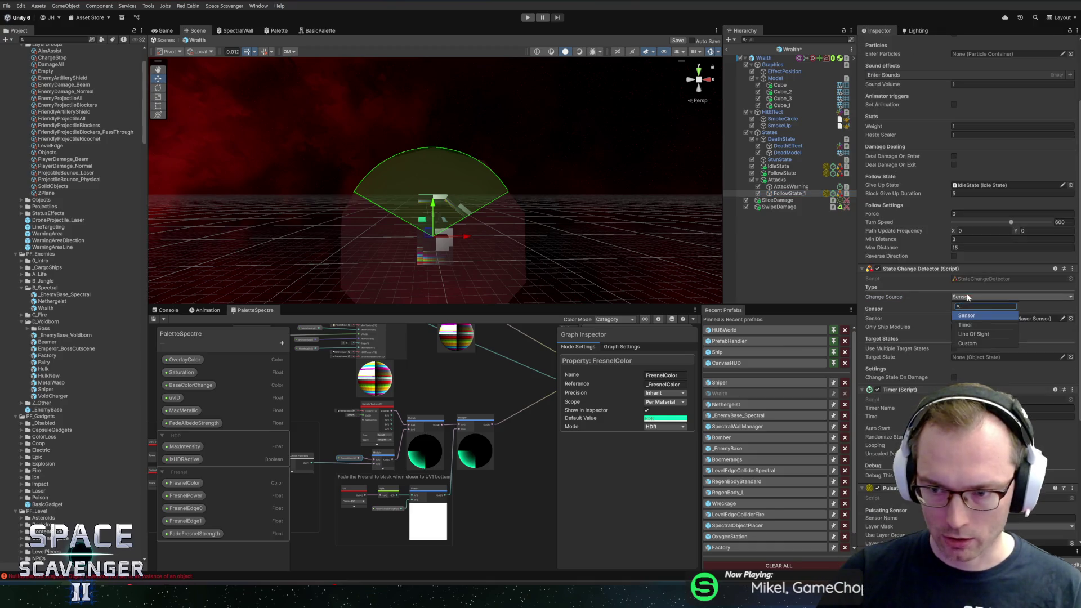
{"action": "left_click", "coordinate": [969, 325]}
{"action": "scroll", "coordinate": [952, 329], "scroll_direction": "down", "scroll_amount": 4}
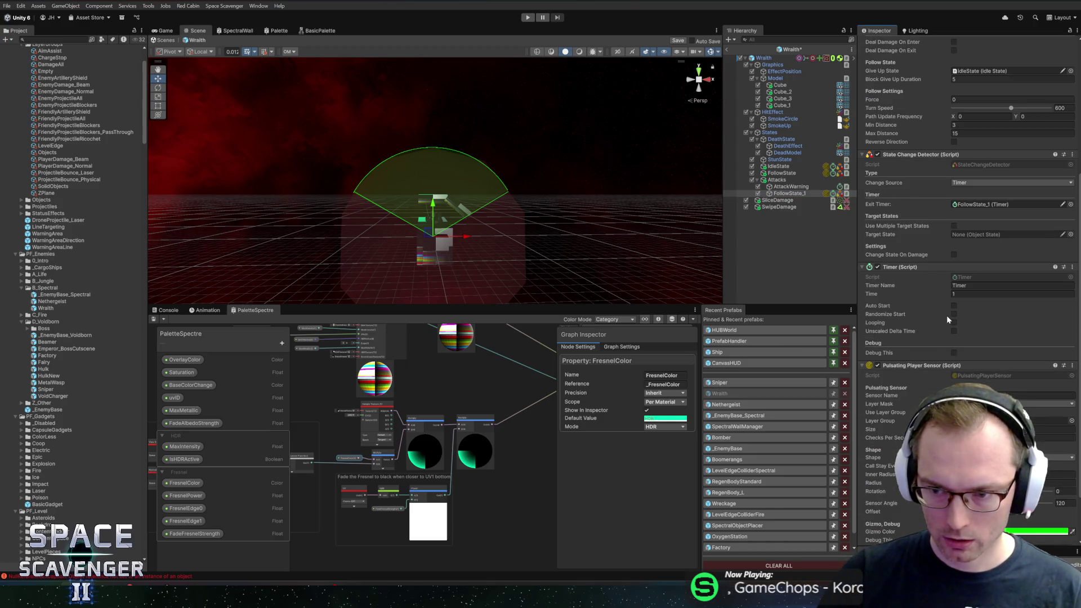
{"action": "left_click", "coordinate": [991, 294]}
{"action": "type", "text": "0.5"}
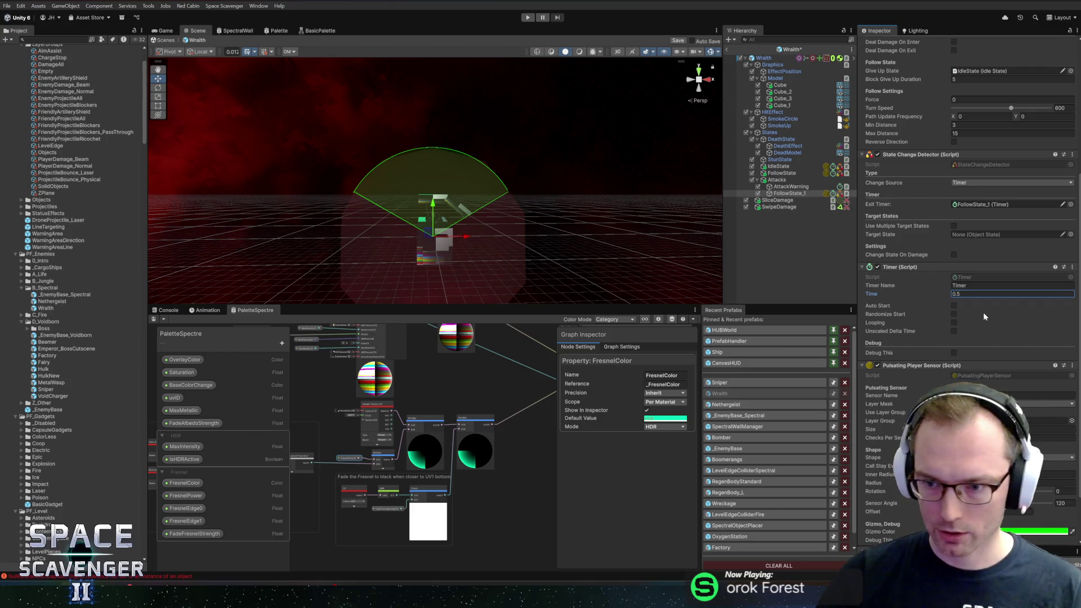
{"action": "left_click", "coordinate": [916, 367]}
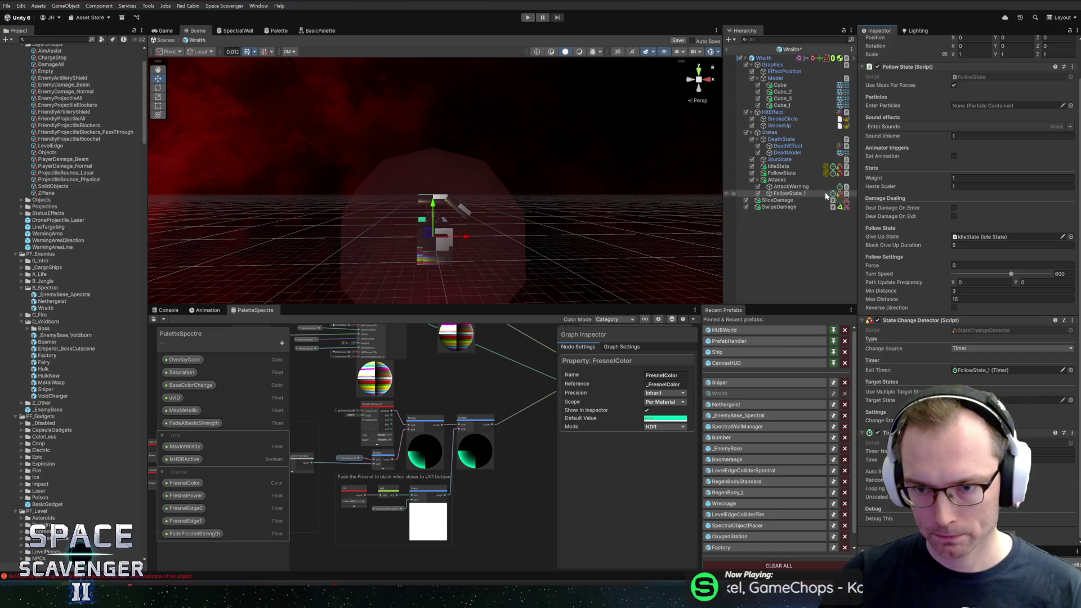
Rename the follow state copy to AttackReposition and enable Deal Damage On Enter
{"action": "key", "text": "F2"}
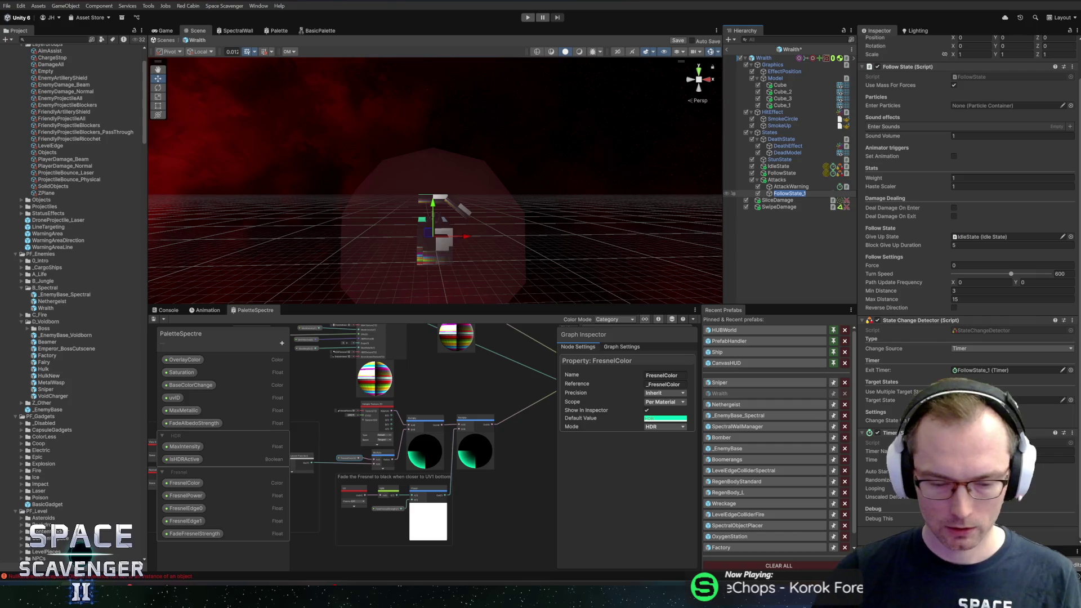
{"action": "type", "text": "SwipeRepo"}
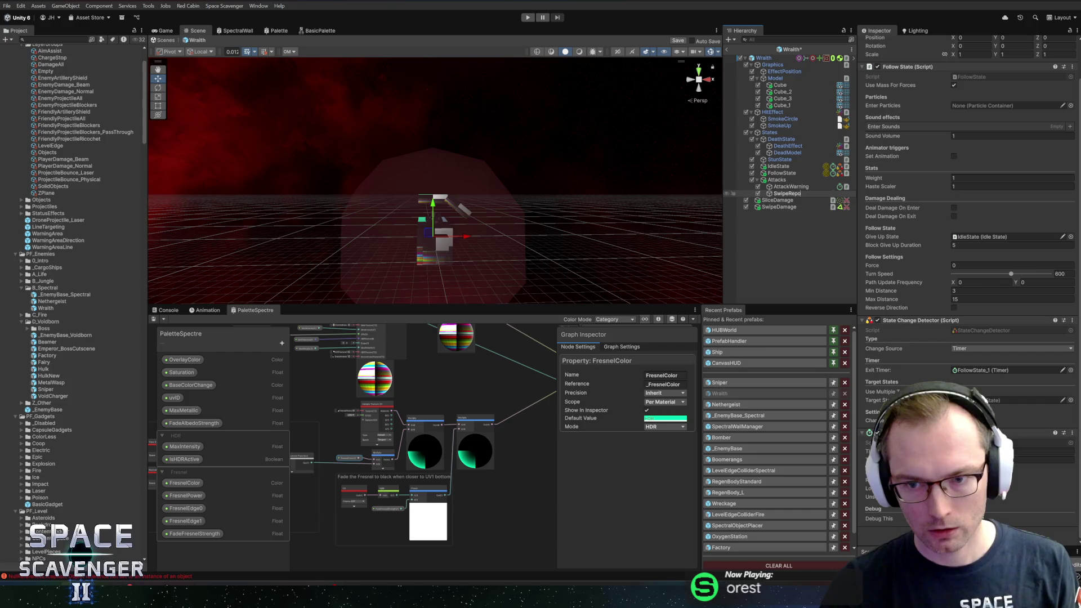
{"action": "type", "text": "s"}
{"action": "type", "text": "tta"}
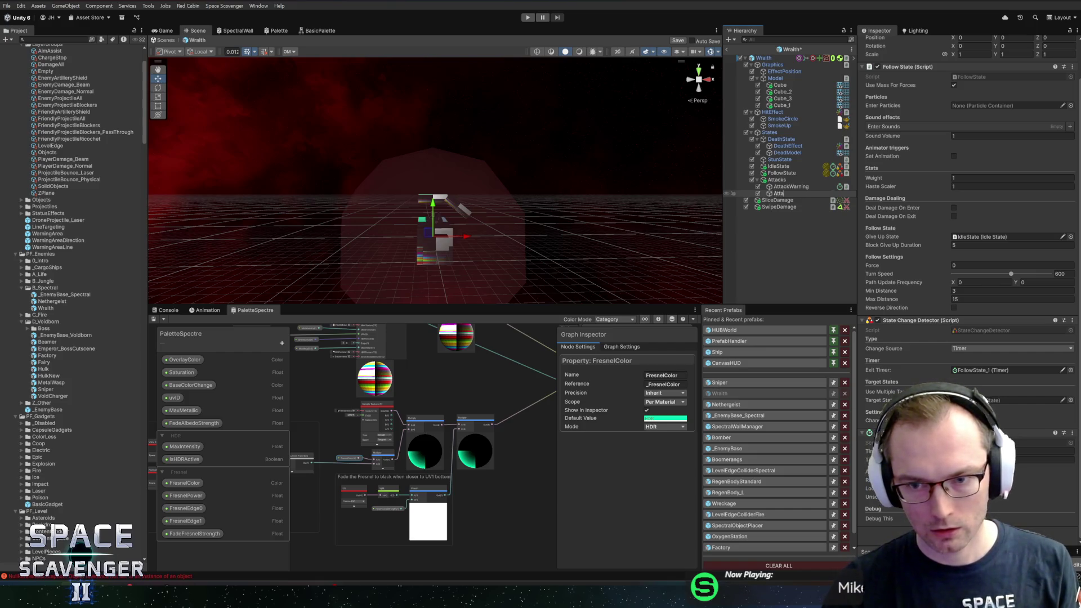
{"action": "type", "text": "ion"}
{"action": "key", "text": "Return"}
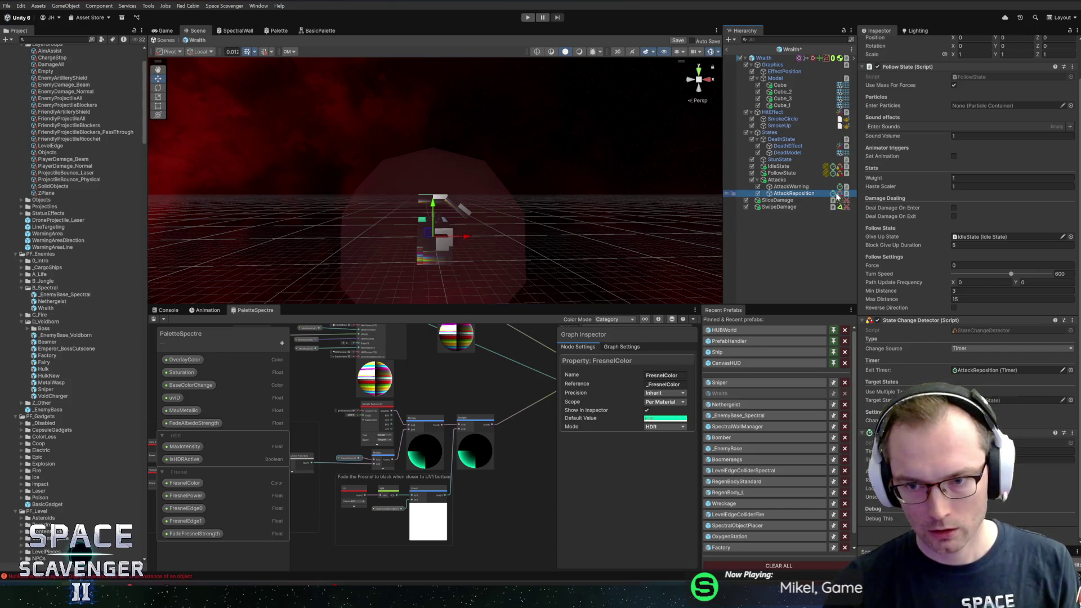
{"action": "left_click", "coordinate": [956, 207]}
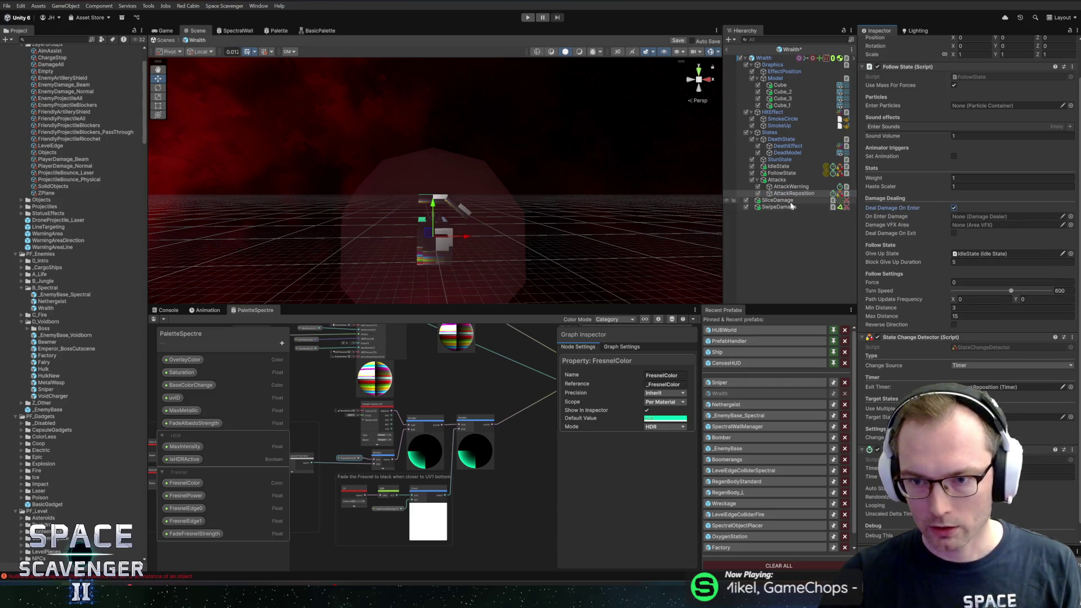
Delete SliceDamage and review the AttackReposition and SwipeDamage settings
{"action": "key", "text": "Delete"}
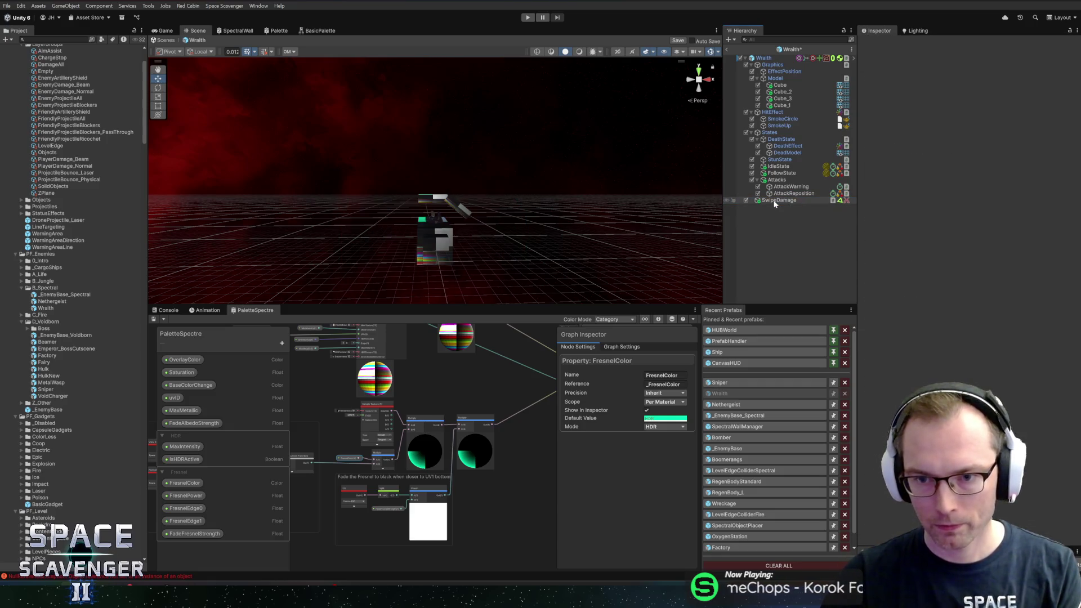
{"action": "left_click", "coordinate": [783, 189]}
{"action": "left_click", "coordinate": [781, 194]}
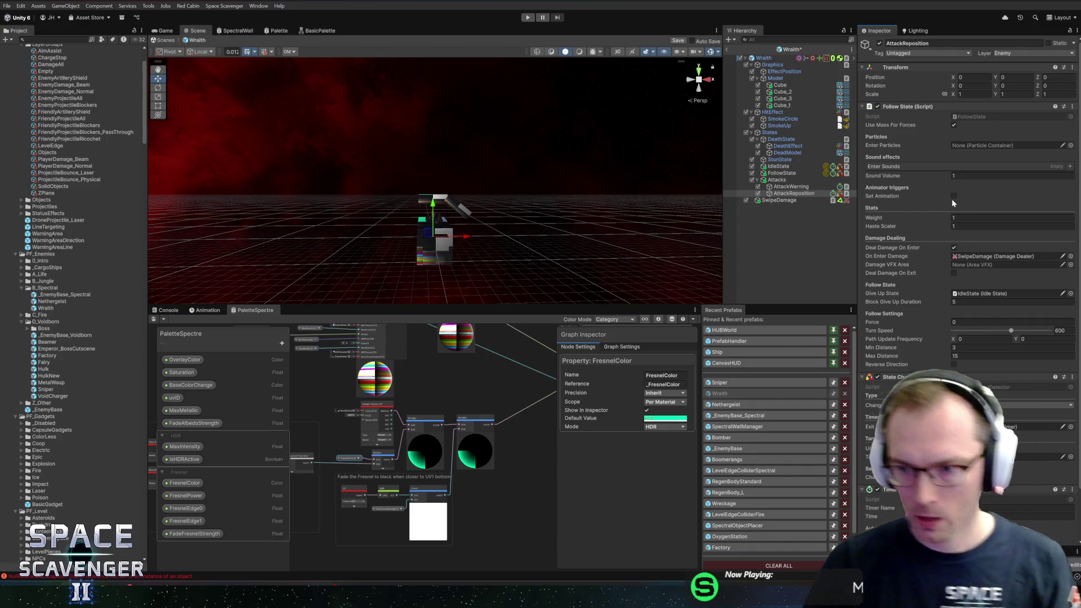
{"action": "left_click", "coordinate": [958, 226]}
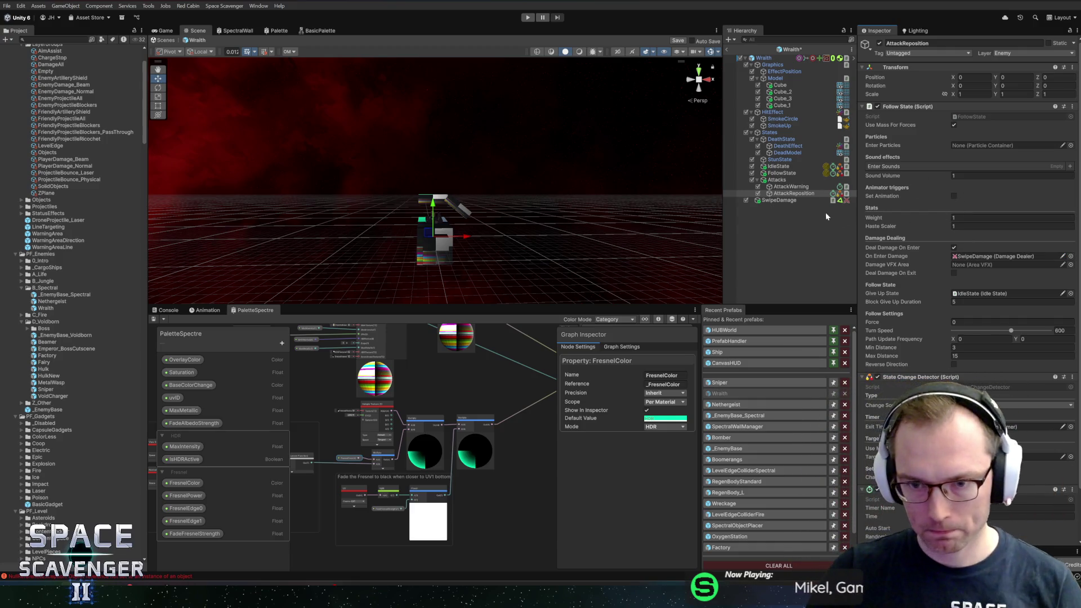
{"action": "left_click", "coordinate": [800, 201]}
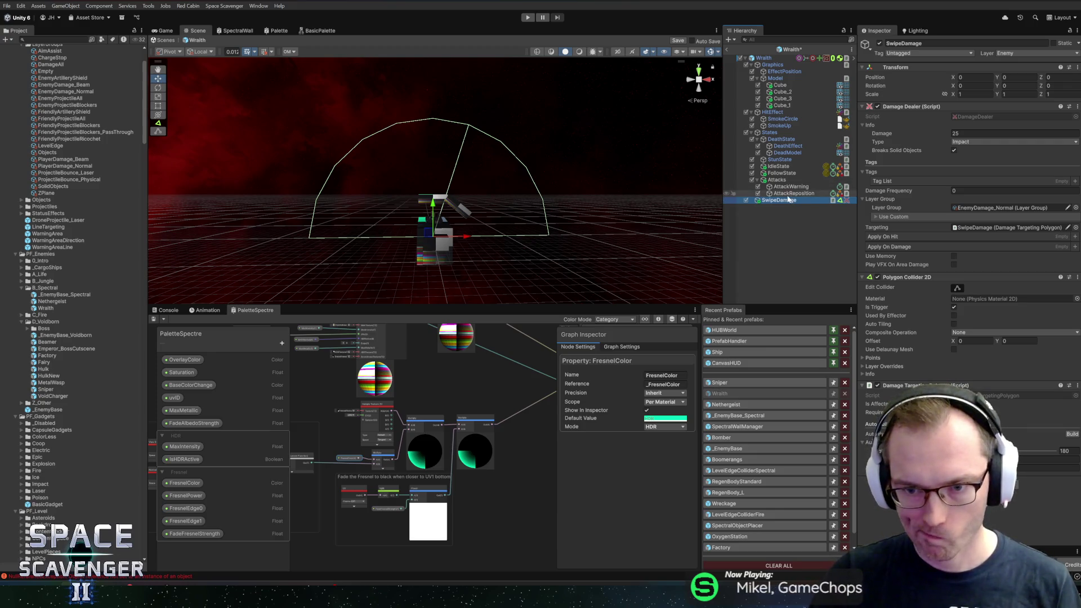
{"action": "left_click", "coordinate": [788, 187]}
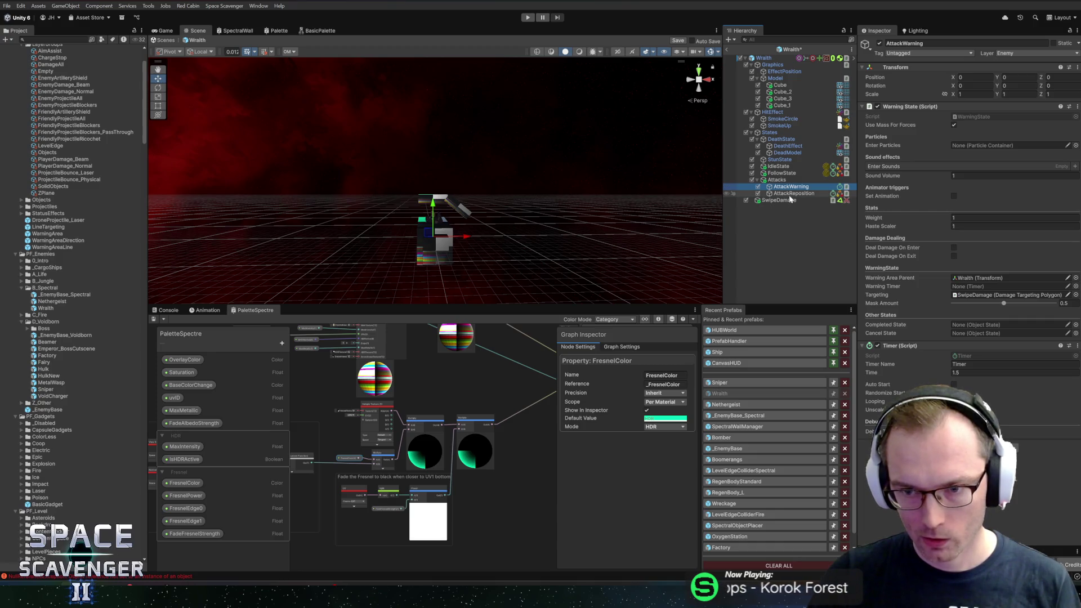
Assign AttackWarning's Timer, AttackReposition as completed state, DeathState as cancel state, and save
{"action": "left_click_drag", "start_coordinate": [893, 345], "coordinate": [982, 289]}
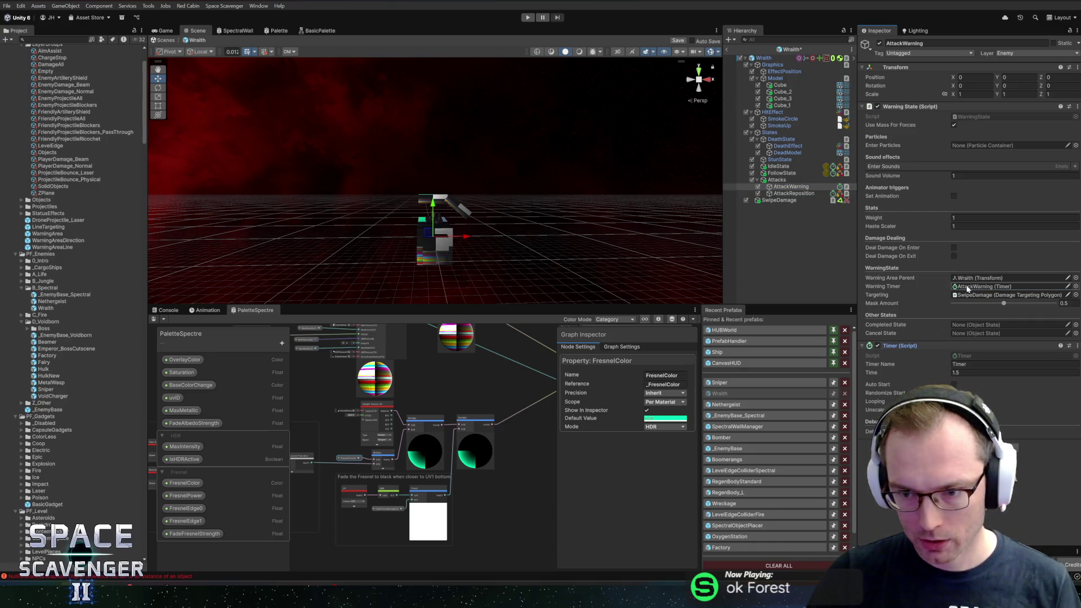
{"action": "left_click_drag", "start_coordinate": [783, 193], "coordinate": [963, 326]}
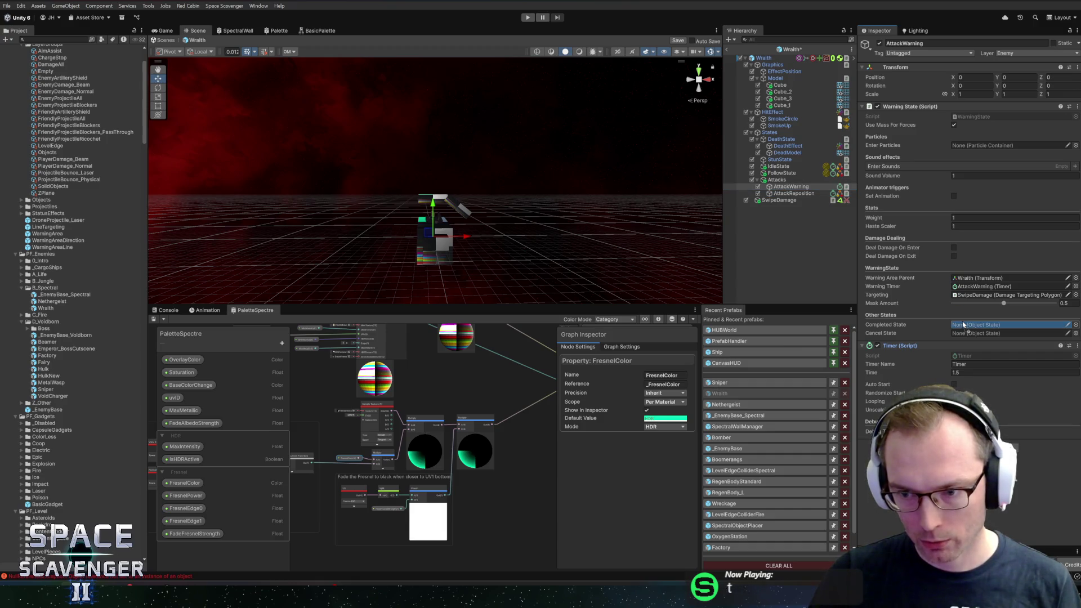
{"action": "left_click_drag", "start_coordinate": [773, 144], "coordinate": [946, 313]}
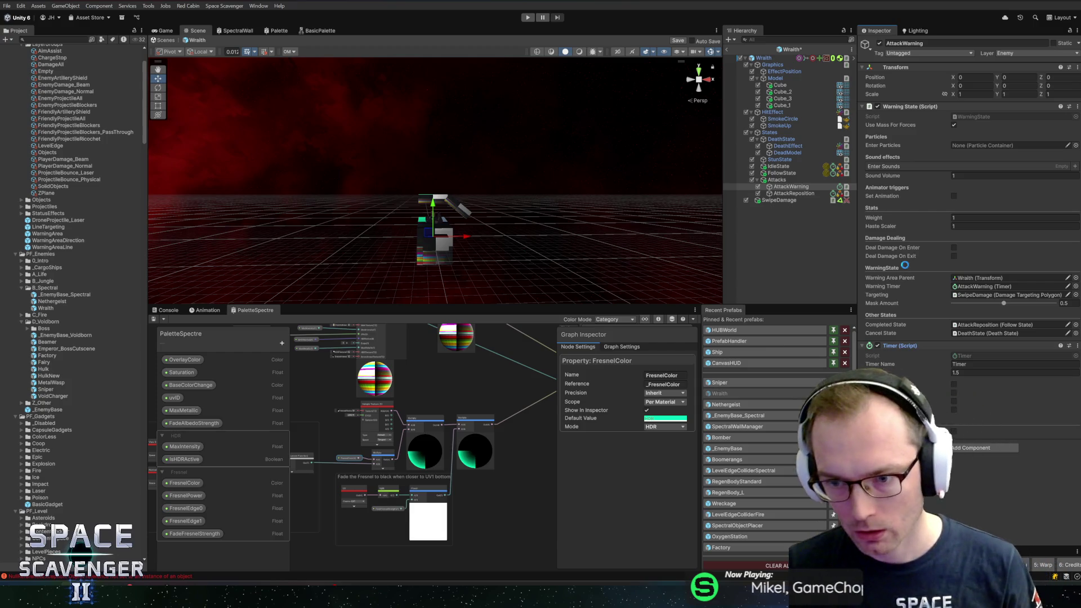
{"action": "key", "text": "ctrl+s"}
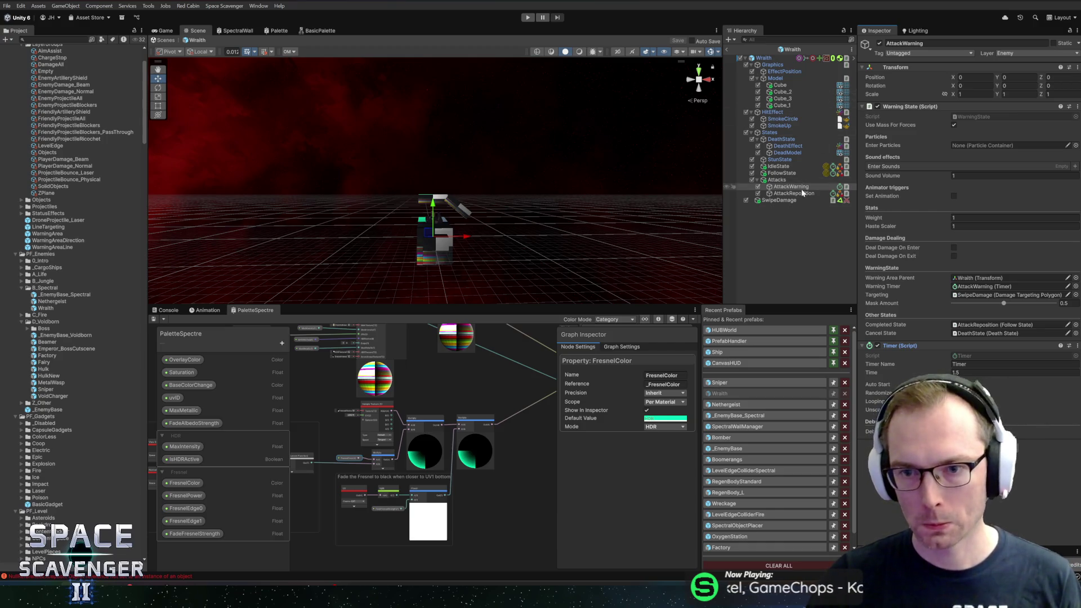
{"action": "left_click", "coordinate": [793, 173]}
{"action": "left_click", "coordinate": [794, 167]}
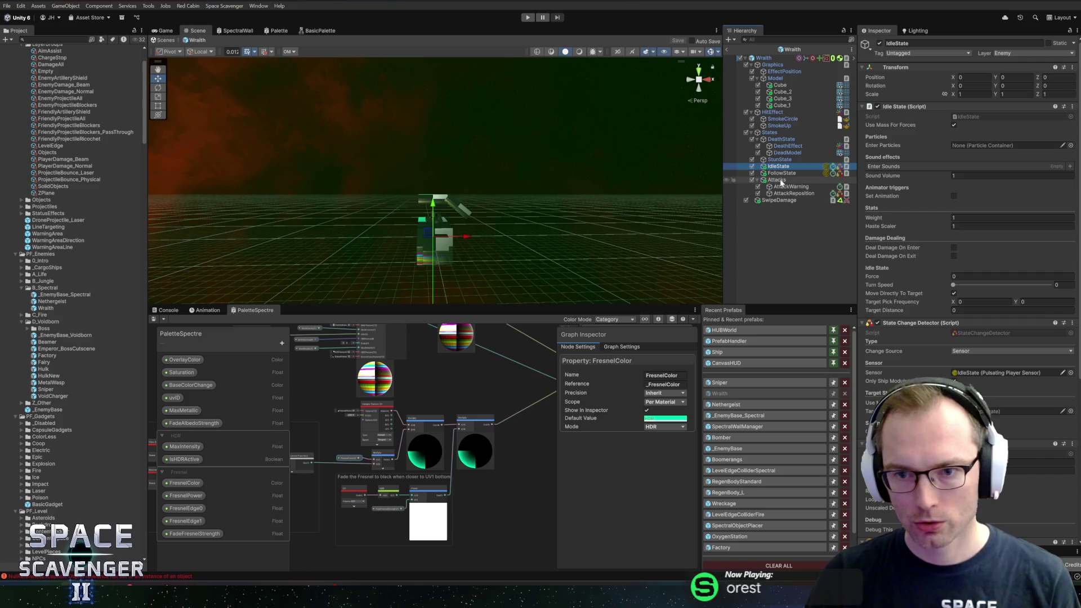
Make FollowState the target state of the Wraith's IdleState
{"action": "left_click_drag", "start_coordinate": [782, 173], "coordinate": [1014, 411]}
{"action": "scroll", "coordinate": [942, 357], "scroll_direction": "down", "scroll_amount": 8}
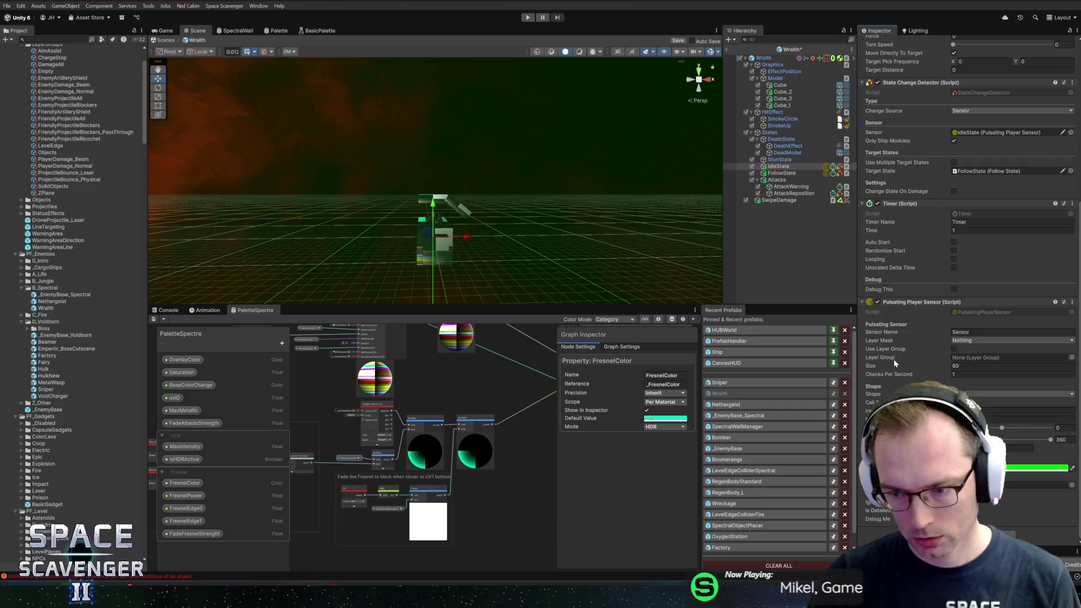
{"action": "scroll", "coordinate": [908, 376], "scroll_direction": "up", "scroll_amount": 8}
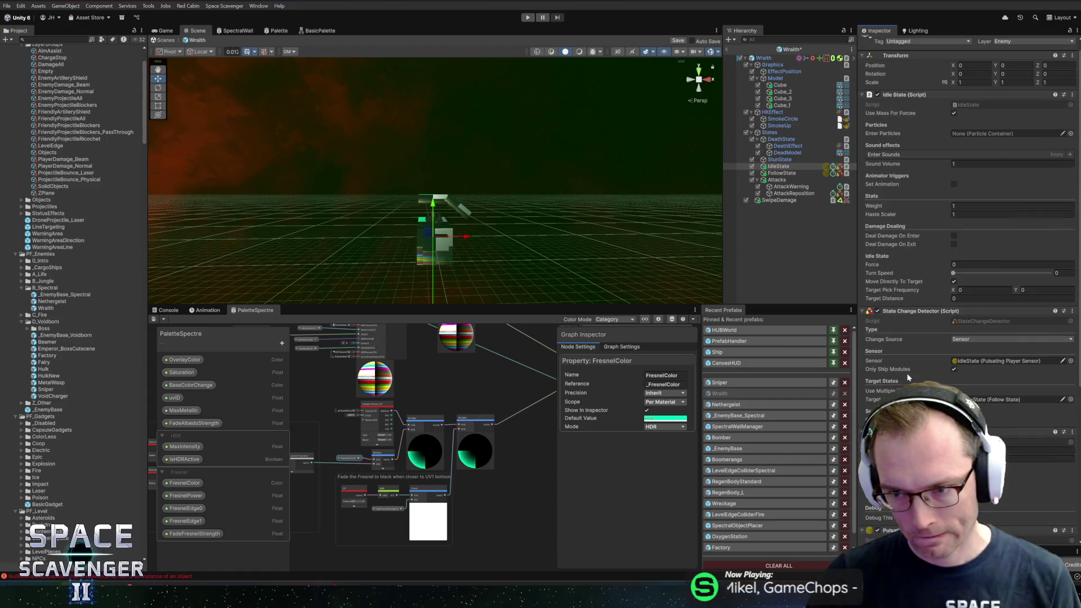
{"action": "left_click", "coordinate": [968, 277]}
{"action": "type", "text": "40"}
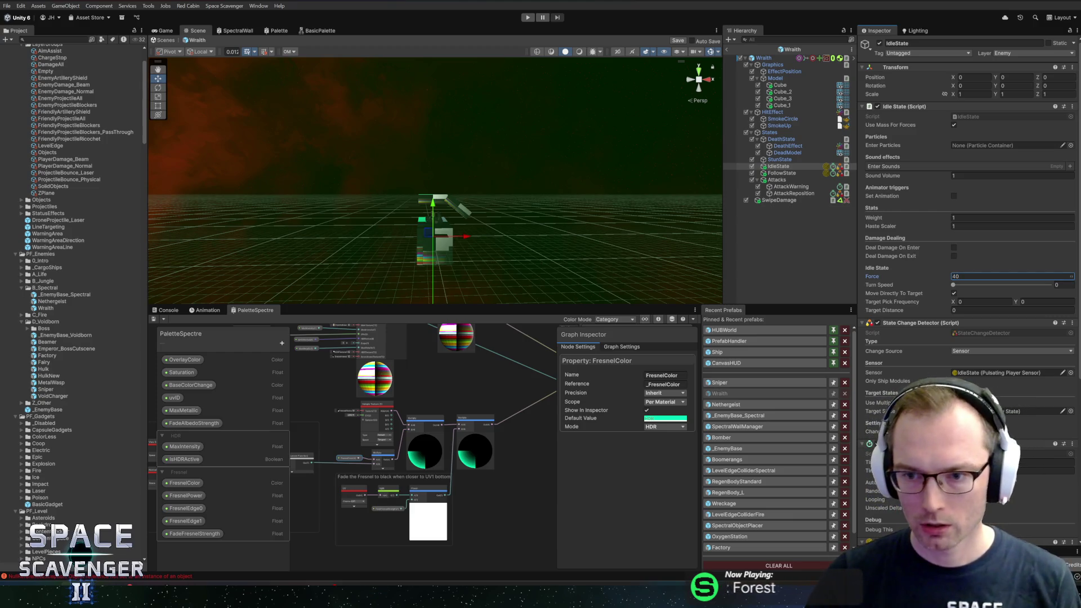
Compare with the Sniper's idle values, then give IdleState Force 800, Turn Speed 500 and save
{"action": "left_click", "coordinate": [732, 383]}
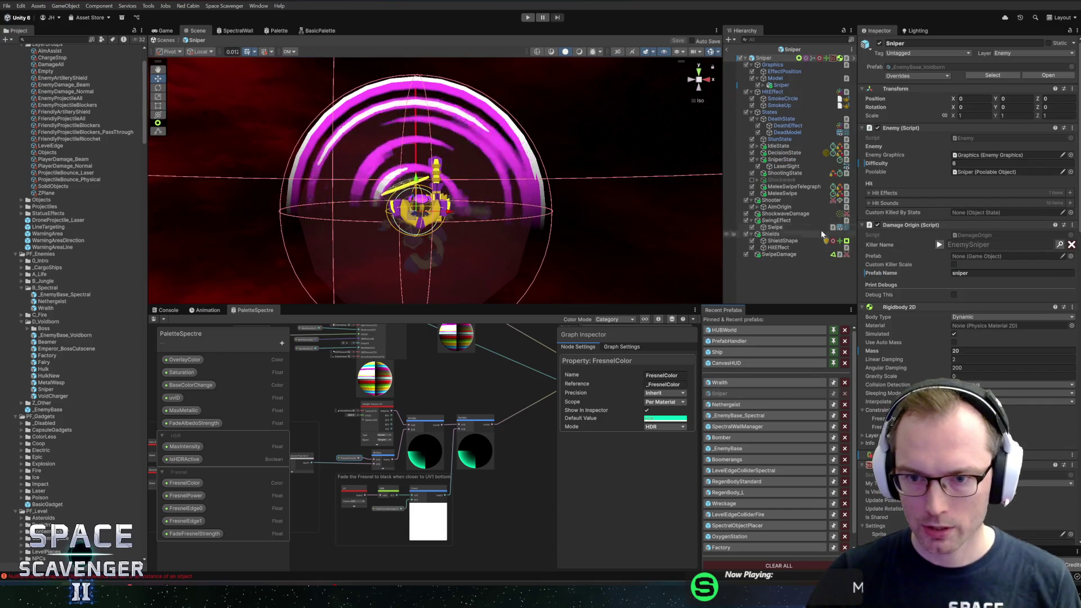
{"action": "left_click", "coordinate": [779, 146]}
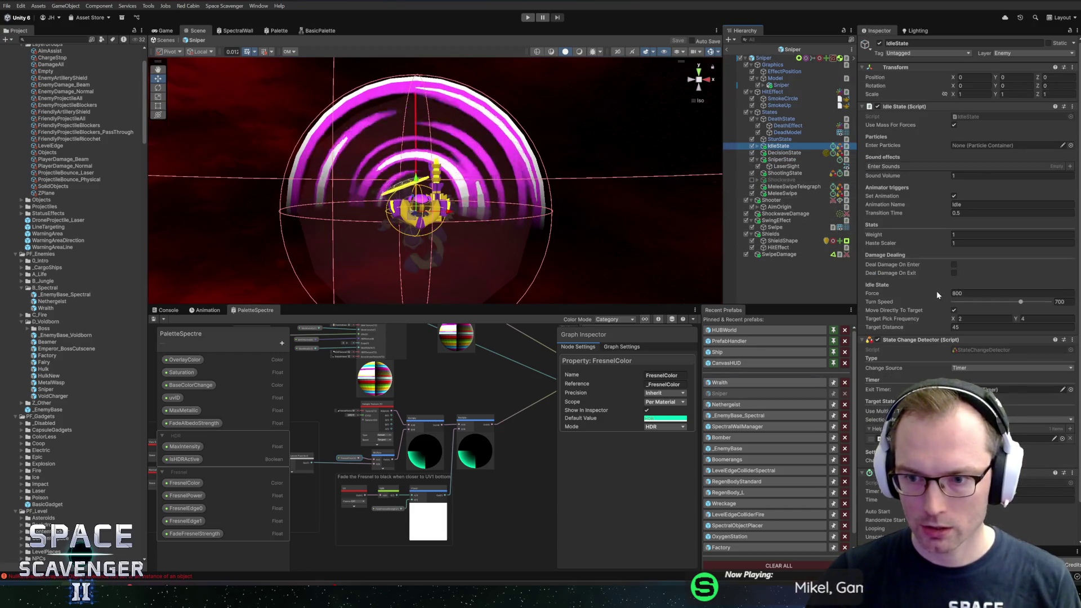
{"action": "left_click", "coordinate": [740, 383]}
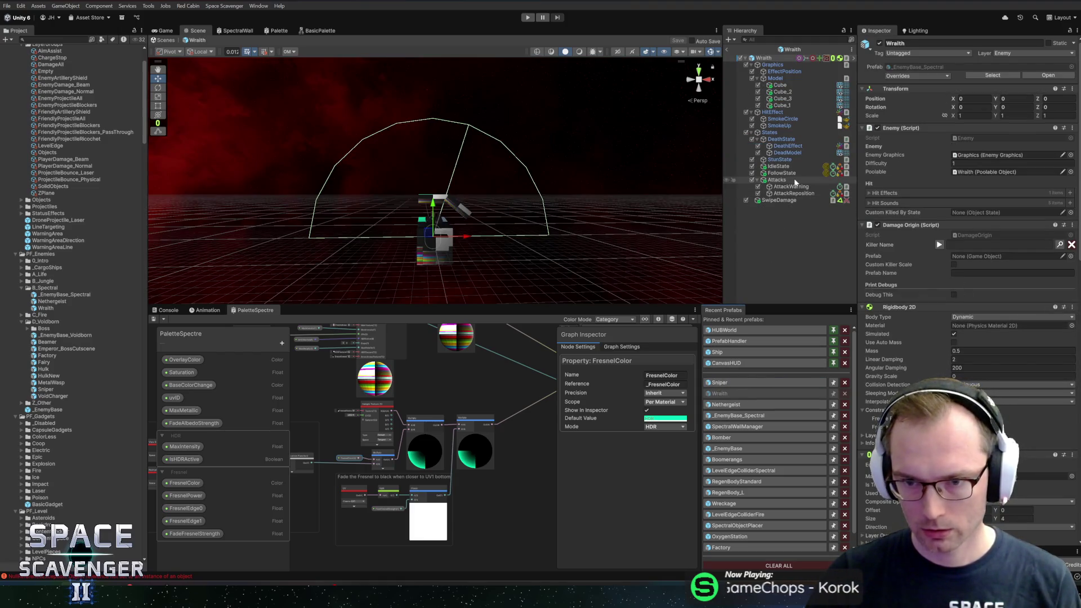
{"action": "left_click", "coordinate": [780, 168]}
{"action": "left_click", "coordinate": [988, 276]}
{"action": "type", "text": "800"}
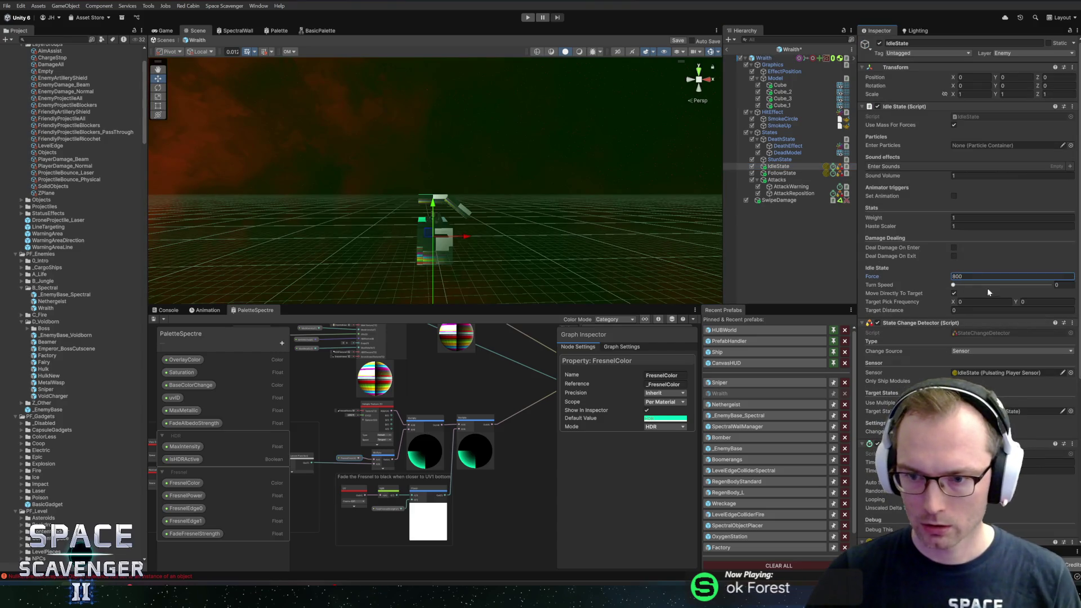
{"action": "type", "text": "500"}
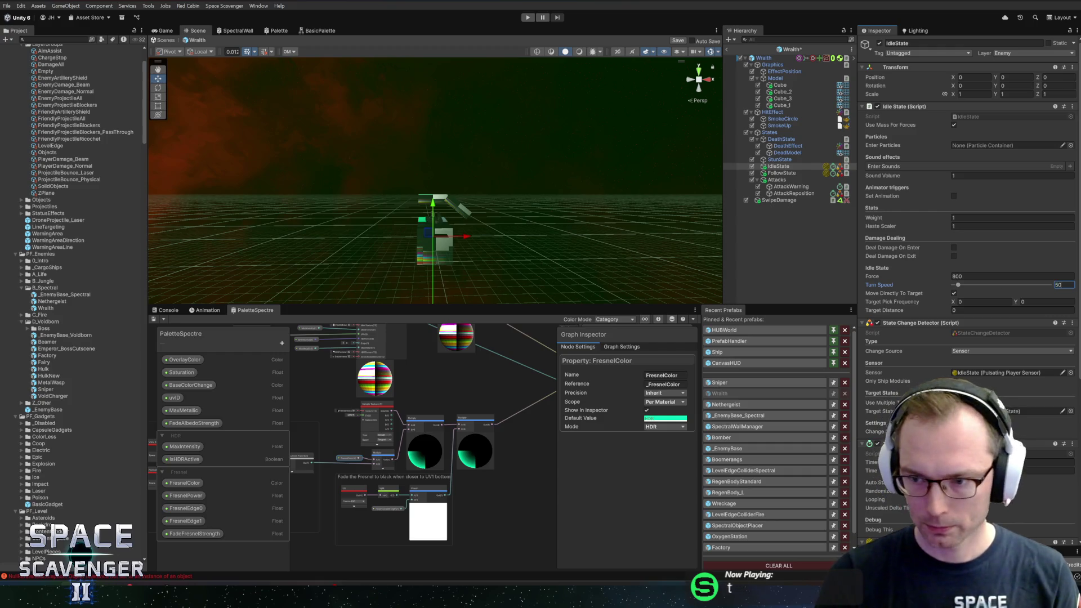
{"action": "key", "text": "ctrl+s"}
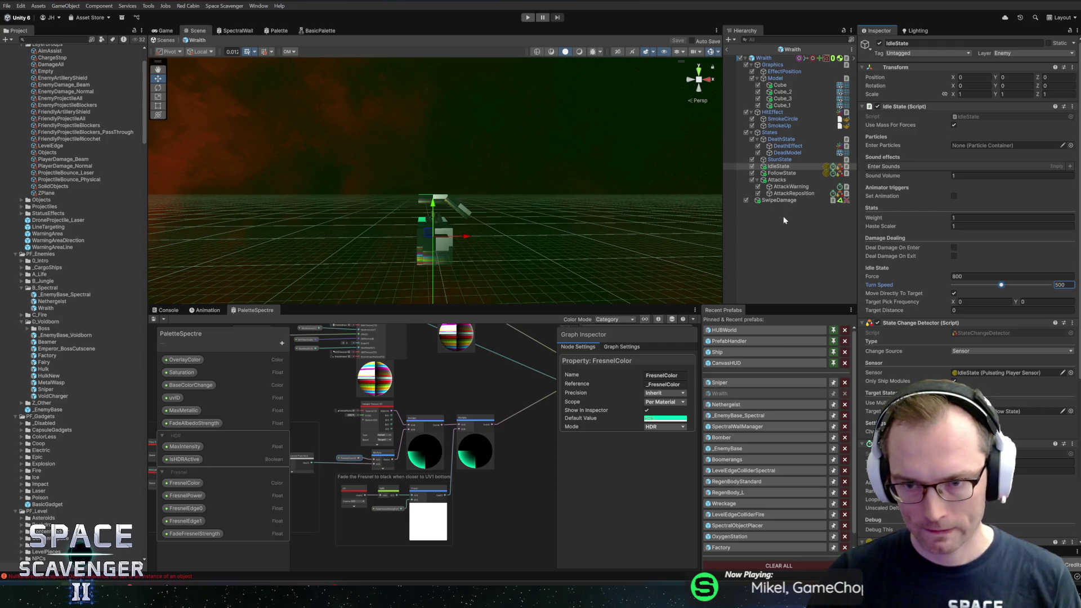
{"action": "left_click", "coordinate": [781, 174]}
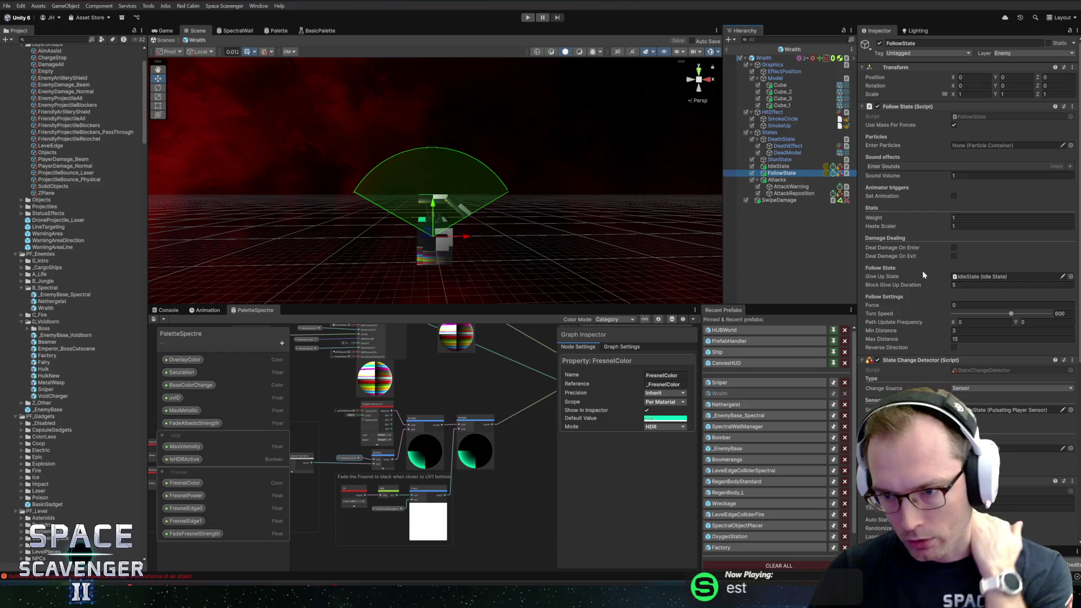
Set FollowState's Force to 1000, Path Update Frequency to 1, and target state AttackWarning
{"action": "left_click", "coordinate": [967, 305]}
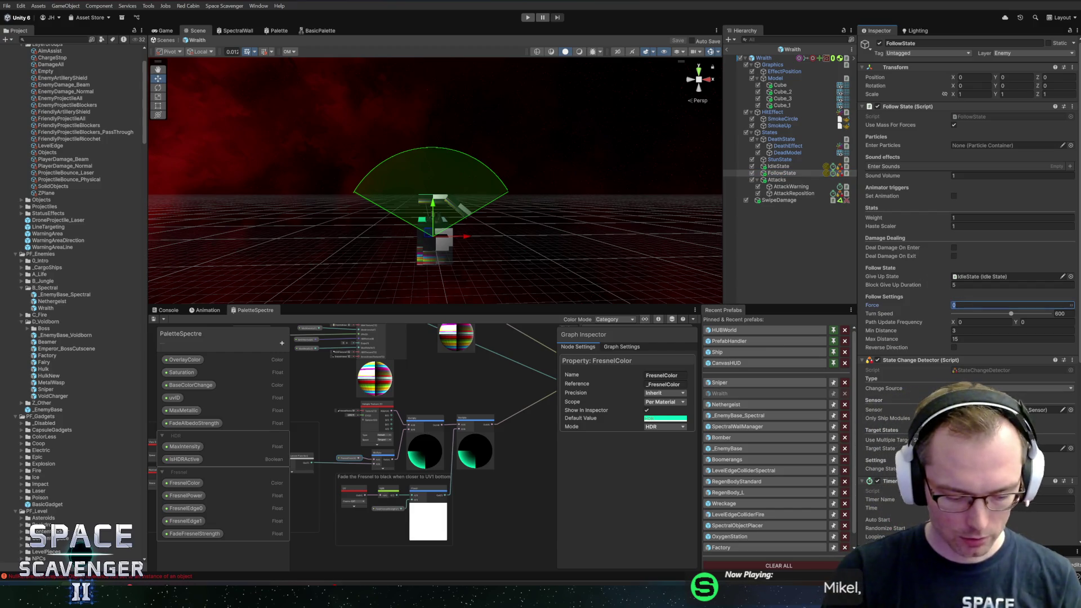
{"action": "type", "text": "1000"}
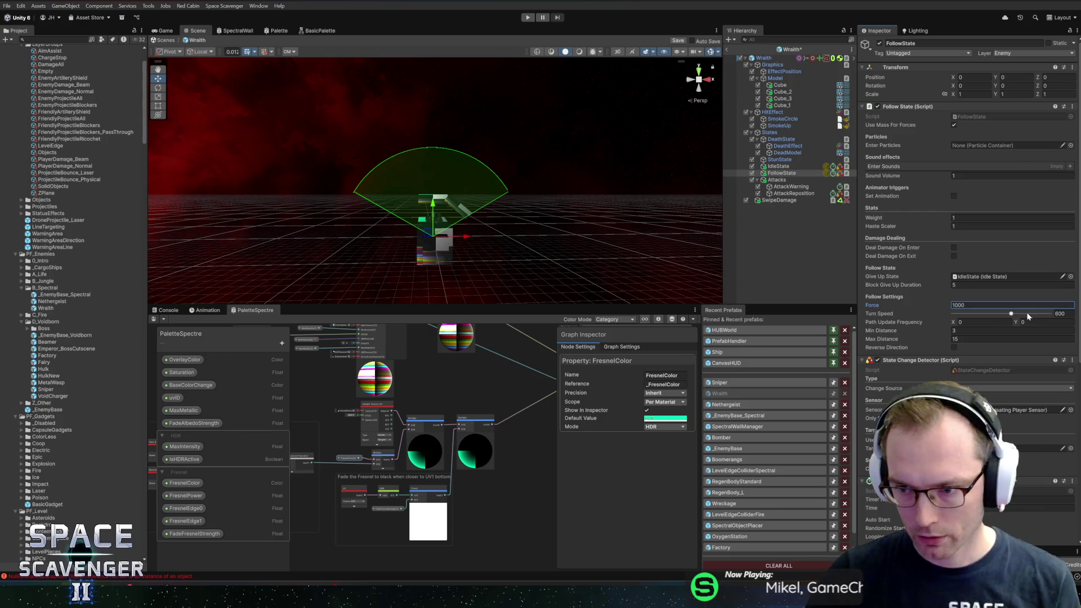
{"action": "type", "text": "1"}
{"action": "key", "text": "Tab"}
{"action": "type", "text": "1"}
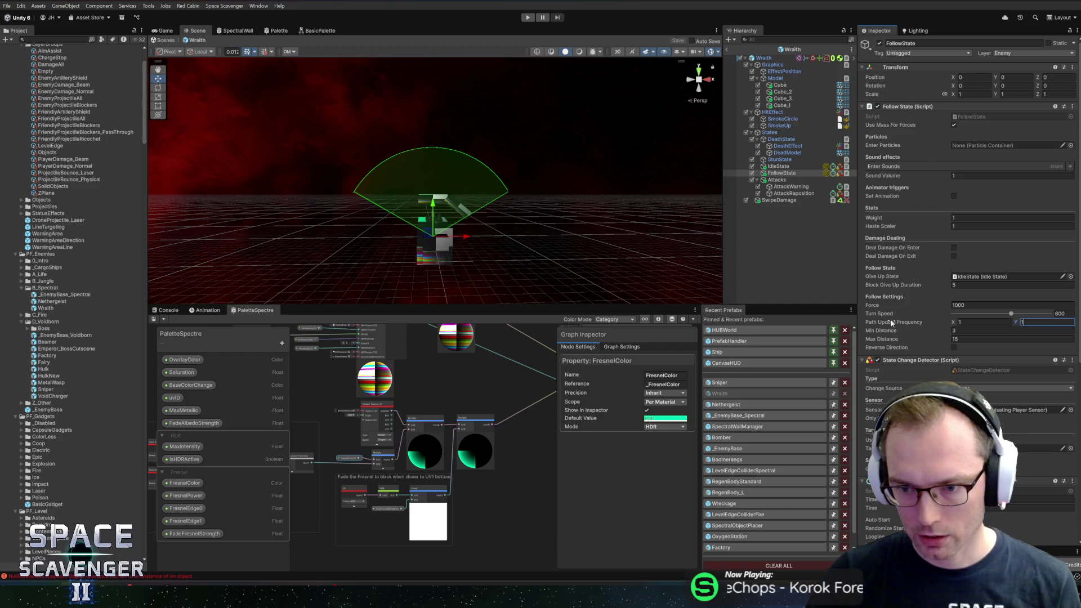
{"action": "scroll", "coordinate": [914, 294], "scroll_direction": "down", "scroll_amount": 5}
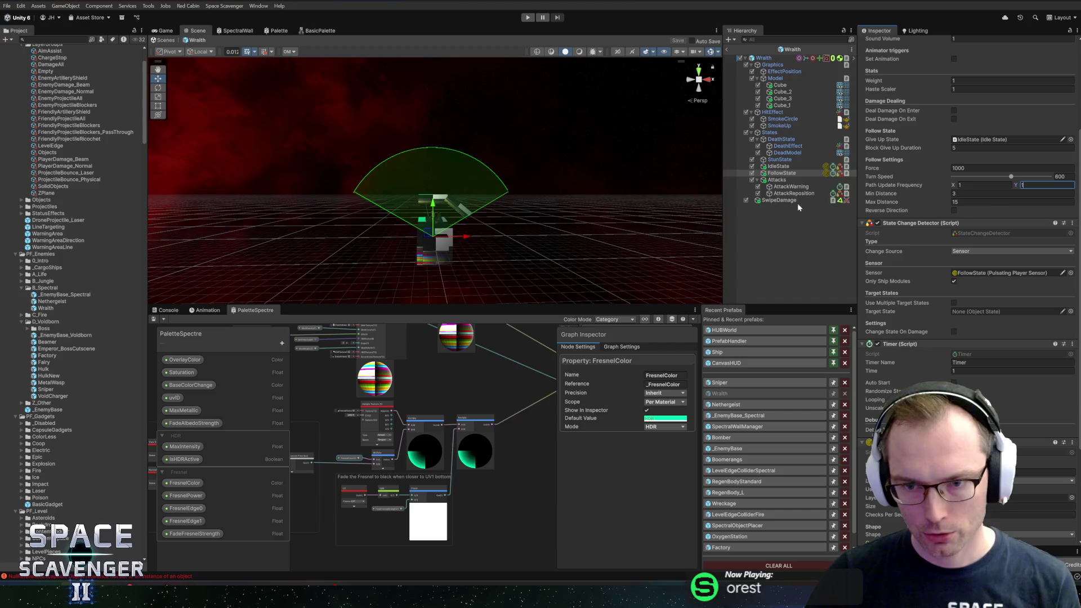
{"action": "left_click_drag", "start_coordinate": [779, 188], "coordinate": [970, 313]}
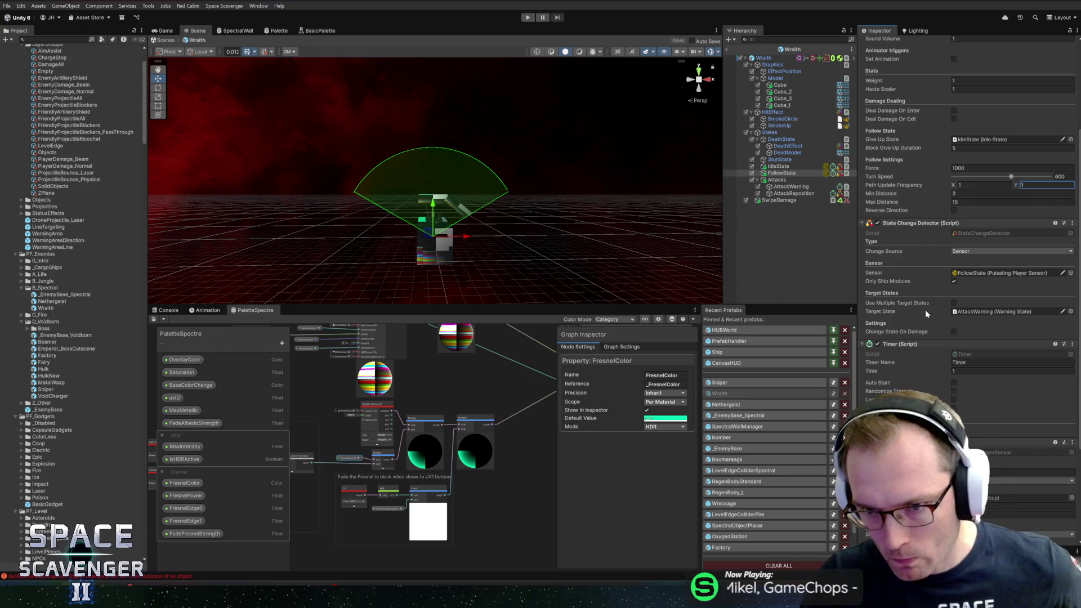
{"action": "left_click", "coordinate": [780, 187]}
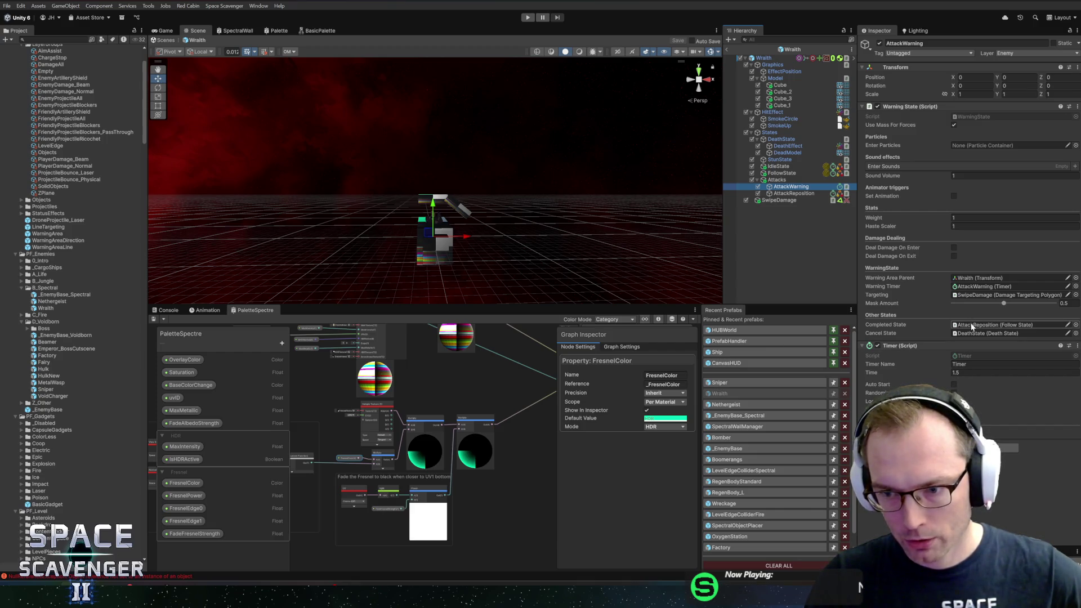
On the AttackReposition state, drag a state object onto the timer-based State Change Detector's Target State field
{"action": "left_click", "coordinate": [791, 195]}
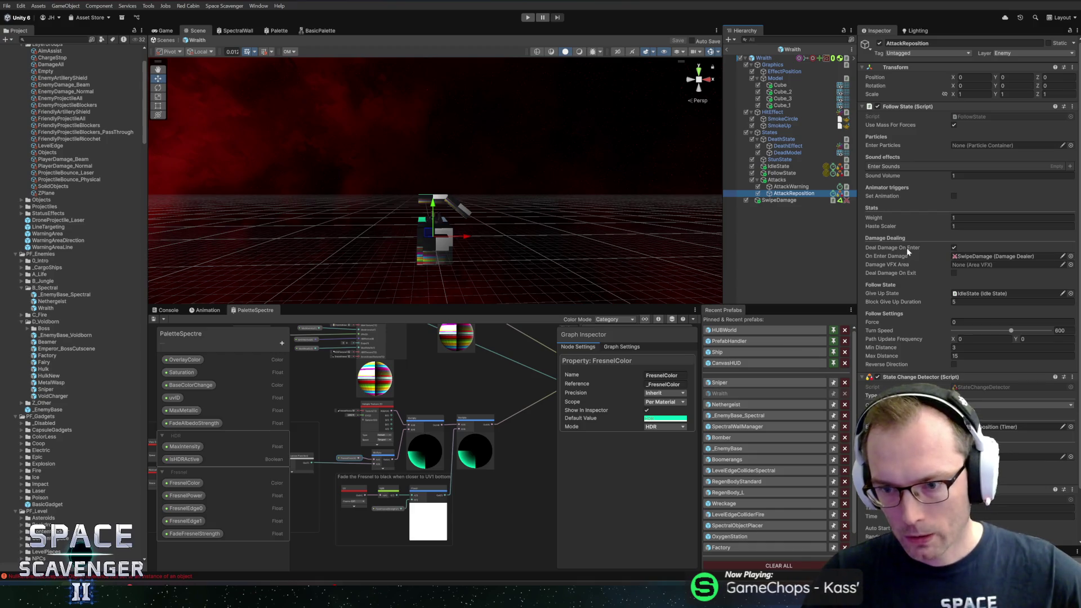
{"action": "left_click", "coordinate": [956, 322]}
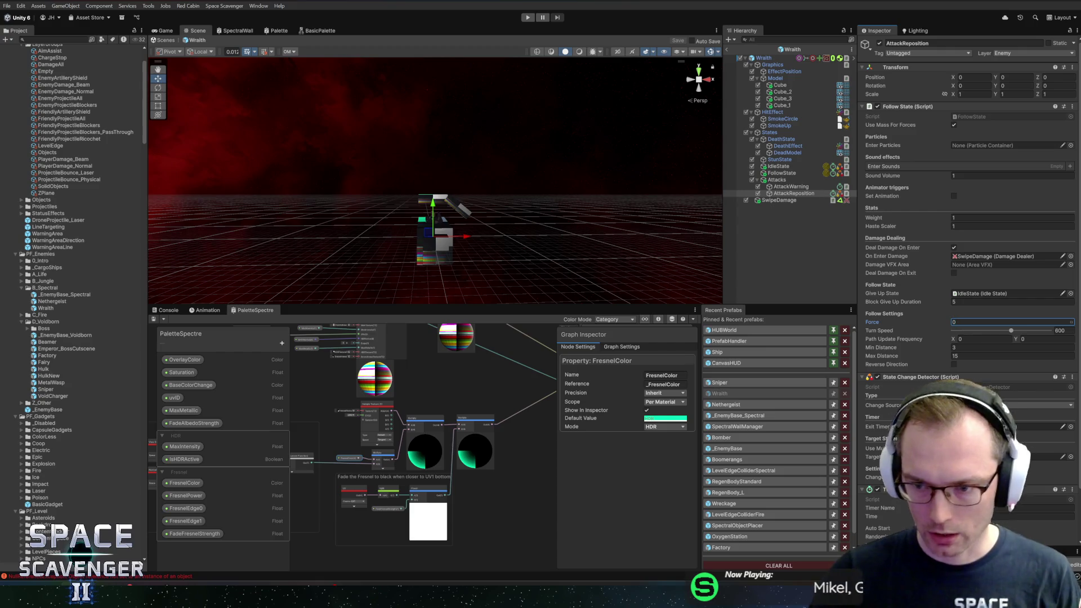
{"action": "scroll", "coordinate": [947, 382], "scroll_direction": "down", "scroll_amount": 3}
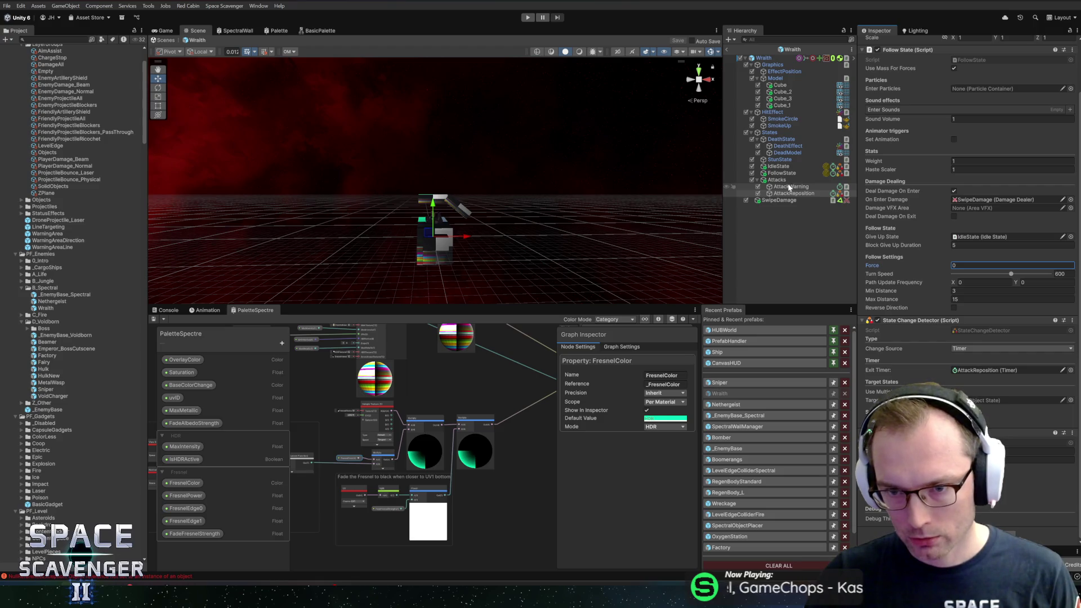
{"action": "left_click_drag", "start_coordinate": [972, 400], "coordinate": [972, 400]}
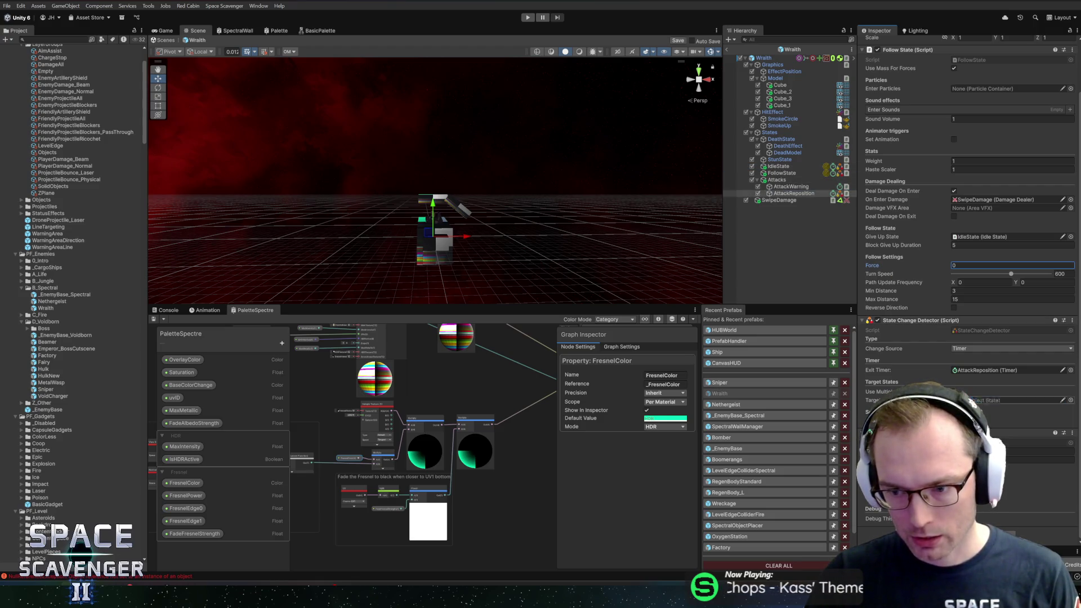
{"action": "key", "text": "alt+Tab"}
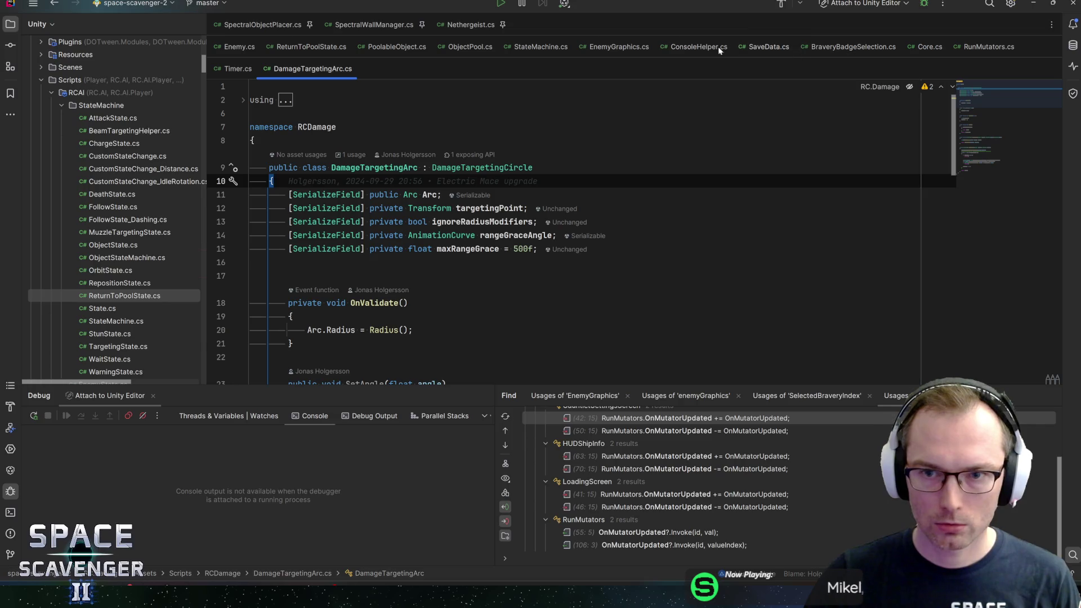
Glance at the Nethergeist script, then create a new Unity script named Wraith in SCR_Enemies
{"action": "left_click", "coordinate": [468, 24]}
{"action": "scroll", "coordinate": [84, 144], "scroll_direction": "down", "scroll_amount": 10}
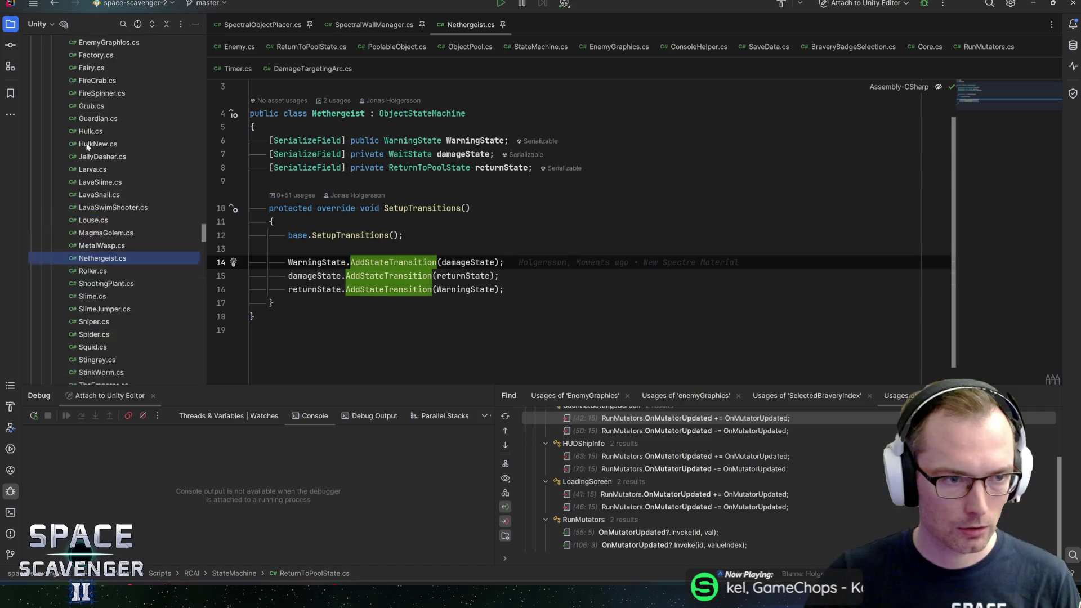
{"action": "scroll", "coordinate": [85, 144], "scroll_direction": "up", "scroll_amount": 5}
{"action": "right_click", "coordinate": [78, 105]}
{"action": "mouse_move", "coordinate": [113, 114]}
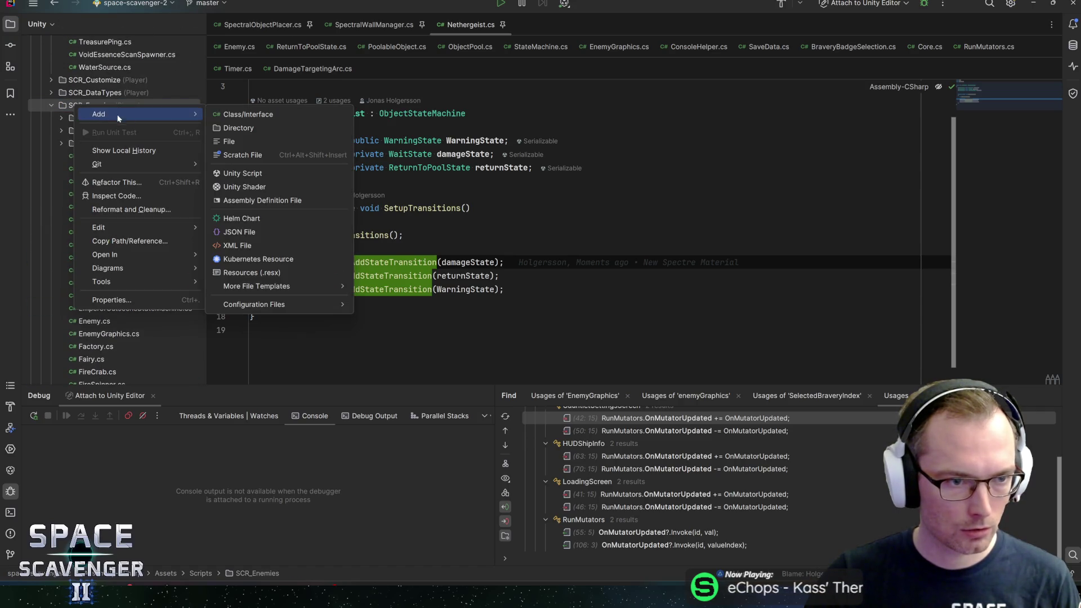
{"action": "left_click", "coordinate": [242, 173]}
{"action": "type", "text": "Wr"}
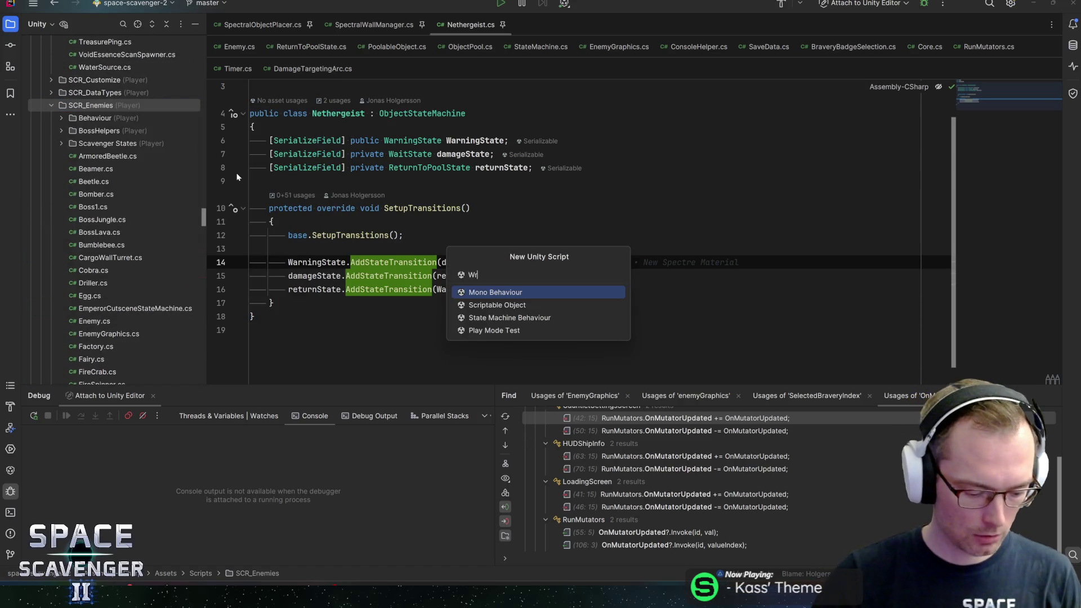
{"action": "type", "text": "aith"}
{"action": "key", "text": "Return"}
Change the Wraith class's base class from MonoBehaviour to ObjectStateMachine
{"action": "key", "text": "ctrl+w"}
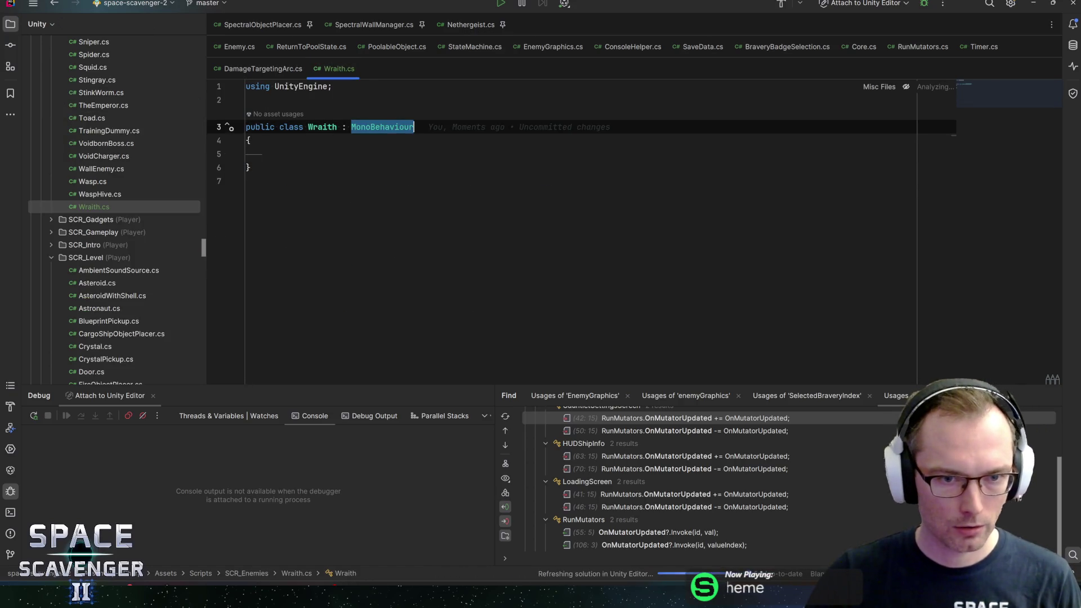
{"action": "type", "text": "Objectstate"}
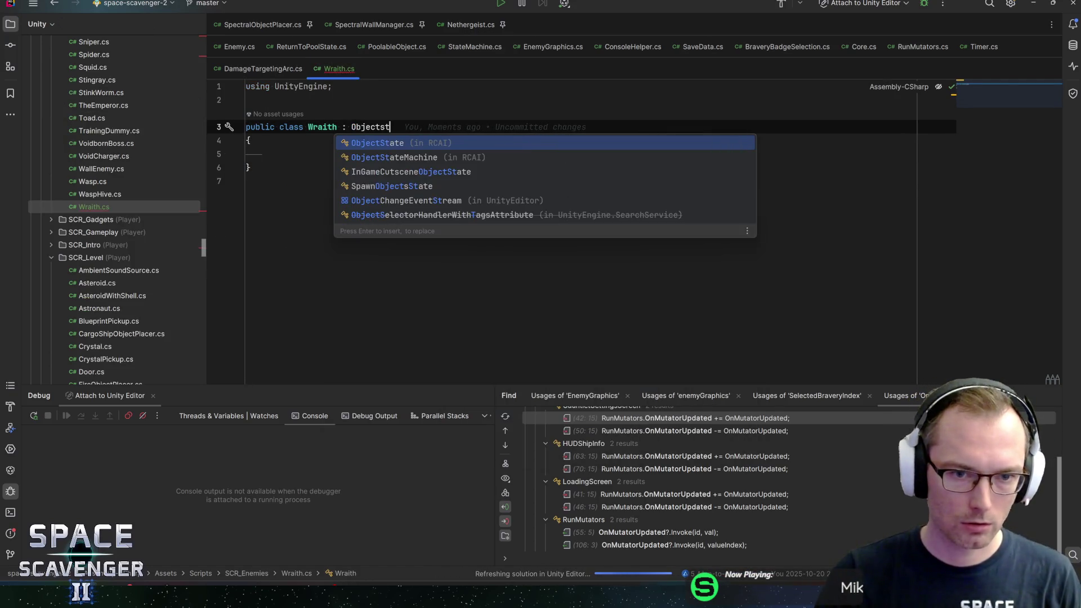
{"action": "key", "text": "Down"}
{"action": "key", "text": "Return"}
Declare serialized IdleState idleState and FollowState followState fields
{"action": "key", "text": "Down"}
{"action": "key", "text": "Down"}
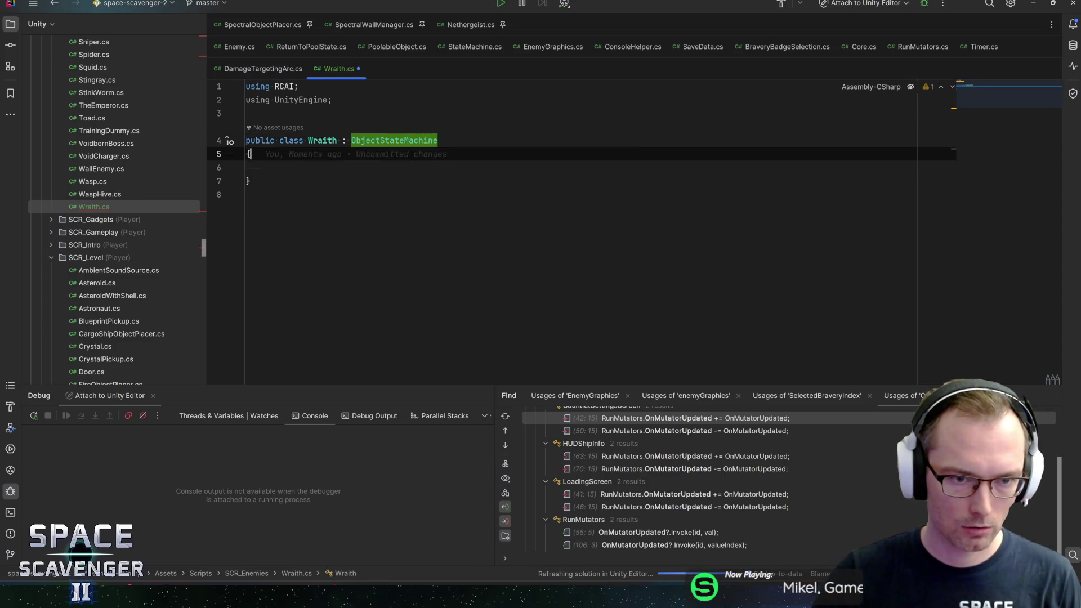
{"action": "type", "text": "seri"}
{"action": "key", "text": "Return"}
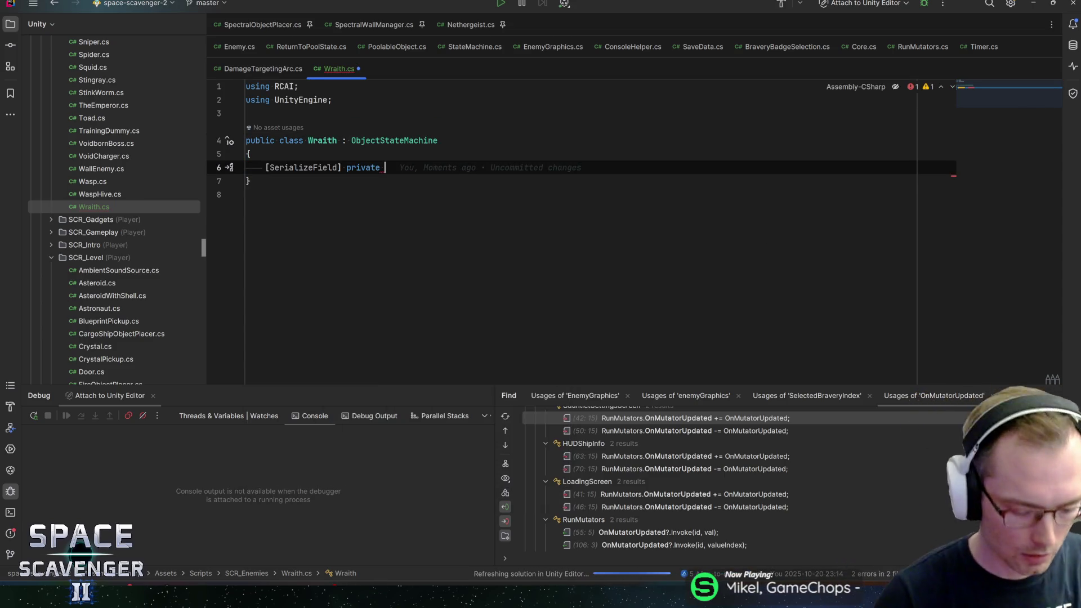
{"action": "type", "text": "IdleState i"}
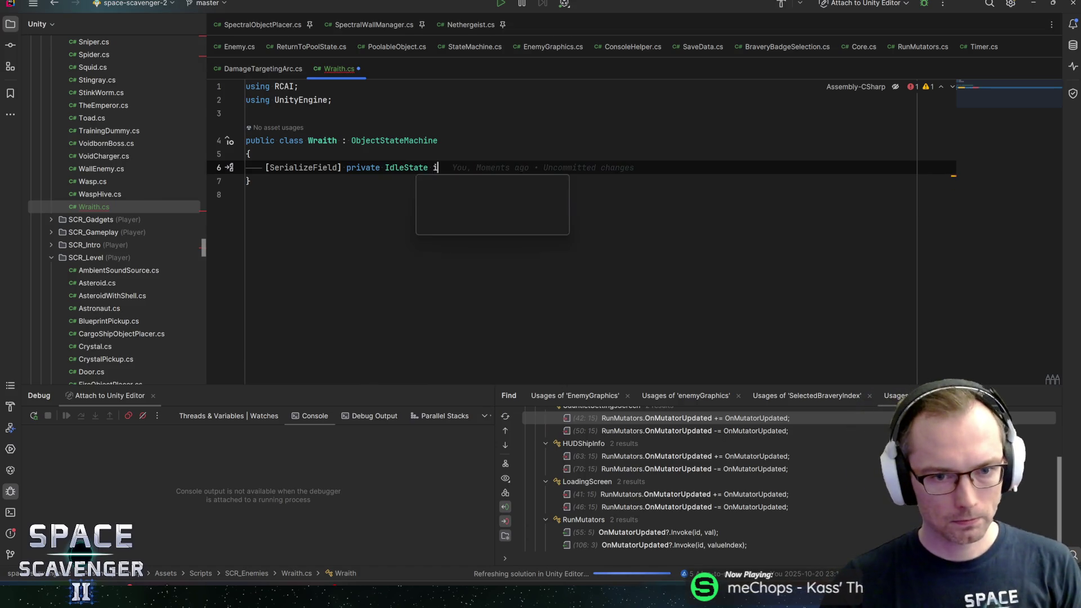
{"action": "type", "text": "dleState;"}
{"action": "key", "text": "Return"}
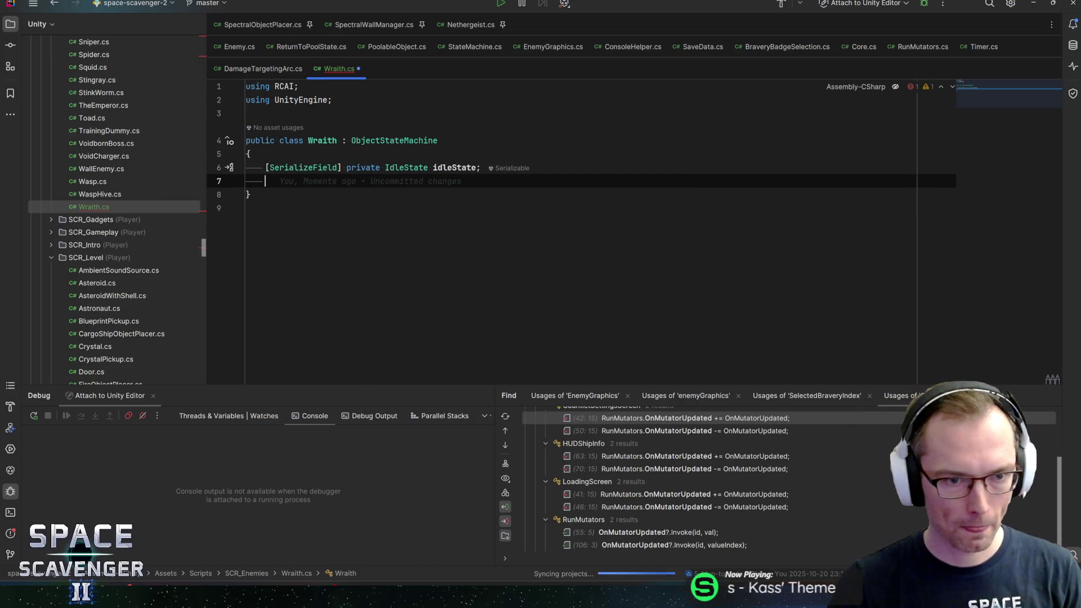
{"action": "type", "text": "serial"}
{"action": "key", "text": "Return"}
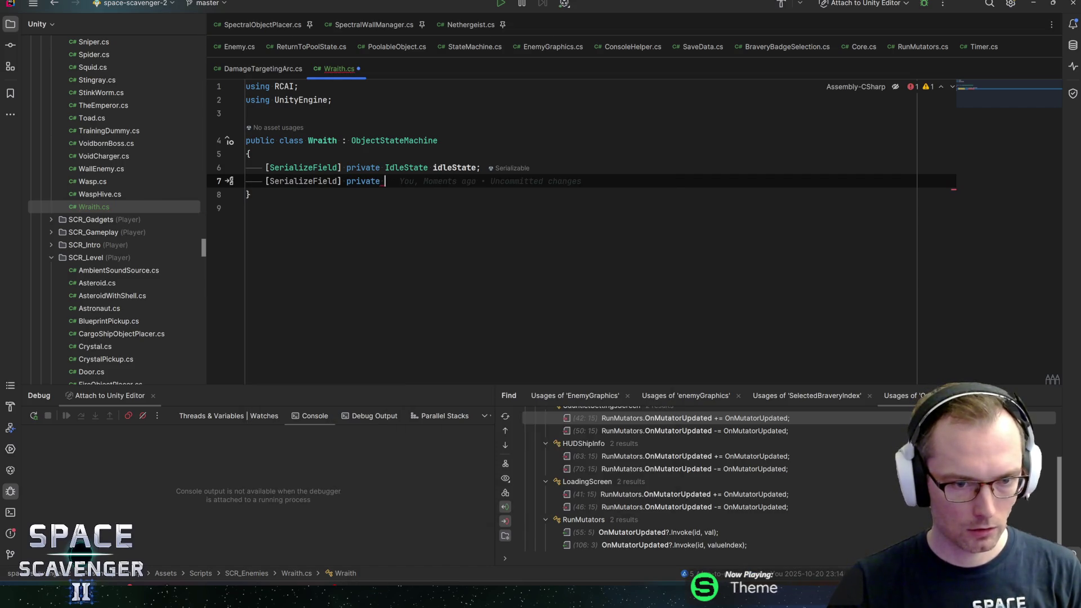
{"action": "type", "text": "FollowS"}
{"action": "key", "text": "Return"}
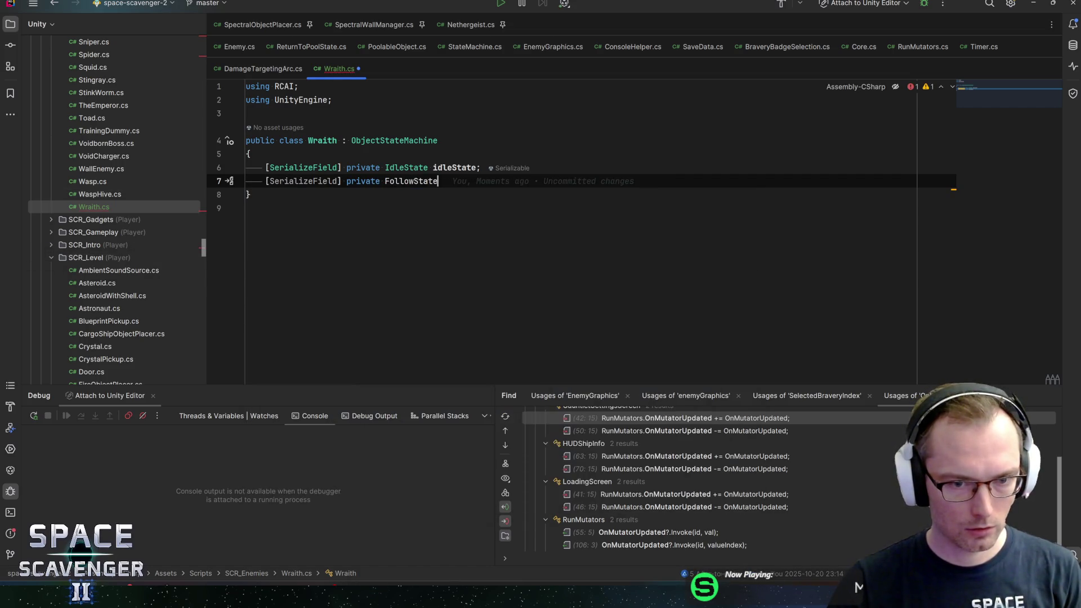
{"action": "type", "text": " foll"}
{"action": "key", "text": "Return"}
{"action": "type", "text": ";"}
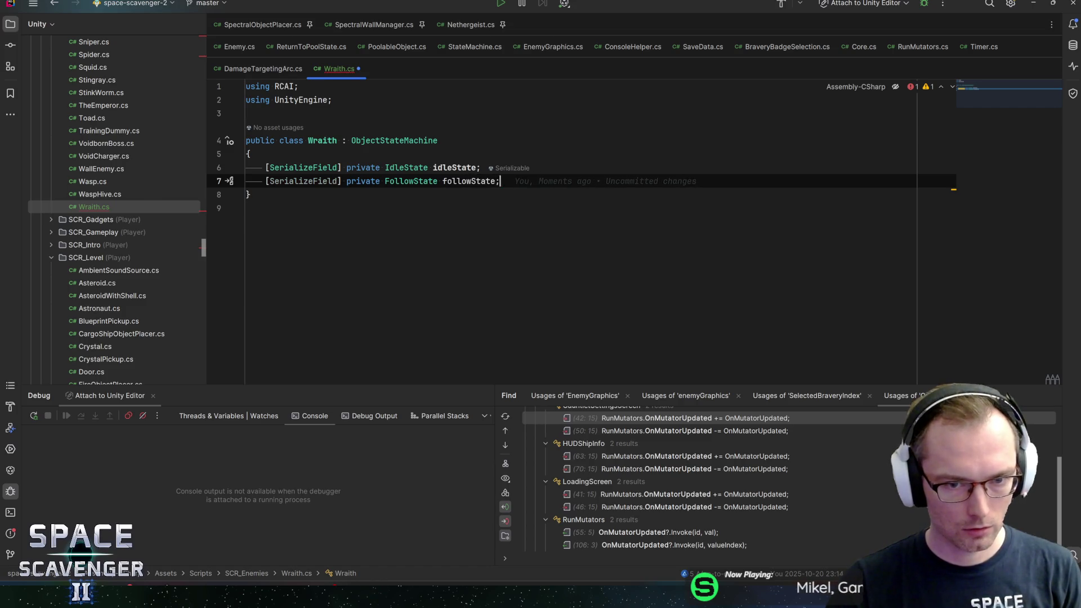
{"action": "key", "text": "Return"}
Declare serialized WarningState swipeWarningState and FollowState swipeState fields
{"action": "type", "text": "ser"}
{"action": "key", "text": "Return"}
{"action": "type", "text": "WarningSt"}
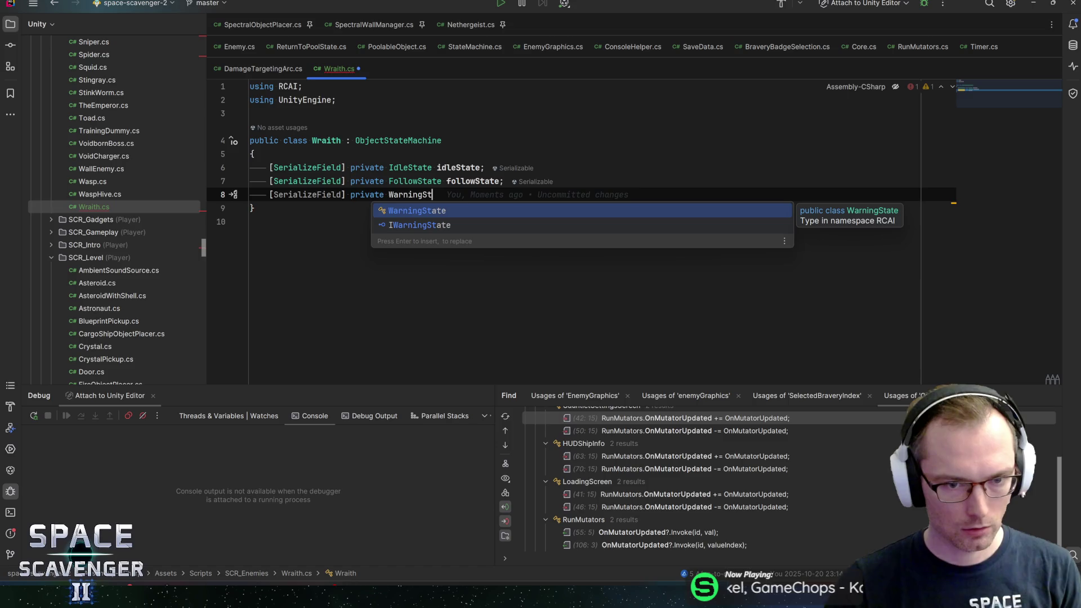
{"action": "key", "text": "Return"}
{"action": "type", "text": "swipeWarningState;"}
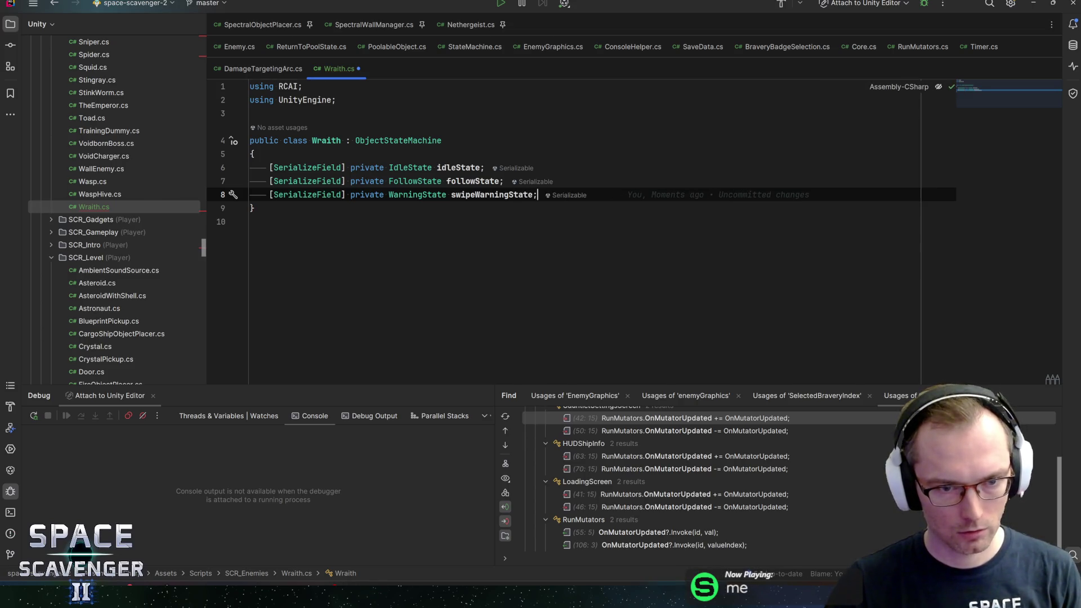
{"action": "key", "text": "ctrl+d"}
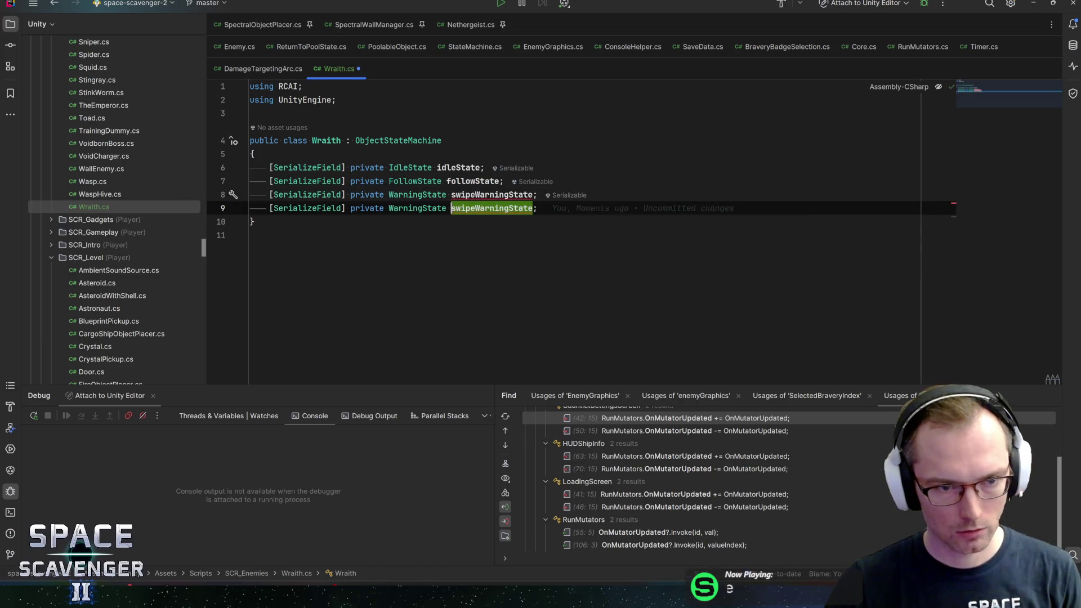
{"action": "type", "text": "s"}
{"action": "key", "text": "Escape"}
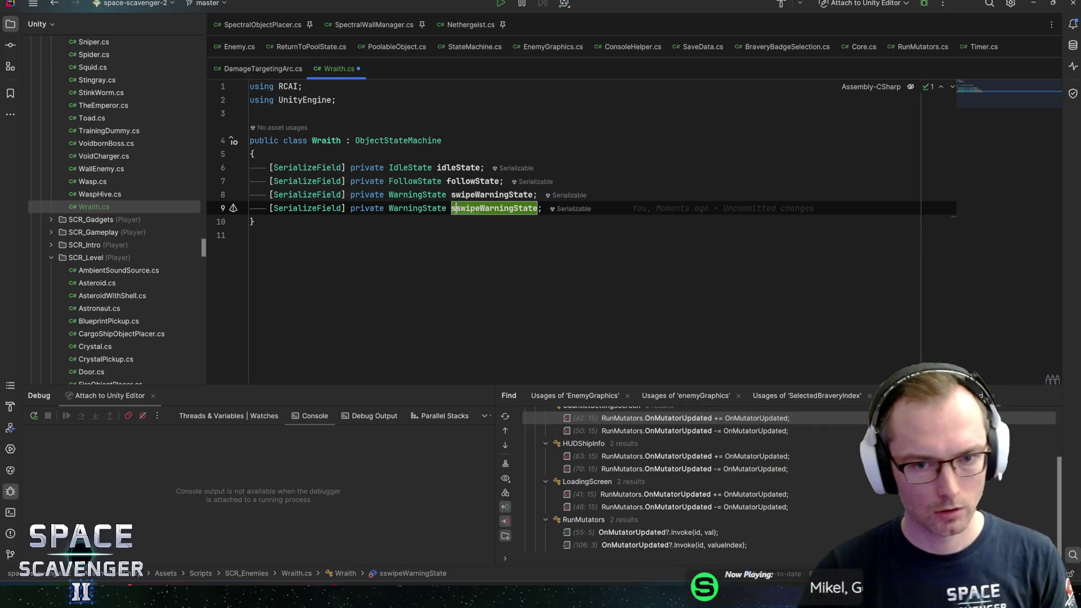
{"action": "key", "text": "ctrl+BackSpace"}
{"action": "key", "text": "ctrl+BackSpace"}
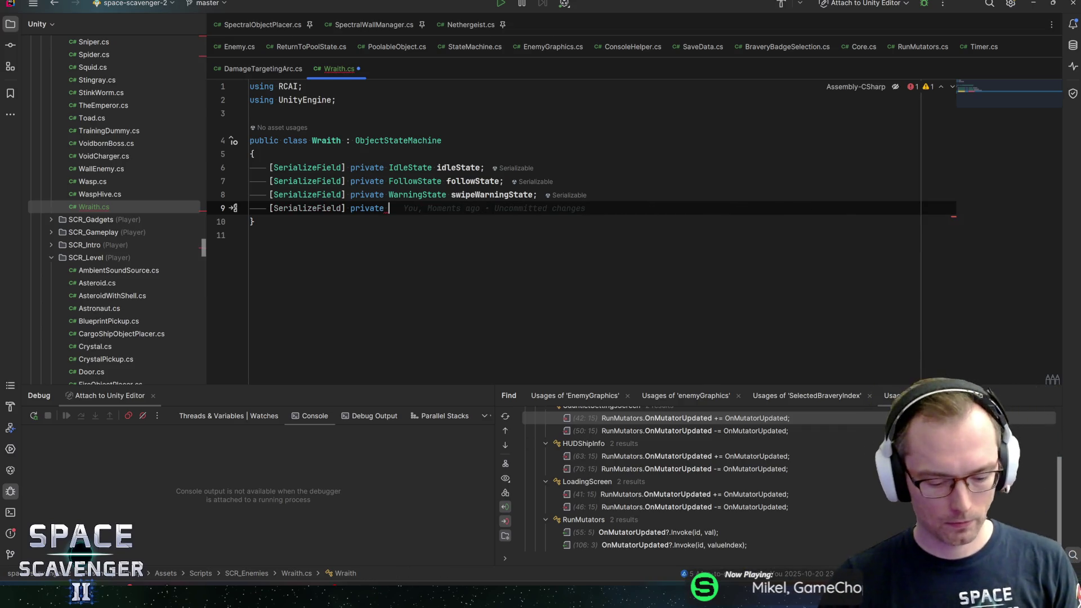
{"action": "type", "text": "FollowState si"}
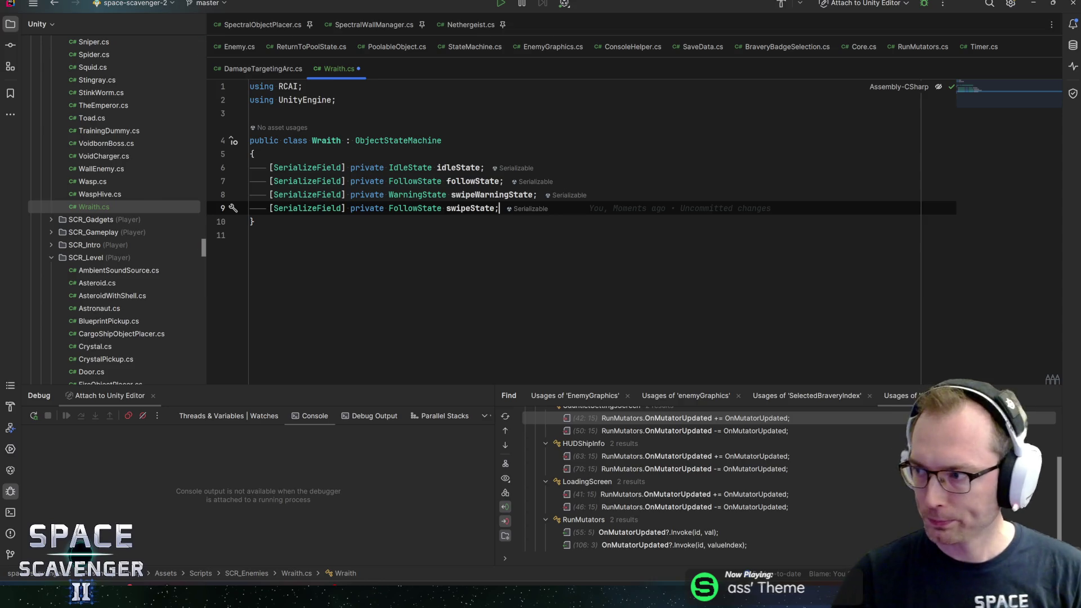
{"action": "key", "text": "Return"}
{"action": "key", "text": "Return"}
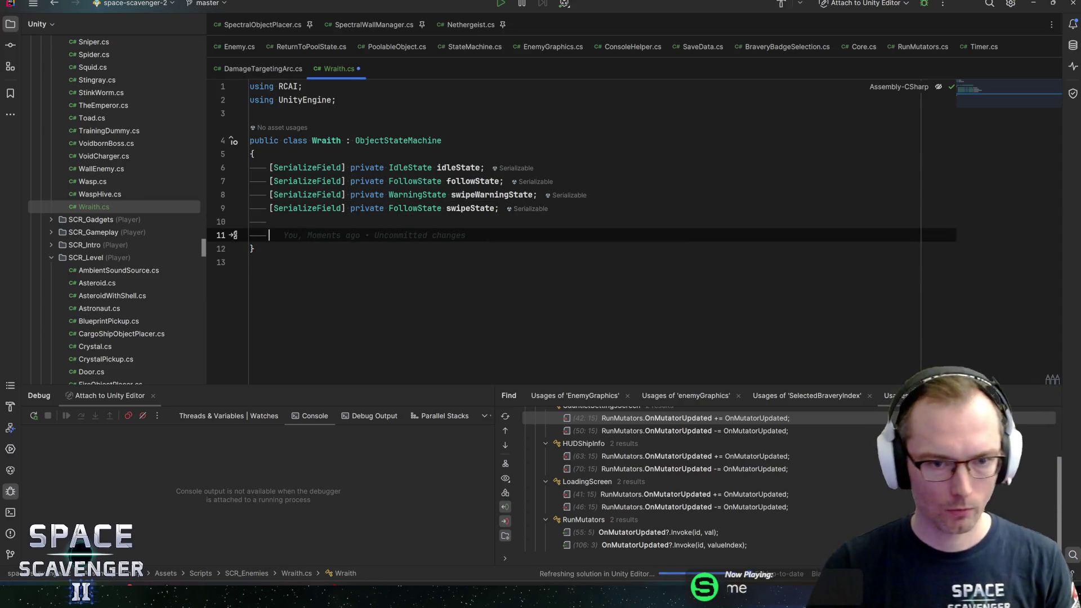
Override SetupTransitions and add an idleState-to-followState transition
{"action": "type", "text": "ove"}
{"action": "key", "text": "Return"}
{"action": "type", "text": "transi"}
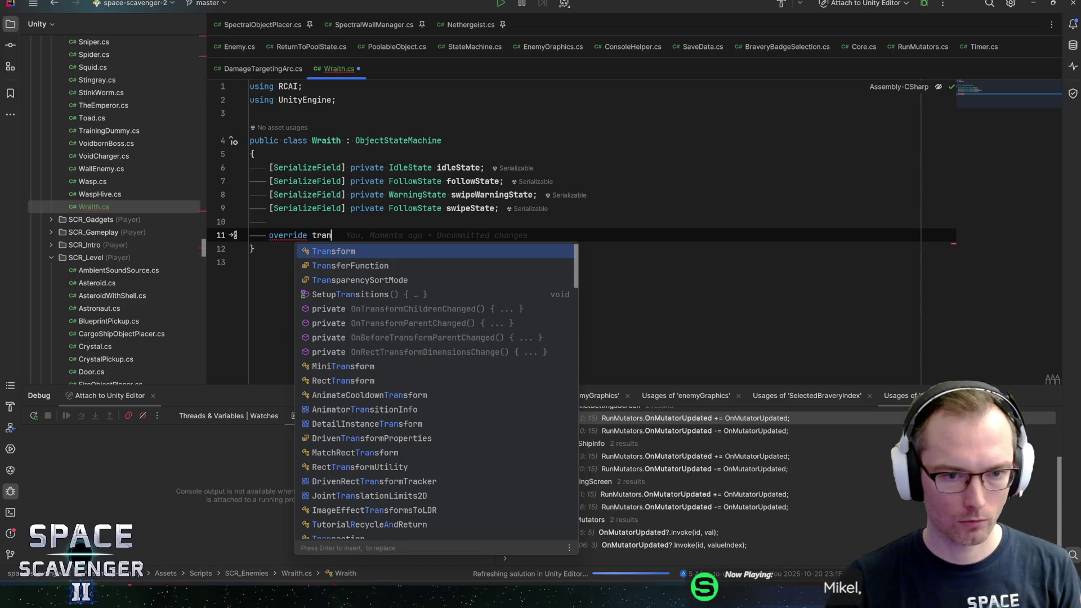
{"action": "key", "text": "Return"}
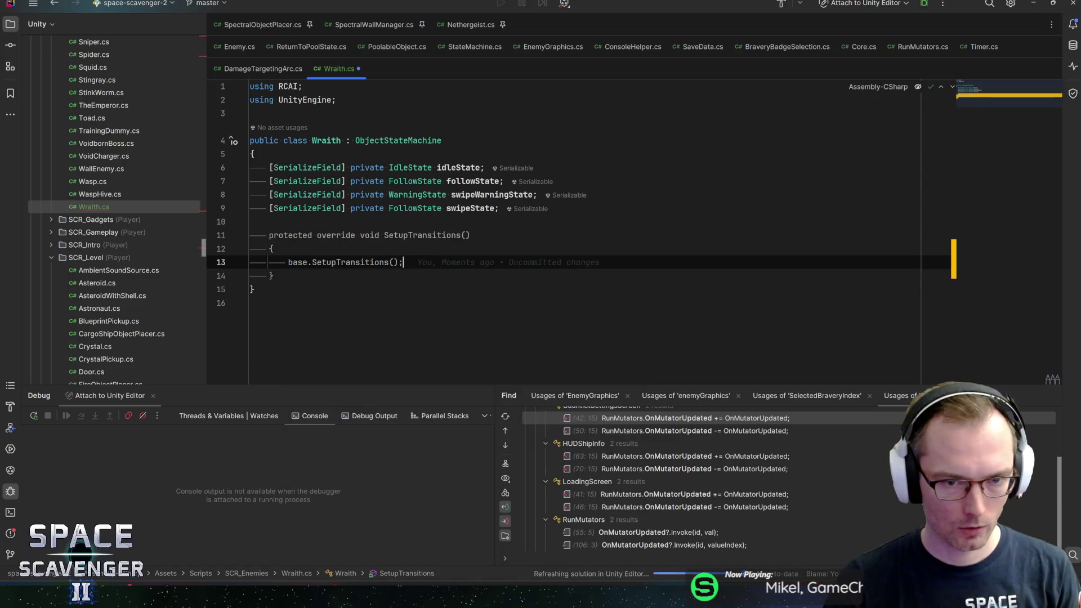
{"action": "key", "text": "Return"}
{"action": "key", "text": "Return"}
{"action": "type", "text": "idle"}
{"action": "key", "text": "Return"}
{"action": "type", "text": ".Add"}
{"action": "key", "text": "Return"}
{"action": "type", "text": "f"}
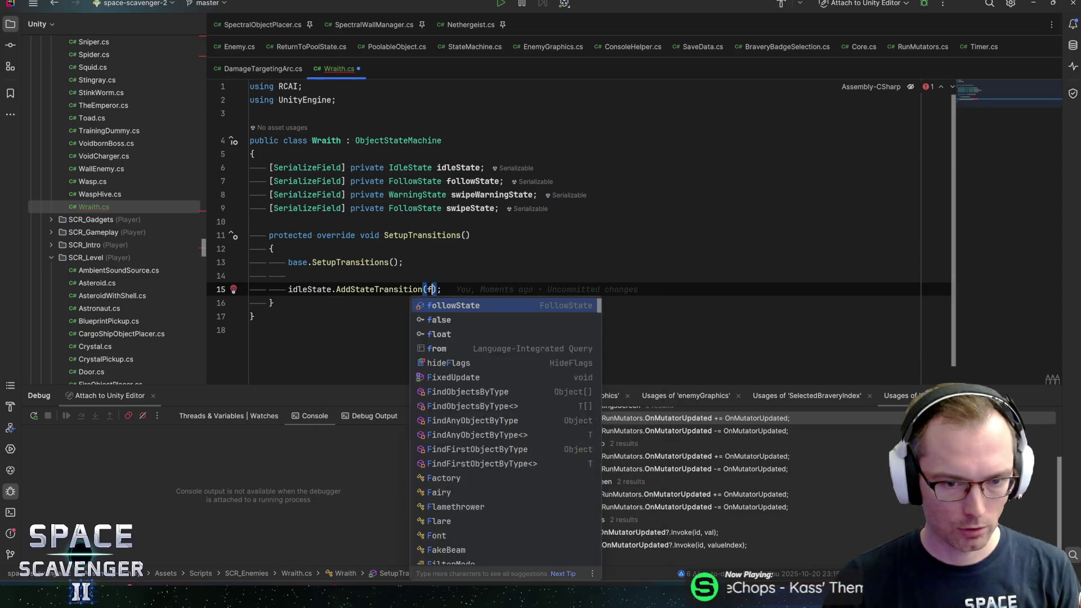
{"action": "type", "text": "ollows"}
{"action": "key", "text": "Return"}
{"action": "key", "text": "End"}
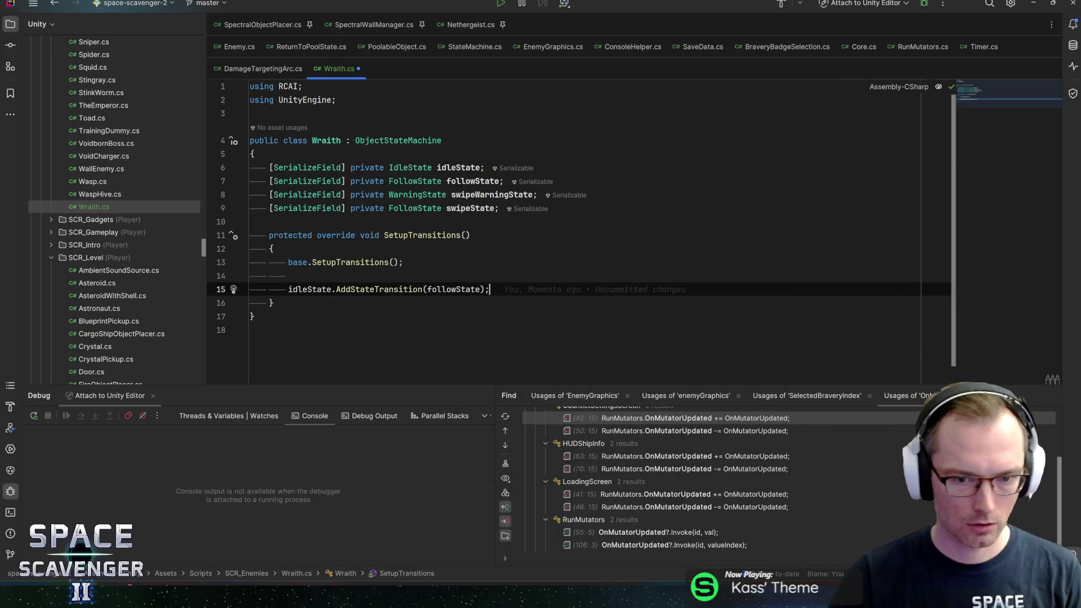
Add followState transitions to idleState and to swipeWarningState
{"action": "key", "text": "Return"}
{"action": "type", "text": "followState"}
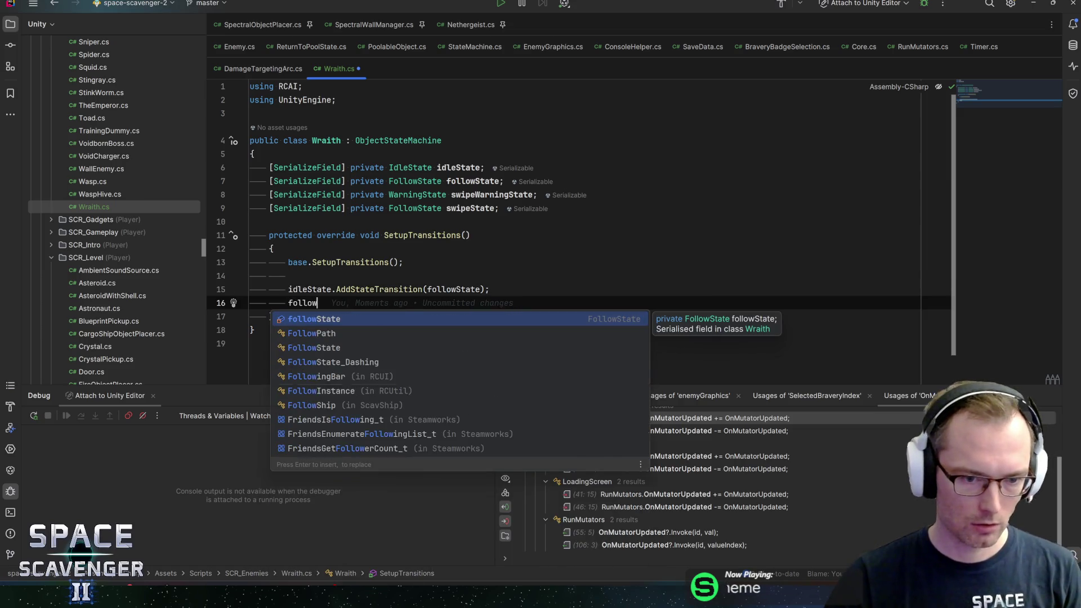
{"action": "key", "text": "Return"}
{"action": "type", "text": ".AddStateTransition(idle);"}
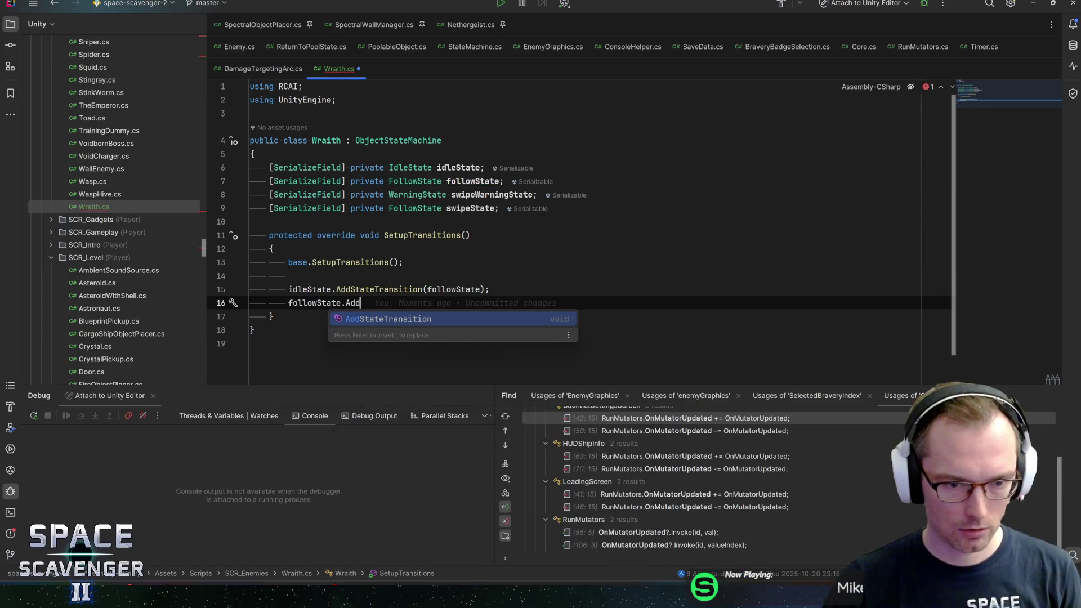
{"action": "key", "text": "Return"}
{"action": "type", "text": "idleState);"}
{"action": "key", "text": "Return"}
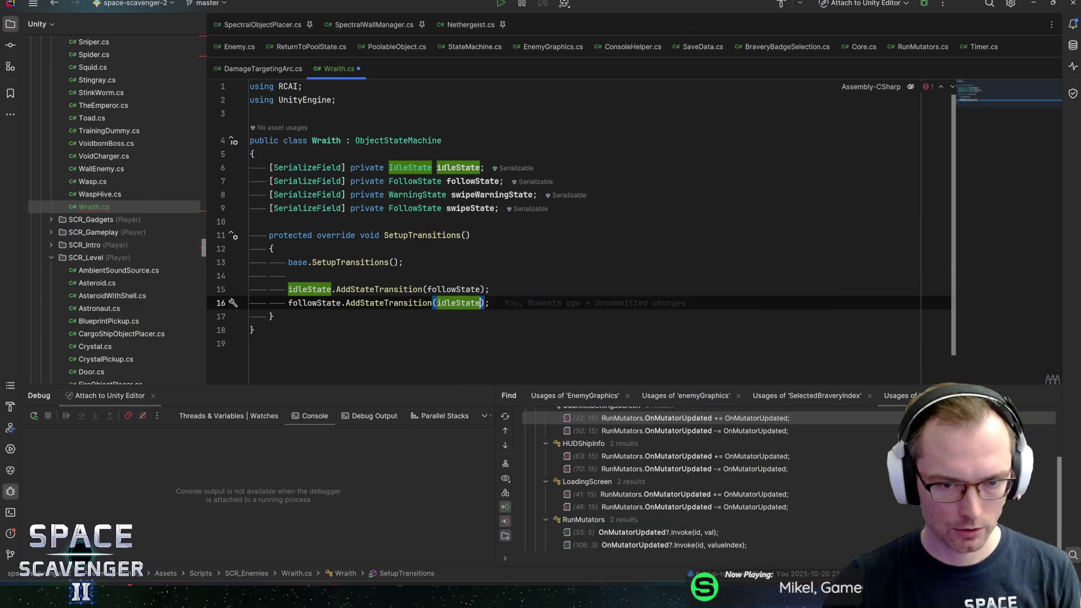
{"action": "key", "text": "ctrl+d"}
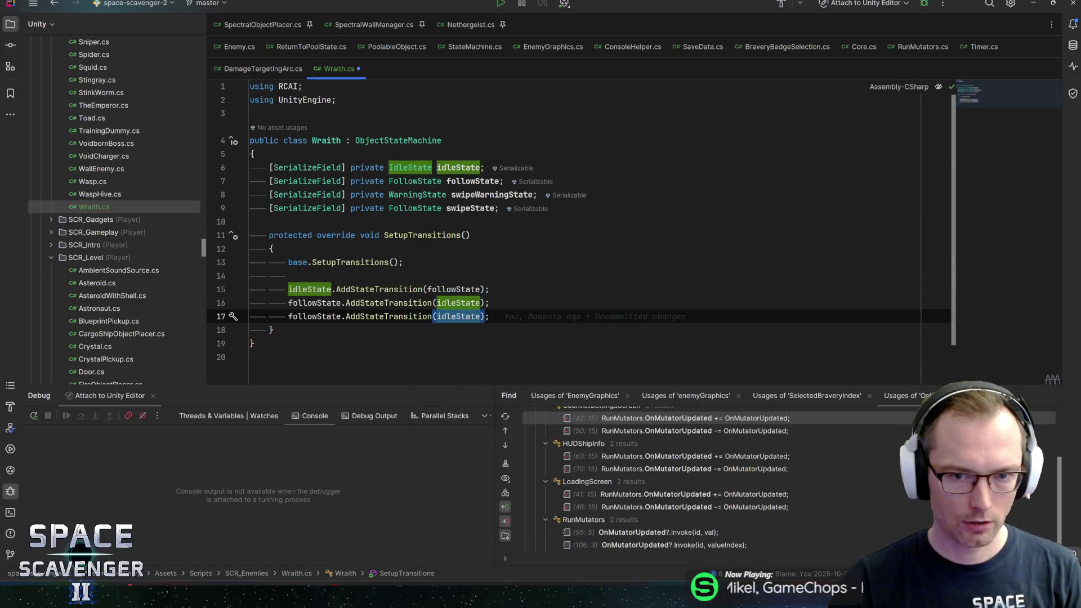
{"action": "type", "text": "swipeW"}
{"action": "key", "text": "Return"}
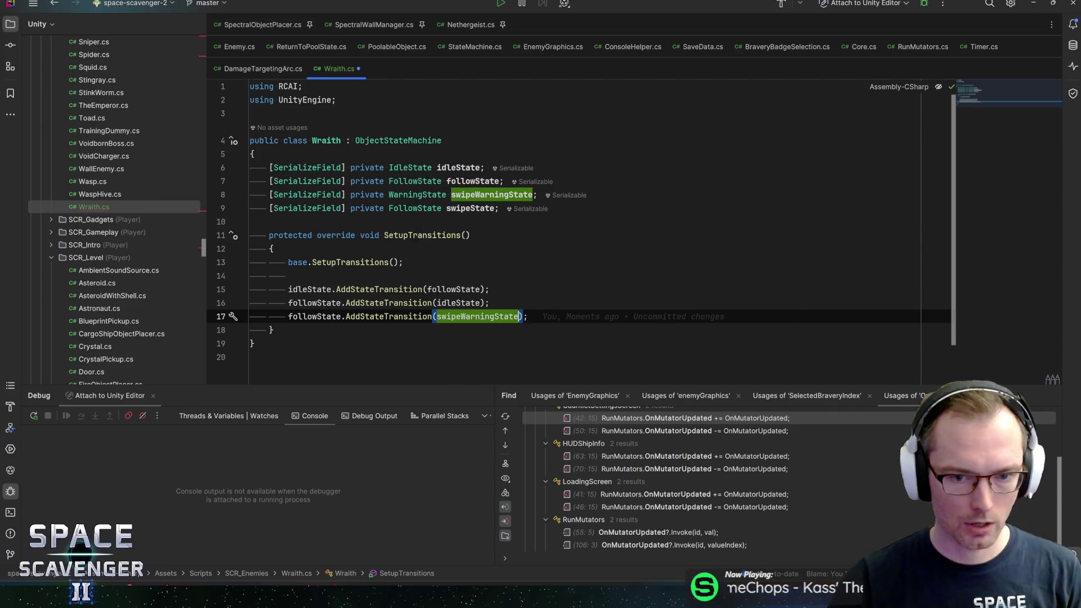
Separate the transition groups with blank lines and add a swipeWarningState-to-swipeState transition
{"action": "left_click", "coordinate": [527, 317]}
{"action": "left_click", "coordinate": [490, 289]}
{"action": "key", "text": "Return"}
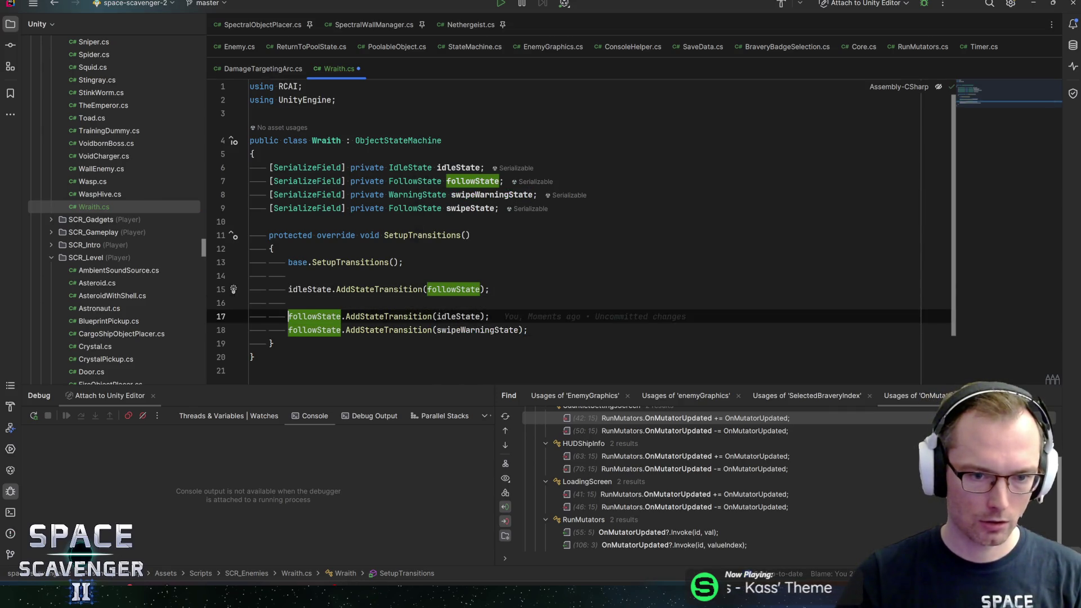
{"action": "left_click", "coordinate": [527, 330]}
{"action": "key", "text": "Return"}
{"action": "key", "text": "Return"}
{"action": "type", "text": "swipewar"}
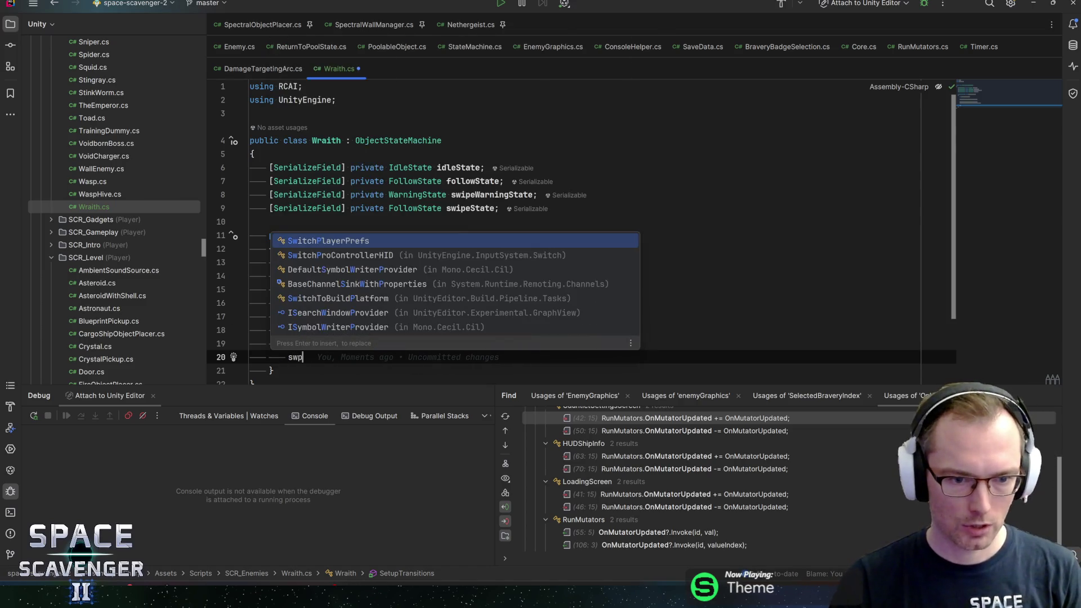
{"action": "key", "text": "Return"}
{"action": "type", "text": ".ad"}
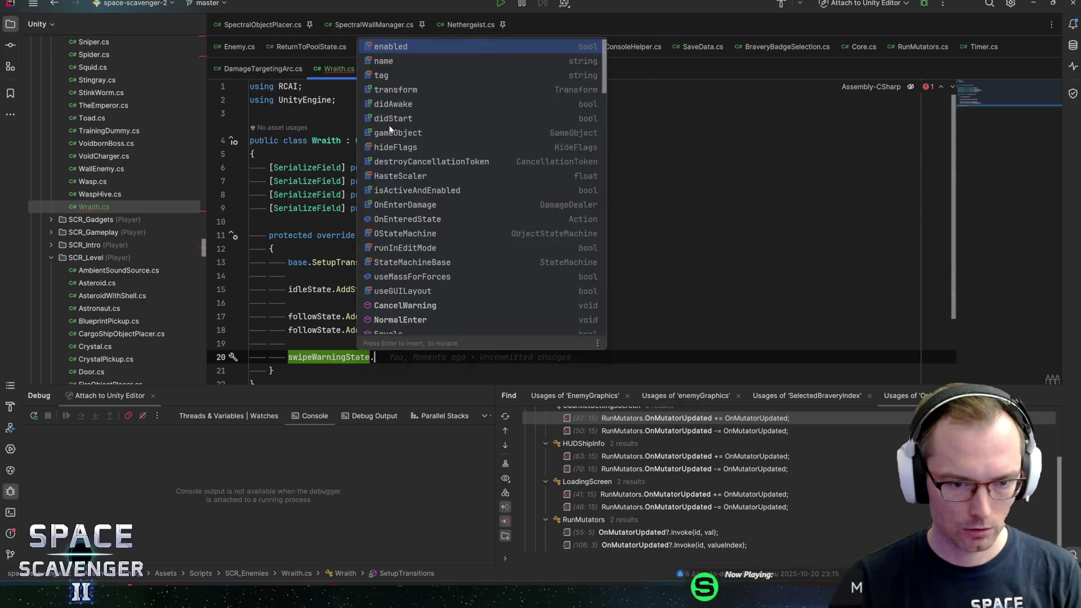
{"action": "key", "text": "Return"}
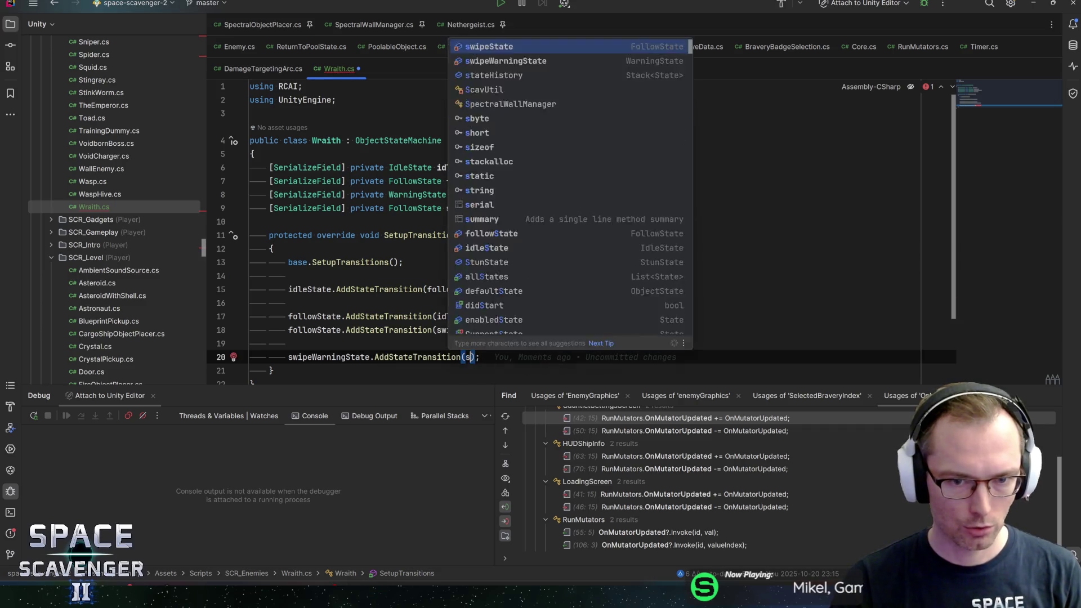
{"action": "type", "text": "swipe"}
{"action": "key", "text": "Return"}
{"action": "key", "text": "Right"}
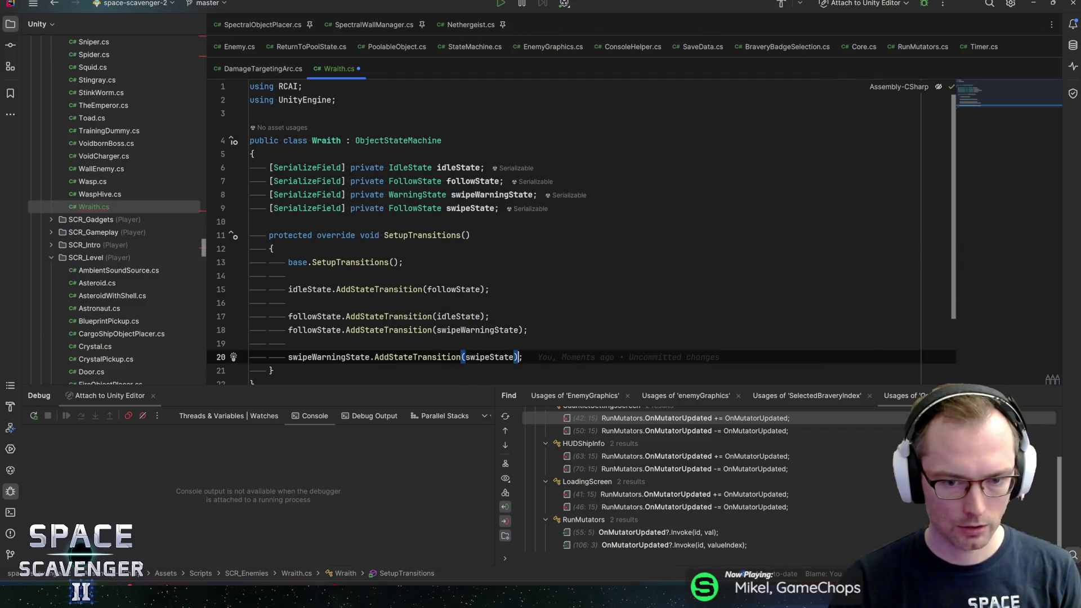
Add a swipeState-to-idleState transition and save Wraith.cs
{"action": "key", "text": "ctrl+d"}
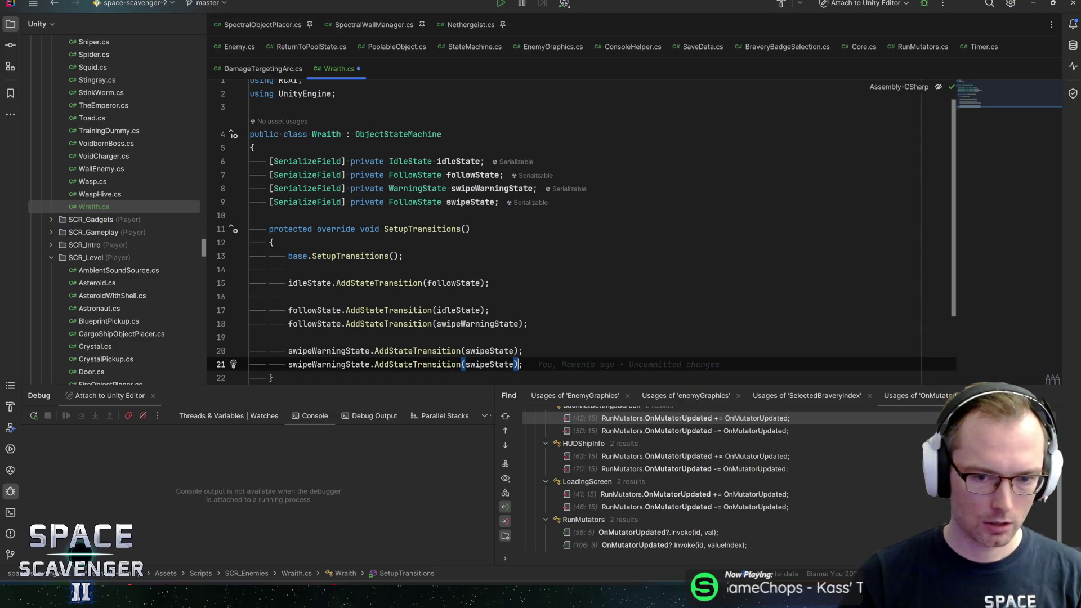
{"action": "key", "text": "ctrl+shift+Right"}
{"action": "type", "text": "sw"}
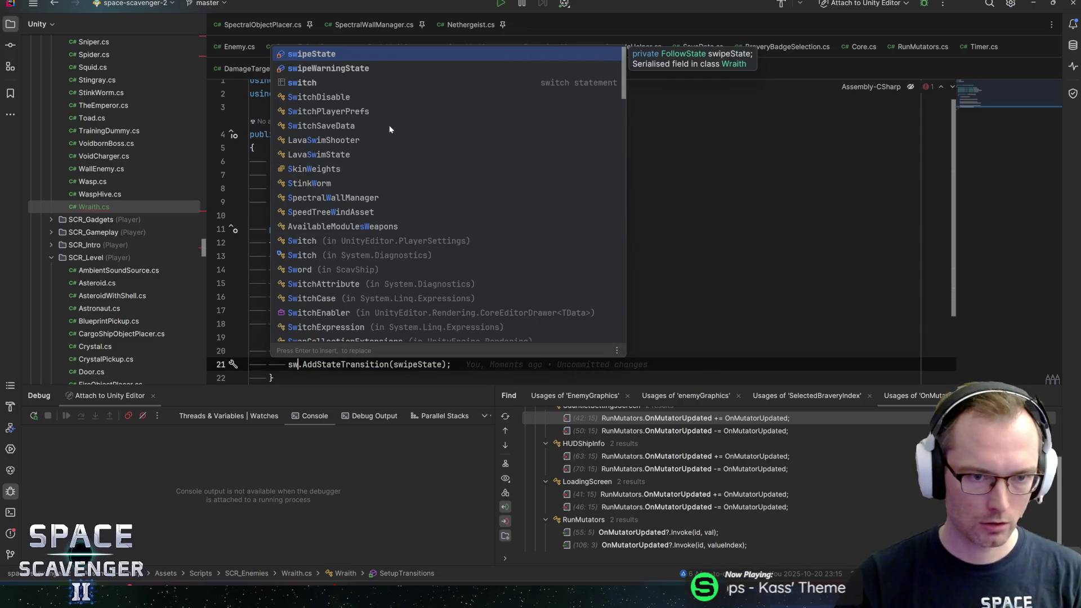
{"action": "key", "text": "Return"}
{"action": "key", "text": "ctrl+Right"}
{"action": "key", "text": "ctrl+Right"}
{"action": "key", "text": "ctrl+shift+Right"}
{"action": "type", "text": "idl"}
{"action": "key", "text": "Return"}
{"action": "key", "text": "End"}
{"action": "key", "text": "ctrl+s"}
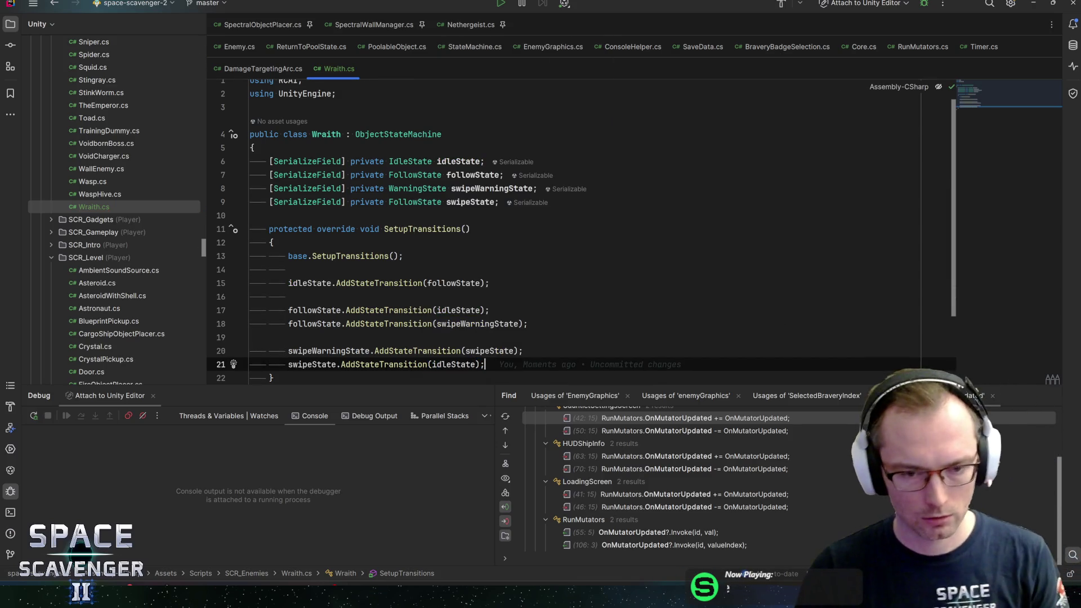
Open a comment line above the swipe transition and switch back to Unity to recompile
{"action": "scroll", "coordinate": [580, 231], "scroll_direction": "down", "scroll_amount": 1}
{"action": "key", "text": "Home"}
{"action": "key", "text": "Return"}
{"action": "key", "text": "Up"}
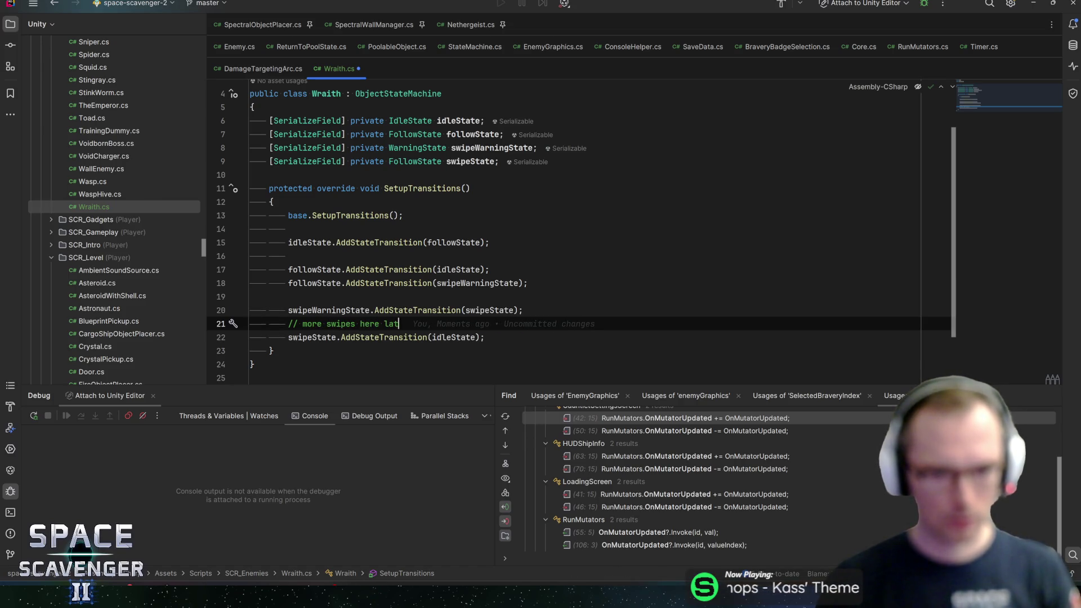
{"action": "key", "text": "alt+Tab"}
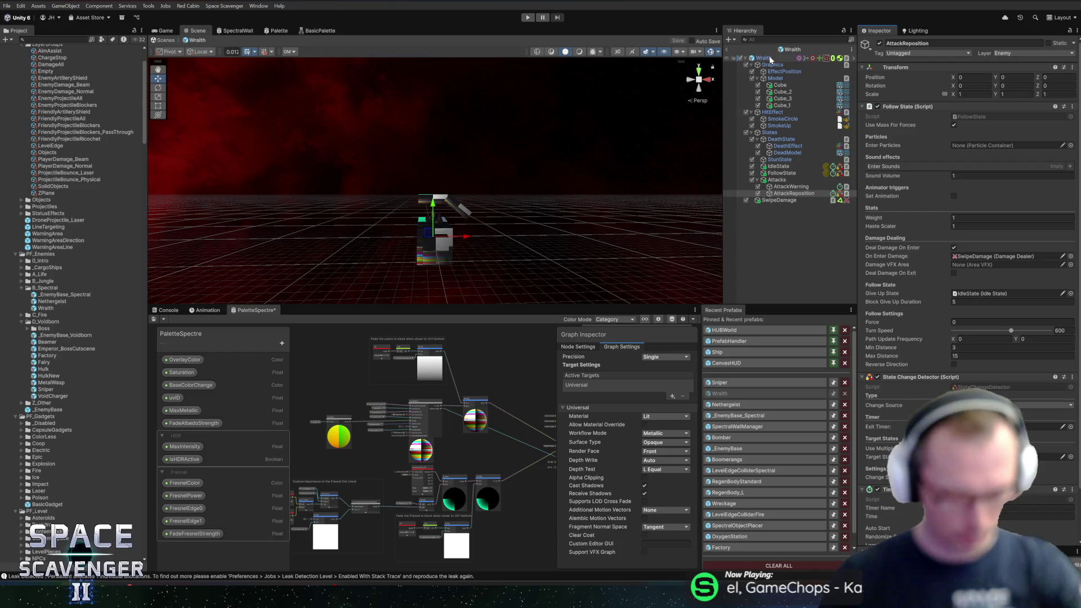
Select the Wraith root, scroll through its Inspector components, then exit Prefab Mode to the main scene
{"action": "left_click", "coordinate": [766, 58]}
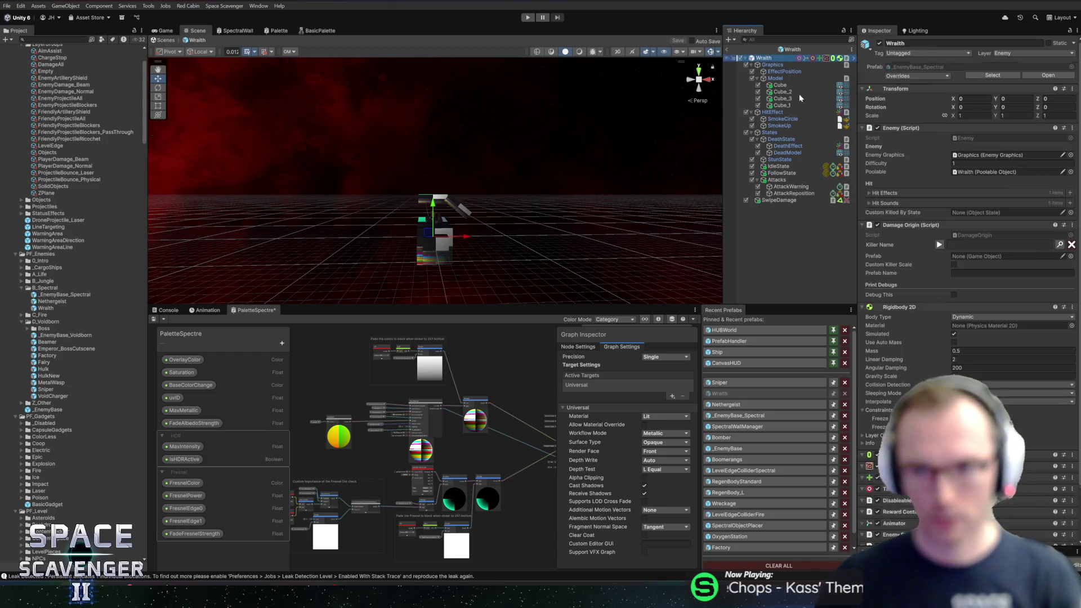
{"action": "scroll", "coordinate": [960, 328], "scroll_direction": "down", "scroll_amount": 5}
{"action": "scroll", "coordinate": [960, 328], "scroll_direction": "down", "scroll_amount": 10}
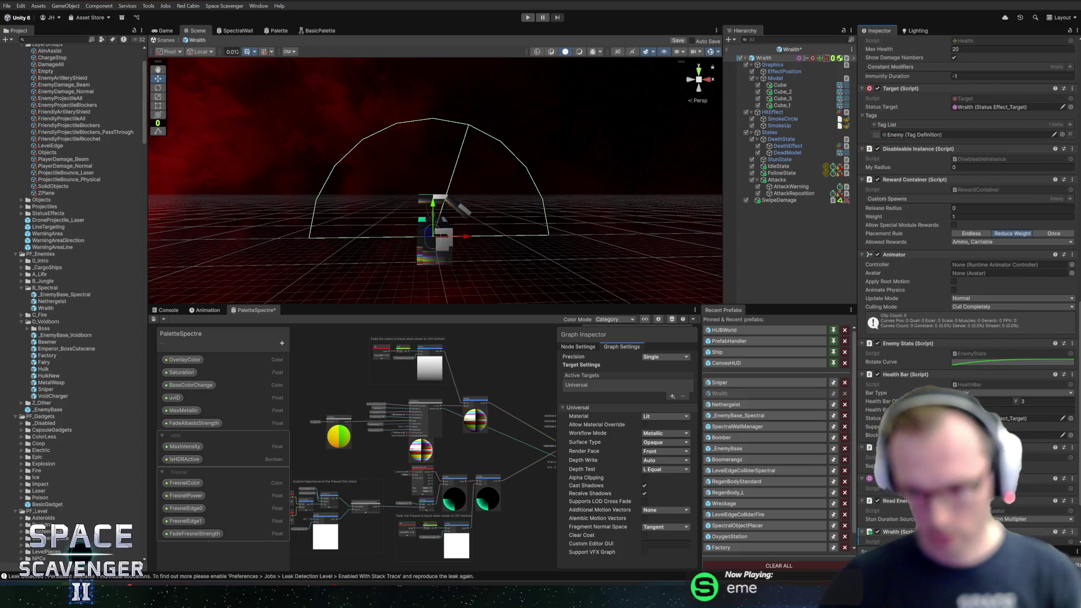
{"action": "scroll", "coordinate": [961, 328], "scroll_direction": "down", "scroll_amount": 3}
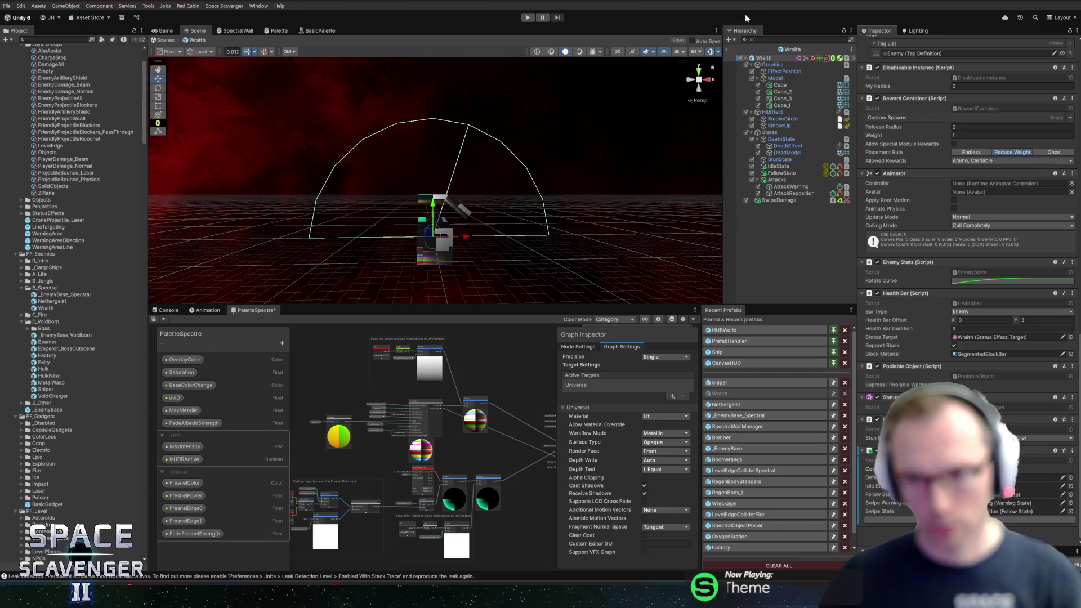
{"action": "left_click", "coordinate": [728, 52]}
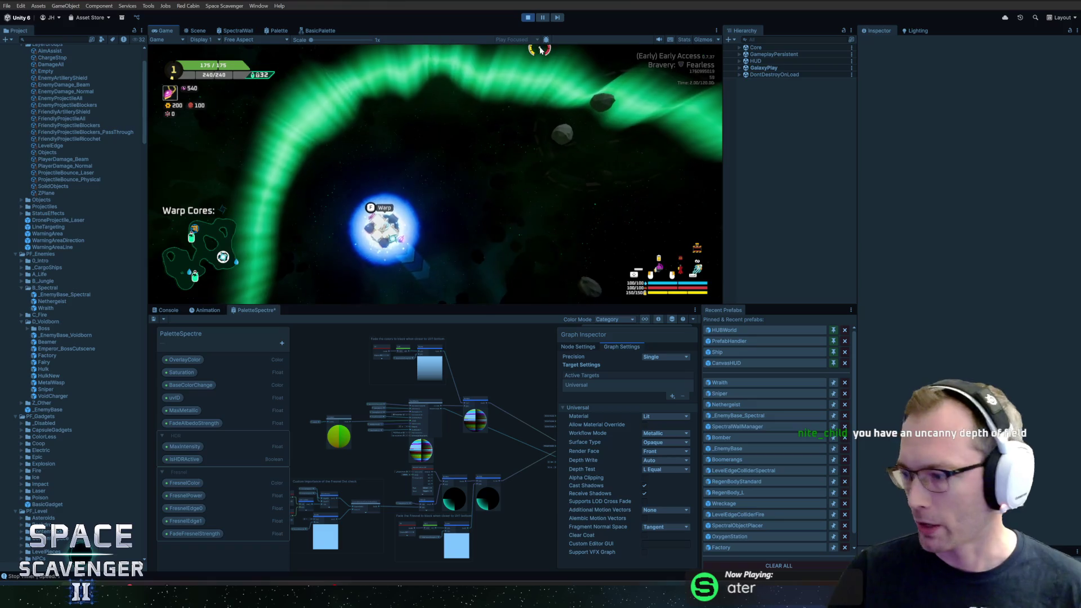
Run 'spawn wre' in the debug console, check the Console log, stop play, and reopen Wraith
{"action": "key", "text": "grave"}
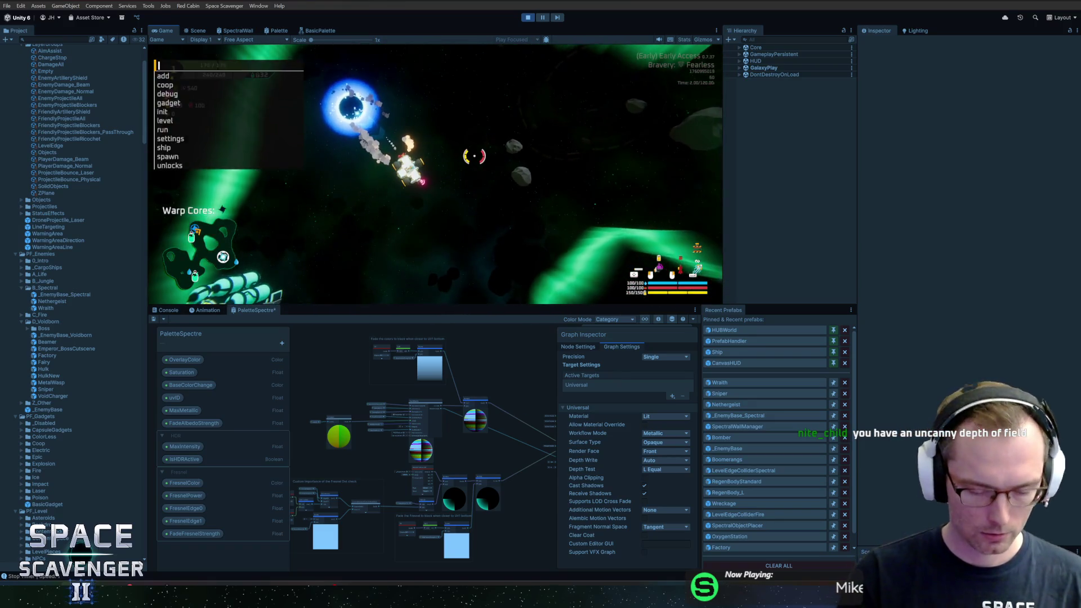
{"action": "type", "text": "spawn wre"}
{"action": "key", "text": "Return"}
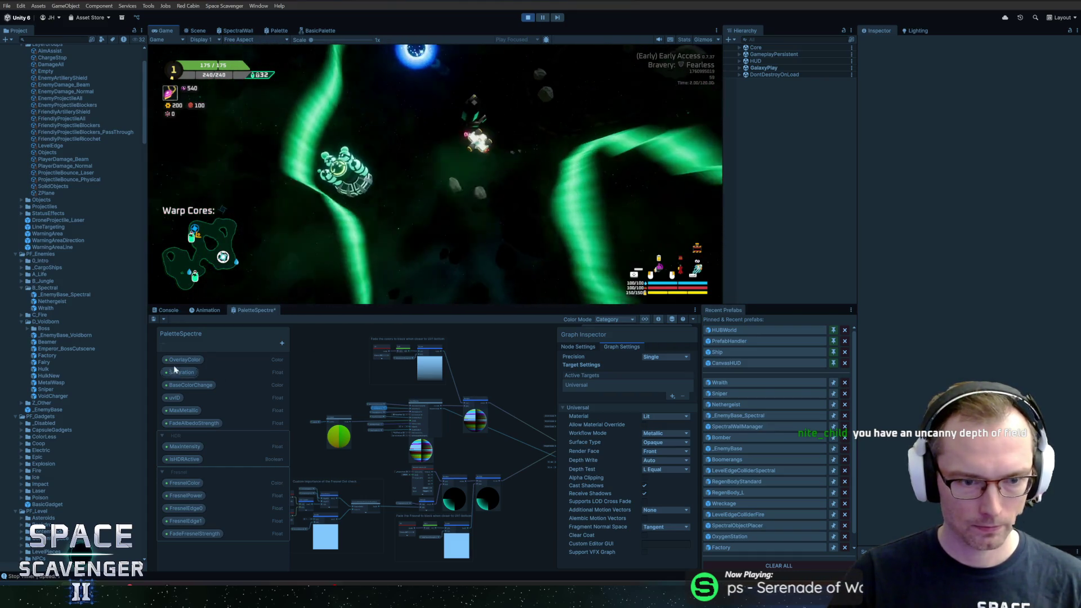
{"action": "left_click", "coordinate": [172, 311]}
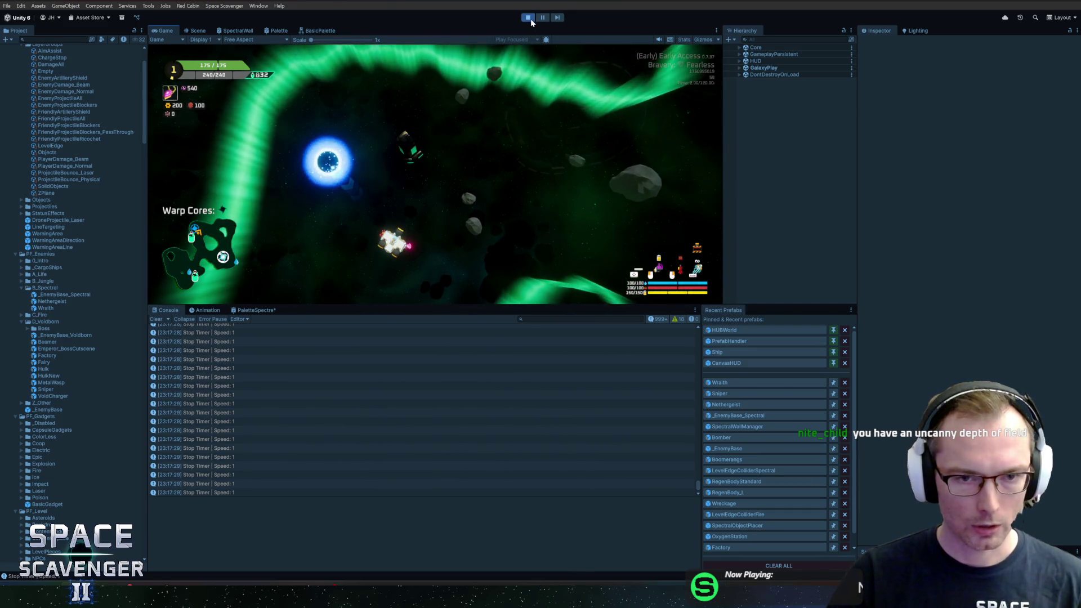
{"action": "left_click", "coordinate": [531, 18]}
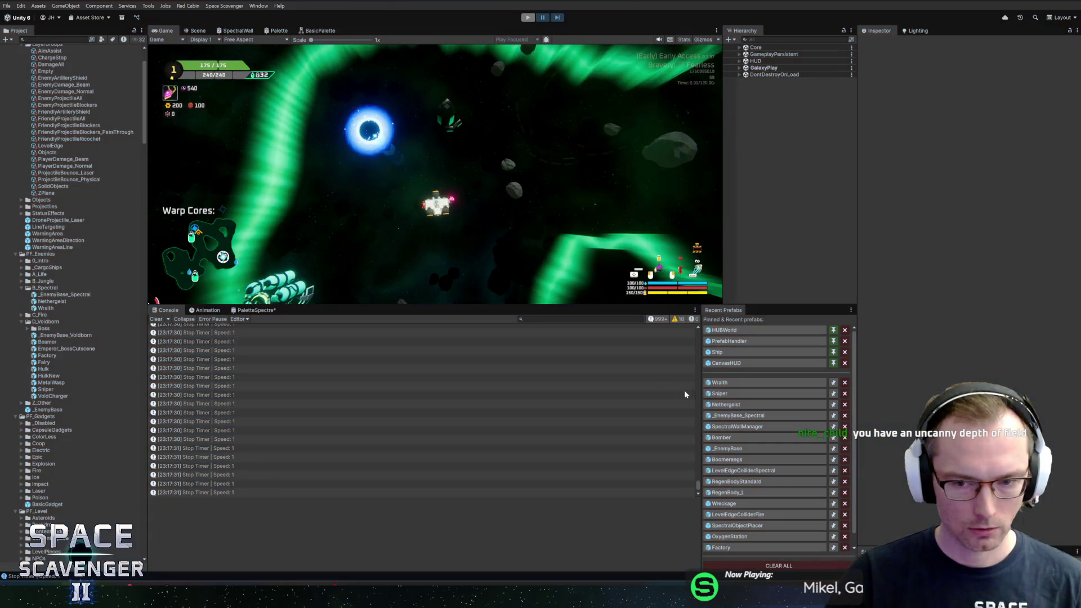
{"action": "left_click", "coordinate": [733, 383]}
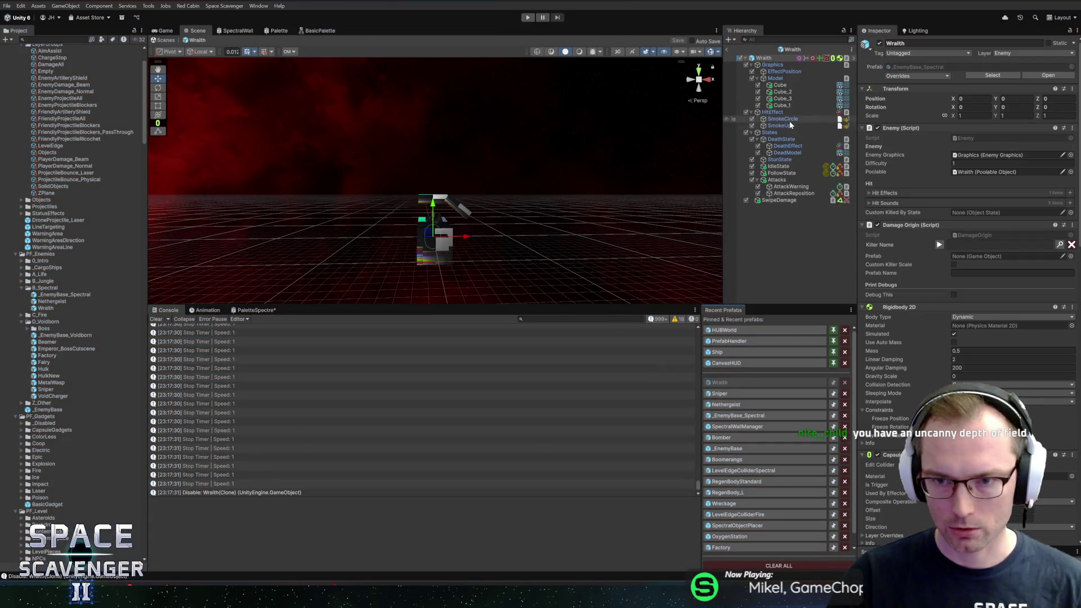
Inspect the Wraith's FollowState settings, then open the Sniper prefab from Recent Prefabs
{"action": "left_click", "coordinate": [783, 173]}
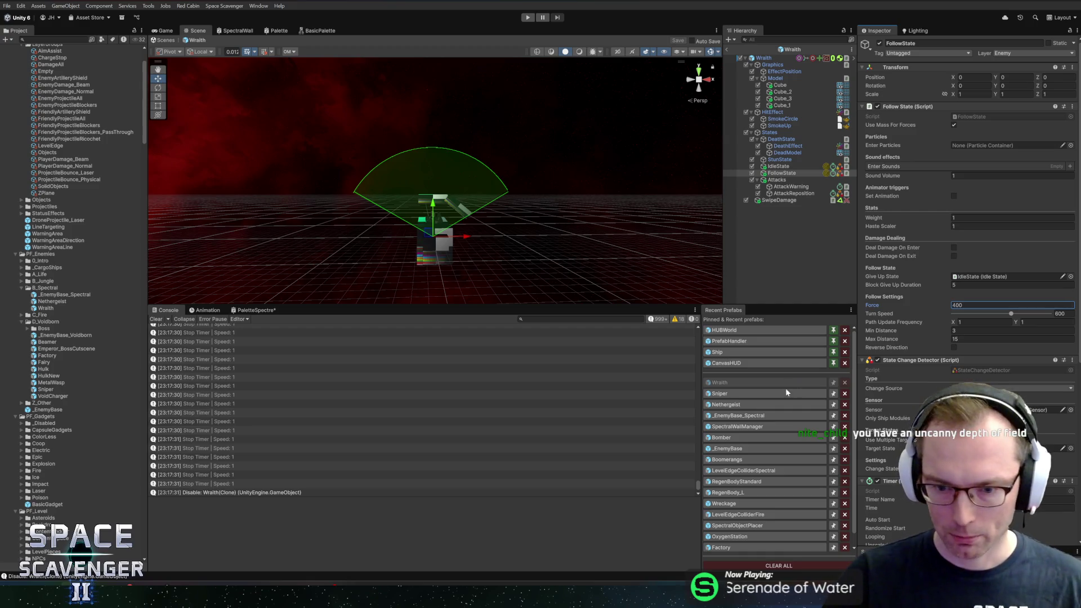
{"action": "left_click", "coordinate": [732, 394]}
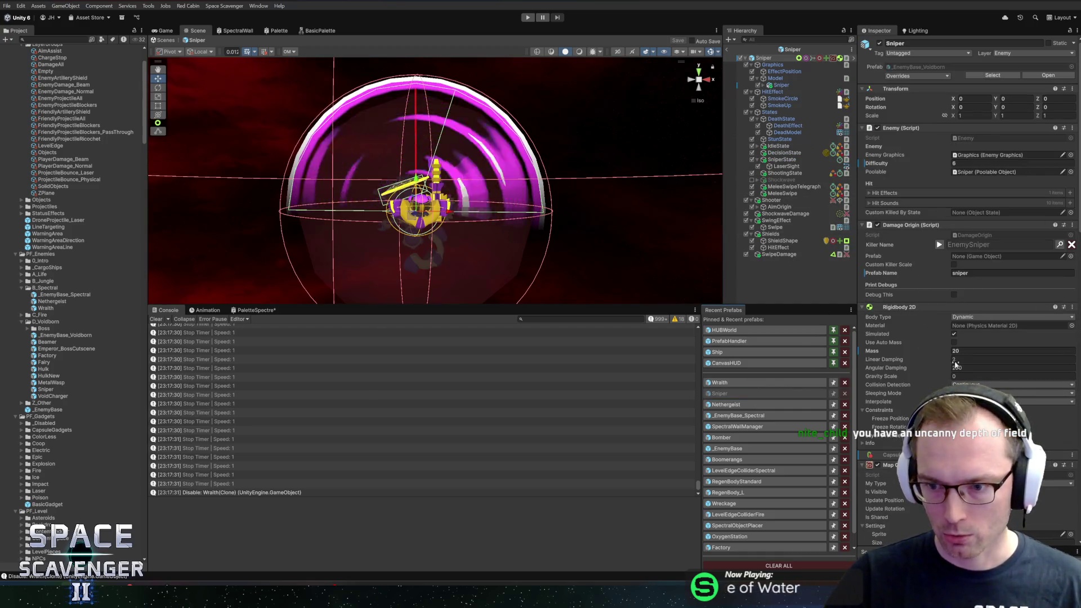
Set the Wraith's Rigidbody 2D Mass to 5, save, compare with Sniper, and reselect FollowState
{"action": "left_click", "coordinate": [727, 382]}
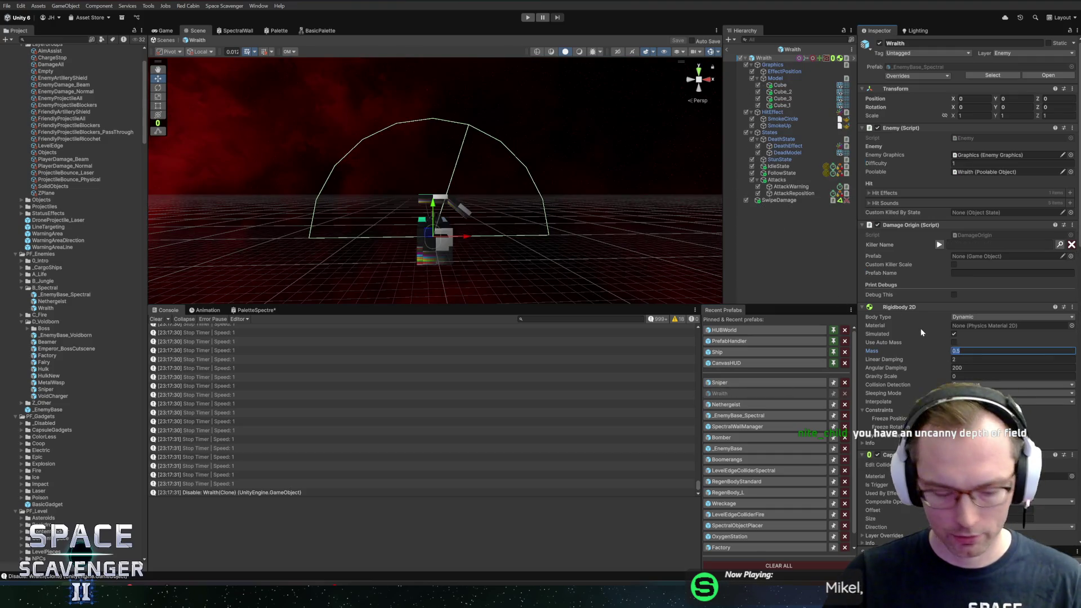
{"action": "type", "text": "5"}
{"action": "key", "text": "ctrl+s"}
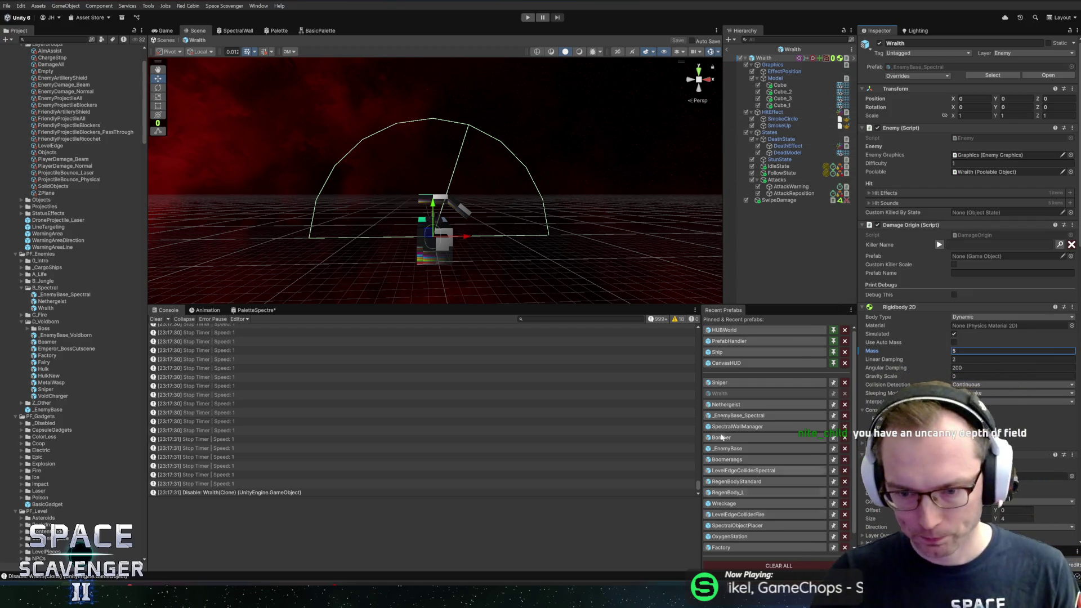
{"action": "left_click", "coordinate": [724, 384]}
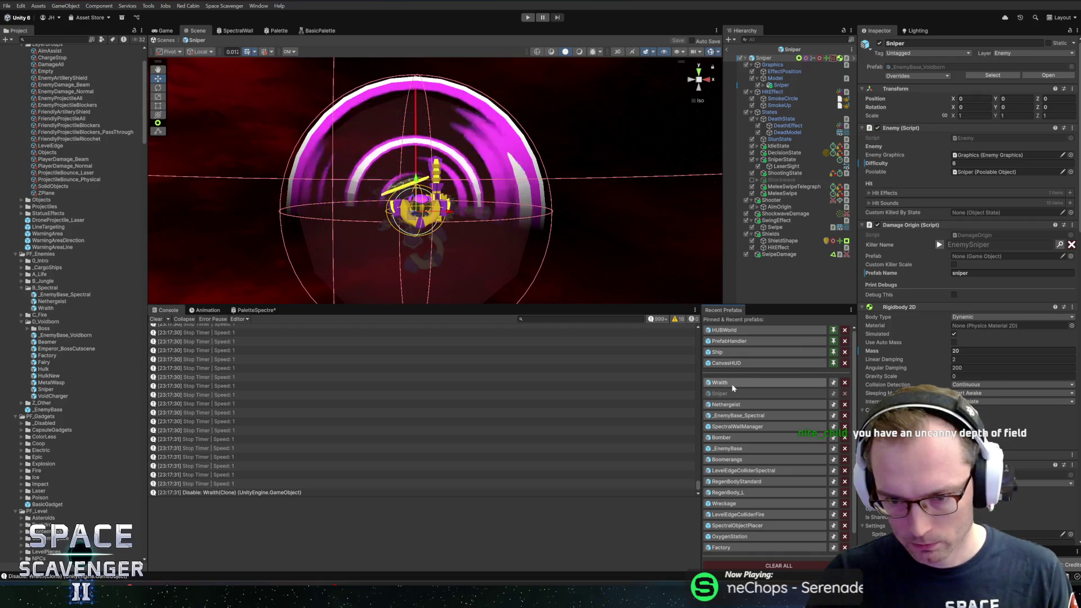
{"action": "left_click", "coordinate": [724, 382]}
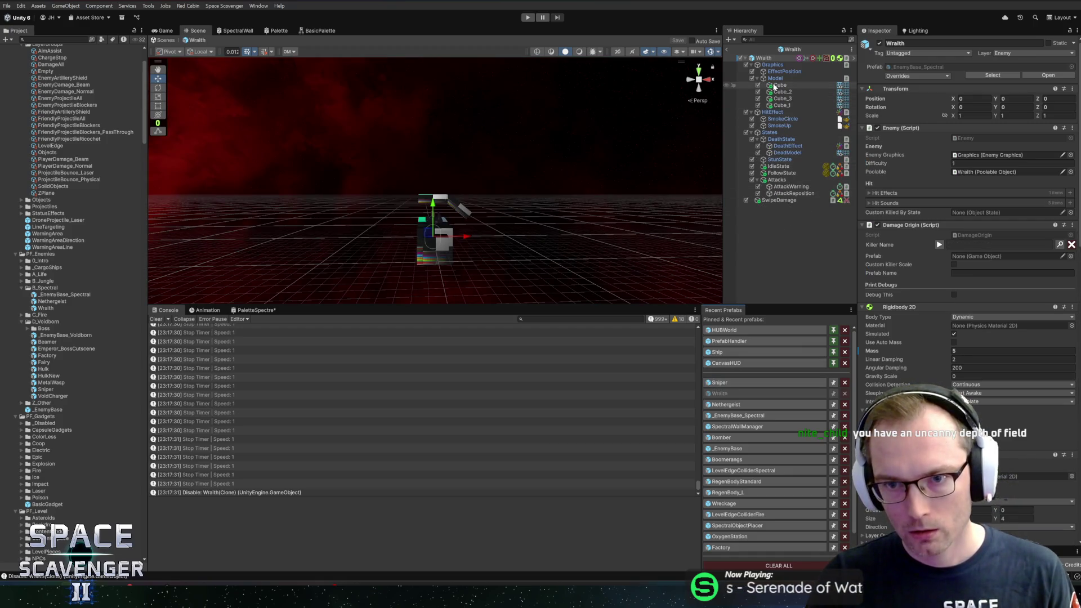
{"action": "left_click", "coordinate": [782, 173]}
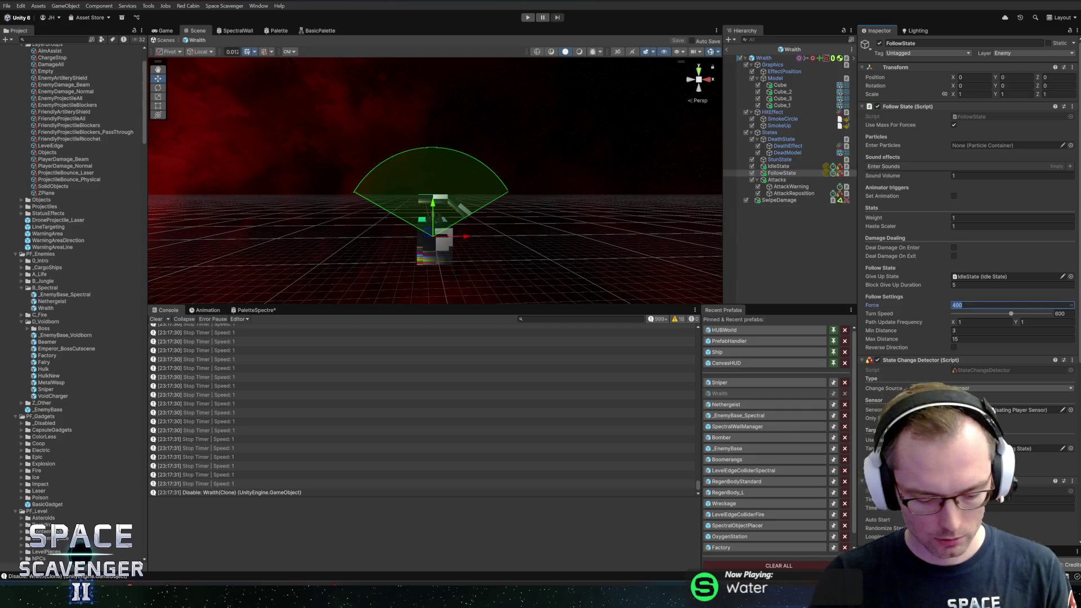
Set the Wraith FollowState's Force to 500
{"action": "type", "text": "80"}
{"action": "key", "text": "BackSpace"}
{"action": "key", "text": "BackSpace"}
{"action": "type", "text": "500"}
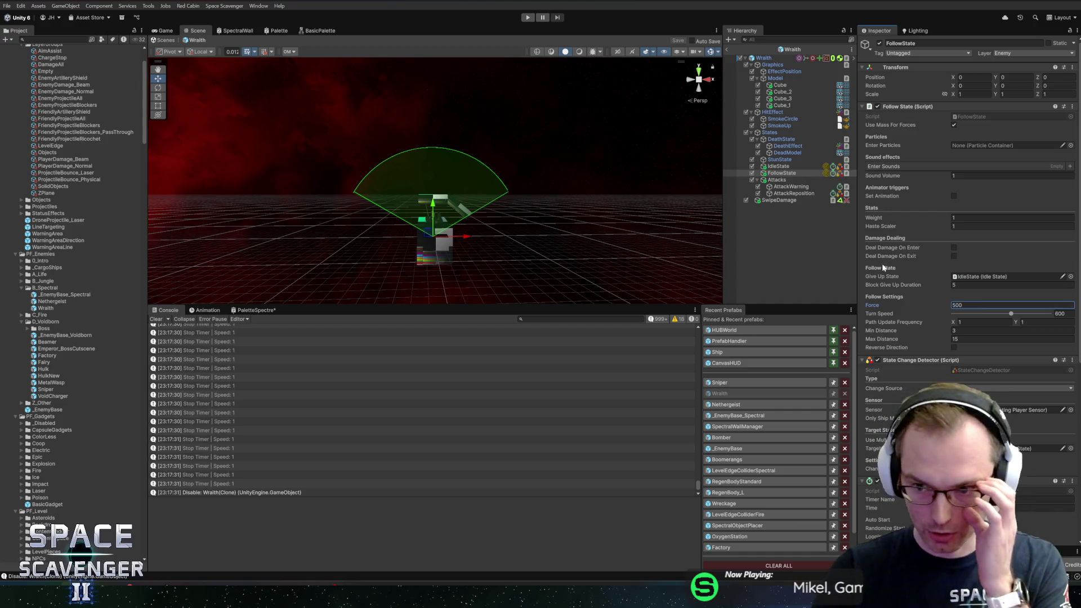
Review AttackReposition's Inspector and open the State Change Detector script via Edit Script
{"action": "left_click", "coordinate": [785, 193]}
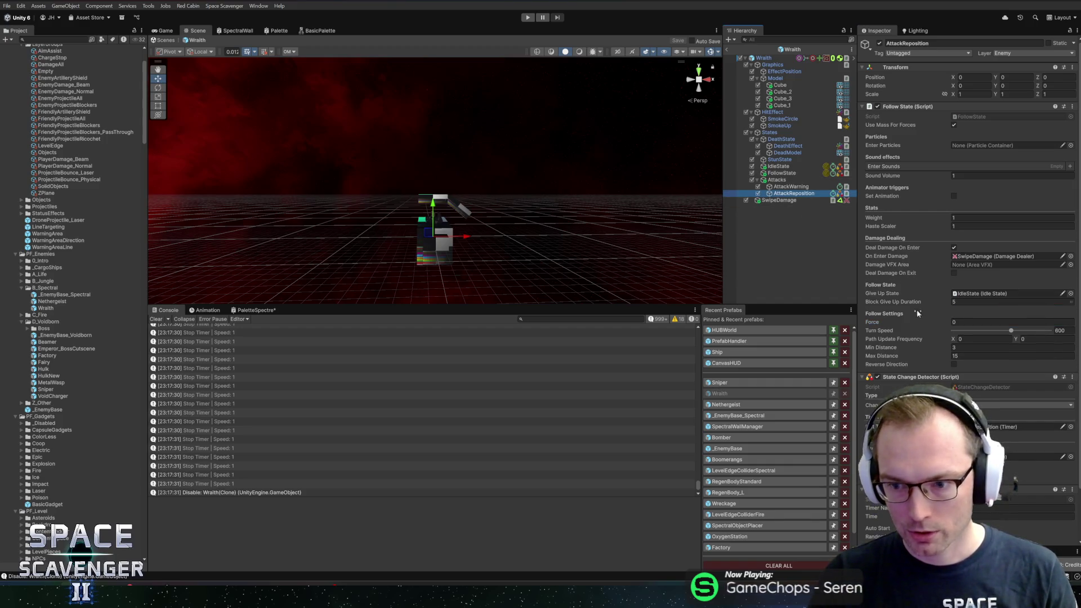
{"action": "scroll", "coordinate": [914, 361], "scroll_direction": "down", "scroll_amount": 3}
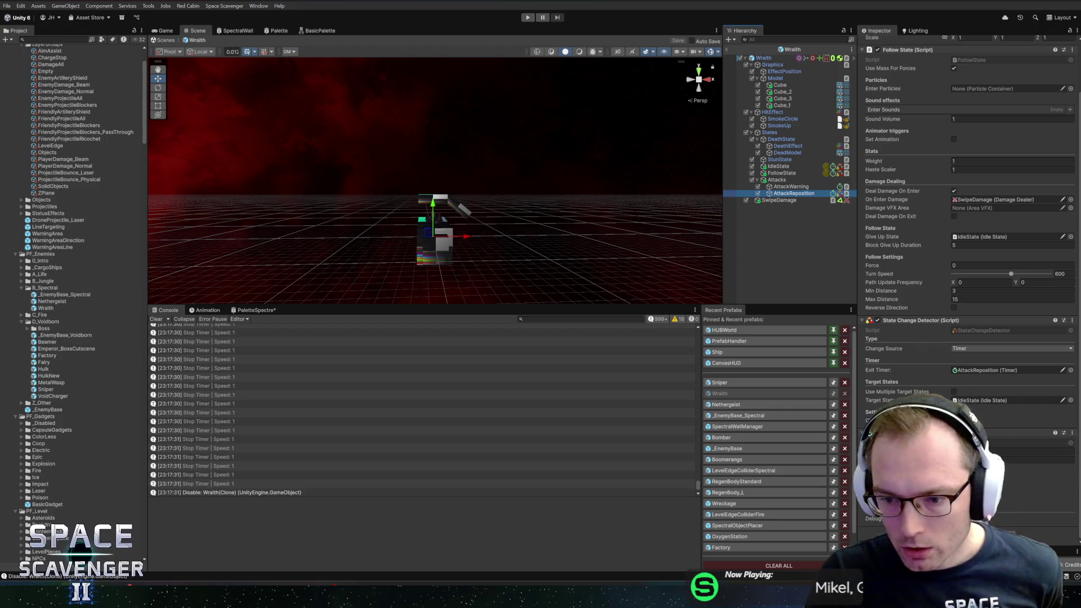
{"action": "scroll", "coordinate": [923, 333], "scroll_direction": "up", "scroll_amount": 2}
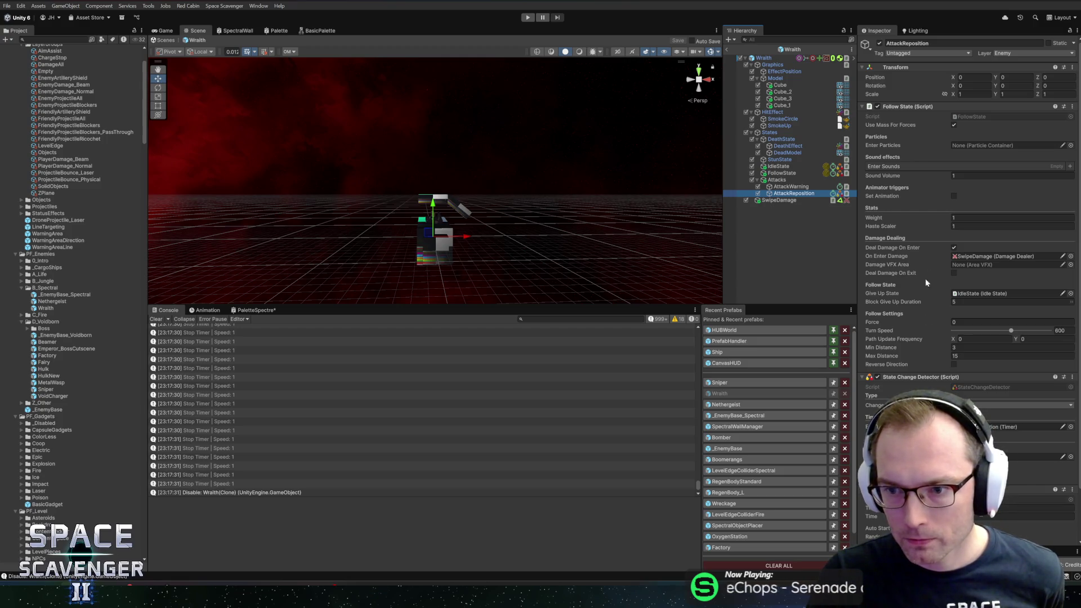
{"action": "scroll", "coordinate": [1012, 356], "scroll_direction": "down", "scroll_amount": 2}
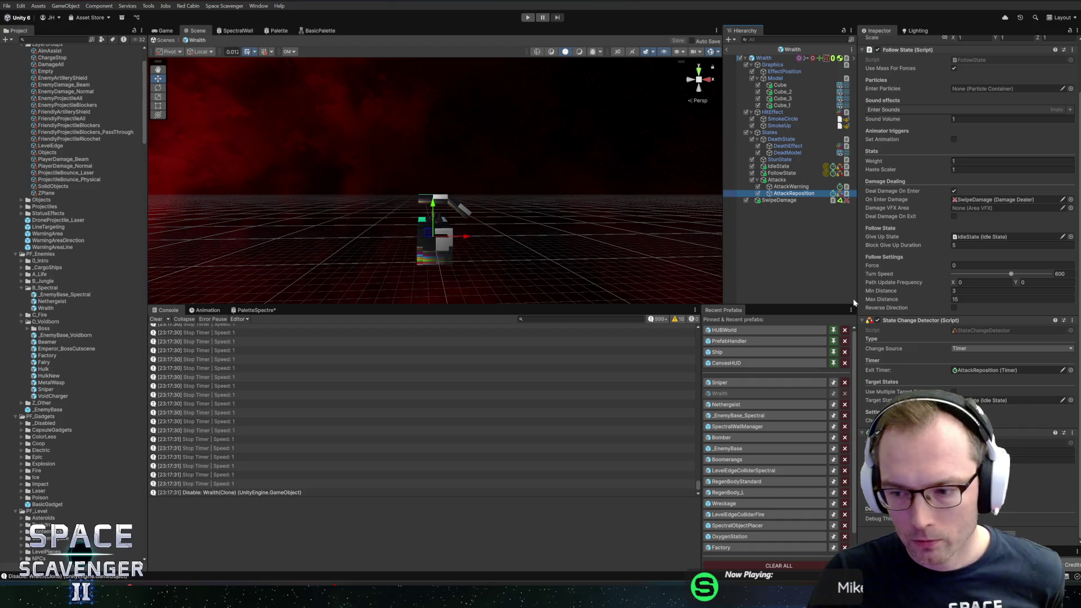
{"action": "right_click", "coordinate": [921, 320]}
{"action": "left_click", "coordinate": [947, 434]}
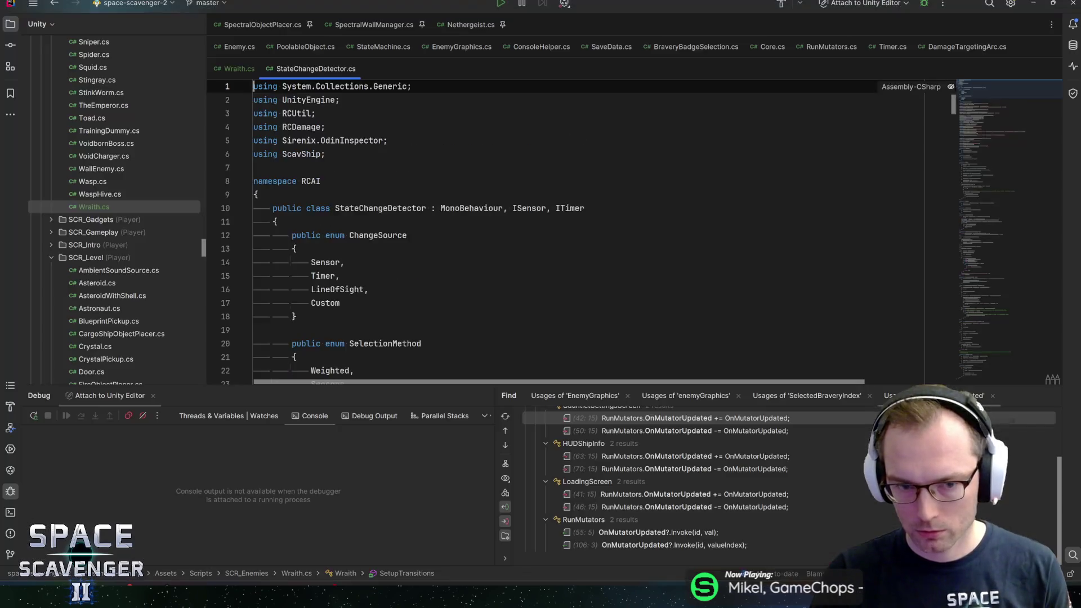
Search StateChangeDetector.cs for 'timer' and 'timerChange', stepping through each usage up to OnTimerDone
{"action": "scroll", "coordinate": [563, 226], "scroll_direction": "down", "scroll_amount": 5}
{"action": "scroll", "coordinate": [563, 242], "scroll_direction": "down", "scroll_amount": 5}
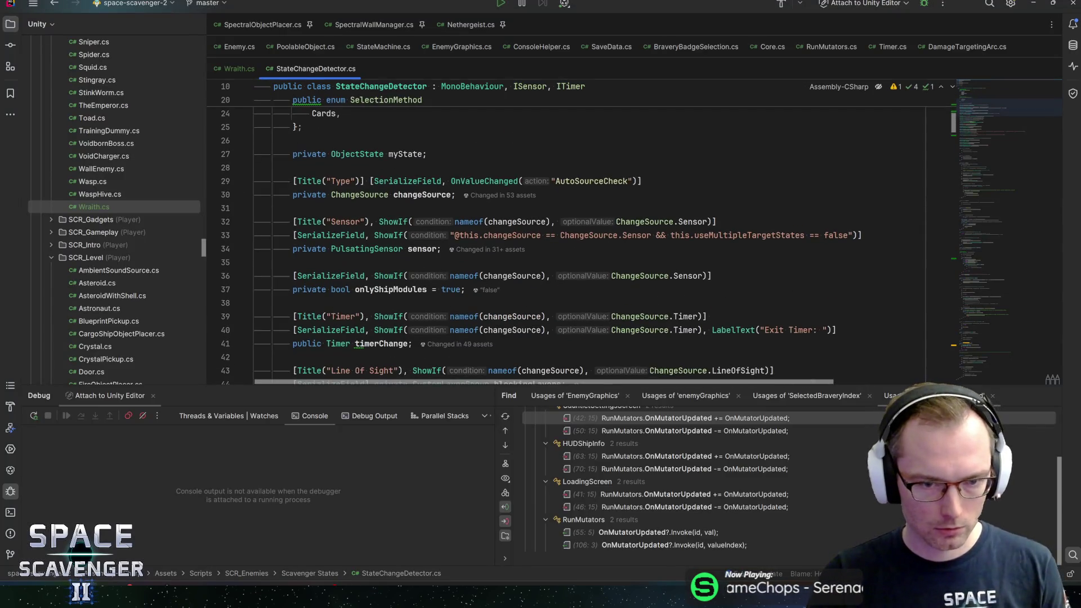
{"action": "key", "text": "ctrl+f"}
{"action": "type", "text": "timer"}
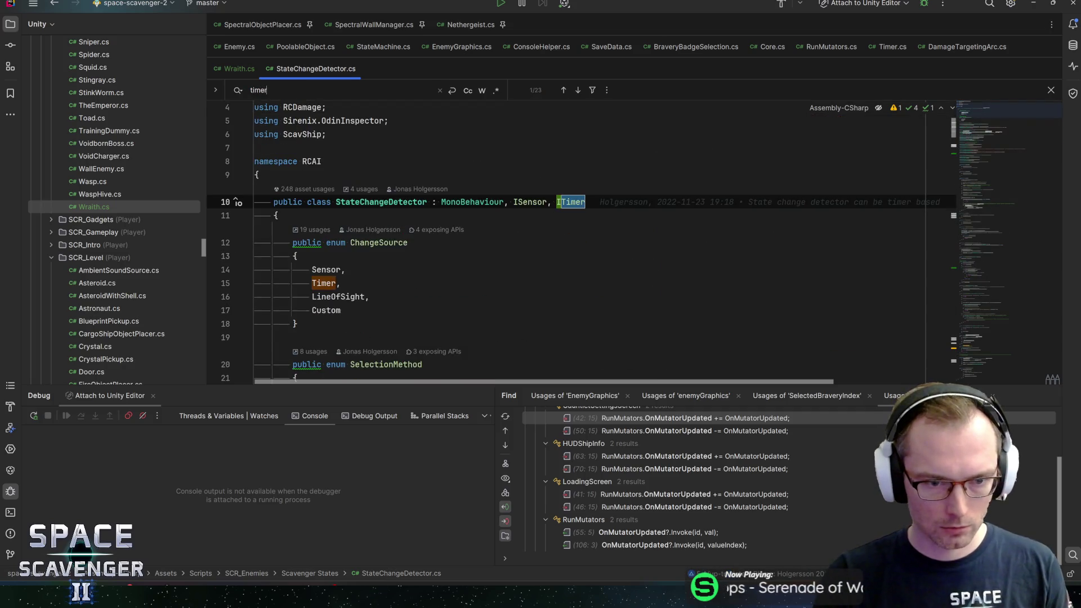
{"action": "key", "text": "Return"}
{"action": "key", "text": "Return"}
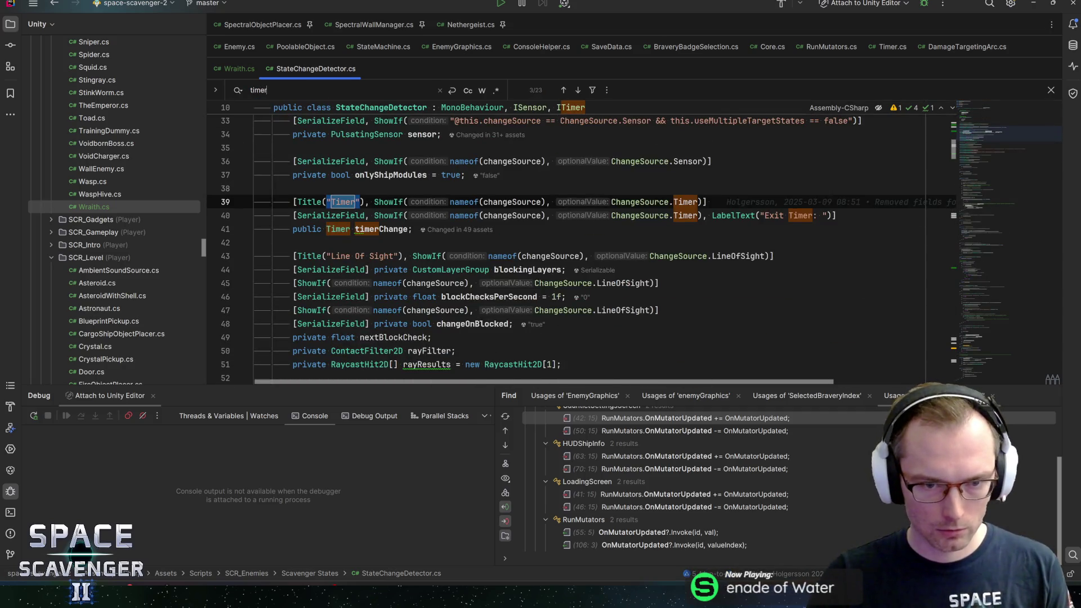
{"action": "key", "text": "Return"}
{"action": "key", "text": "Return"}
{"action": "key", "text": "Return"}
{"action": "key", "text": "ctrl+f"}
{"action": "key", "text": "Return"}
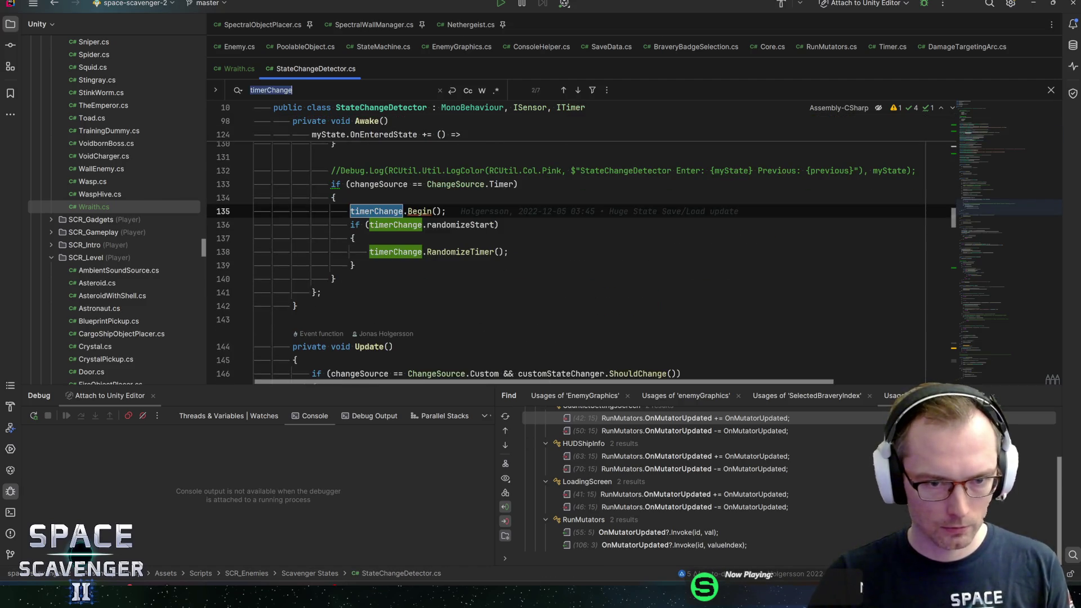
{"action": "scroll", "coordinate": [581, 259], "scroll_direction": "up", "scroll_amount": 5}
{"action": "scroll", "coordinate": [580, 259], "scroll_direction": "down", "scroll_amount": 4}
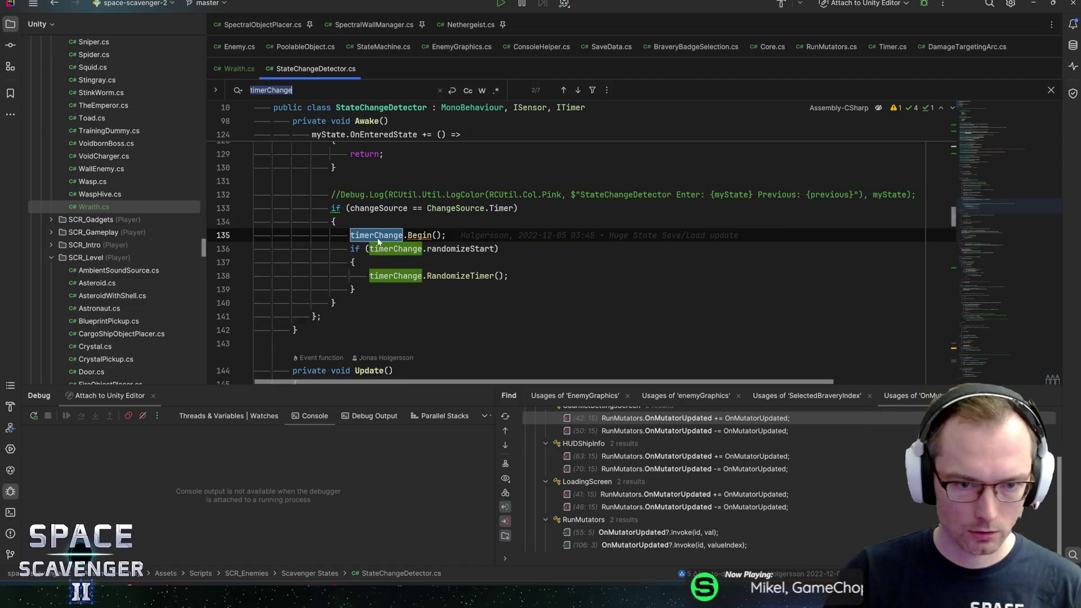
{"action": "key", "text": "Return"}
{"action": "key", "text": "Return"}
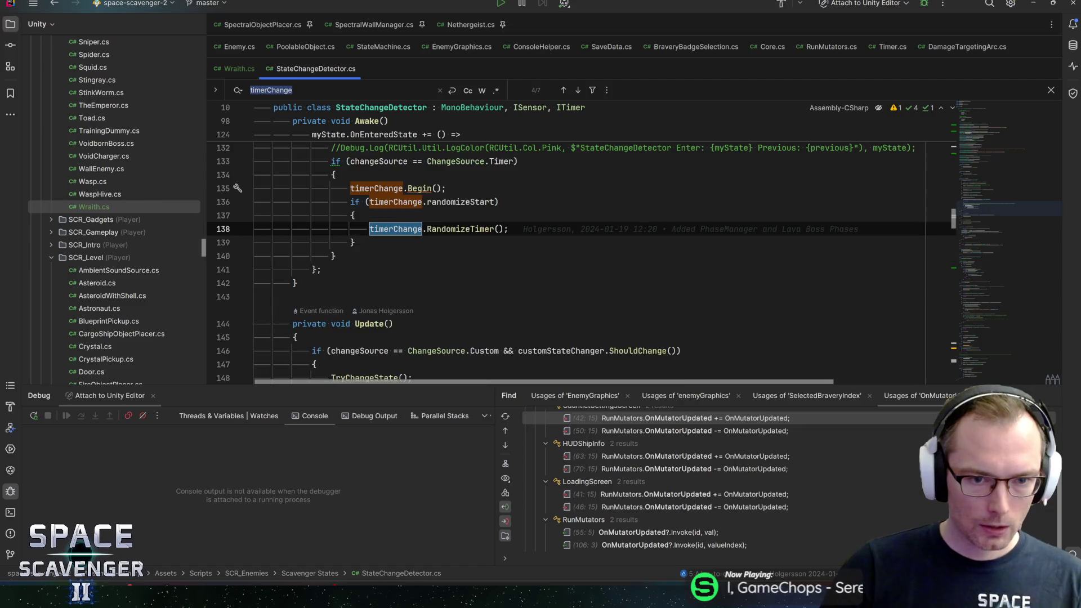
{"action": "key", "text": "Return"}
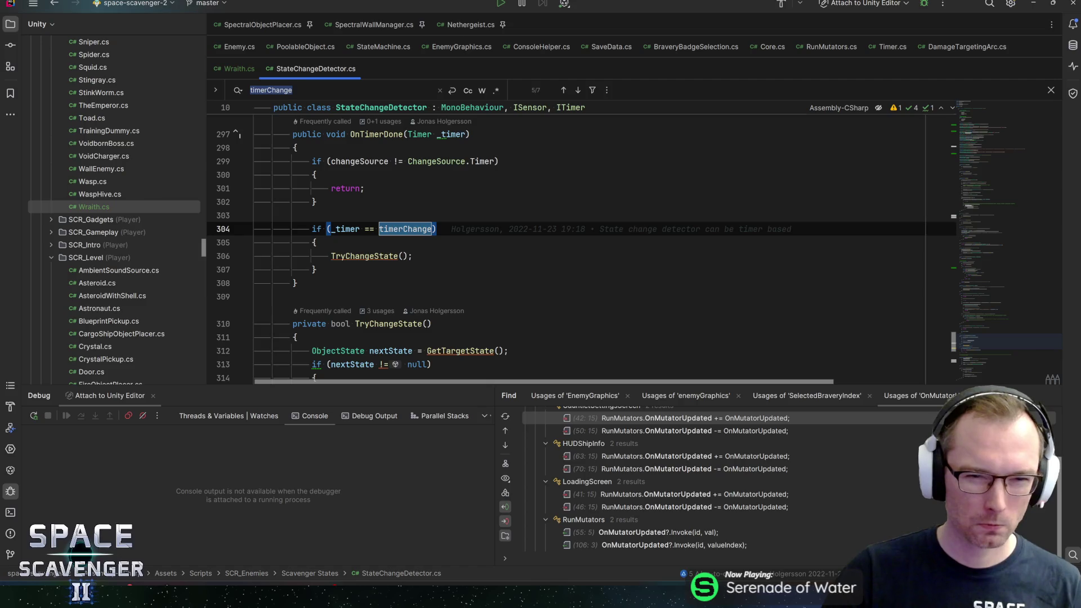
Glance back at Wraith.cs, return to the timerChange check, then switch back to Unity
{"action": "key", "text": "ctrl+alt+Left"}
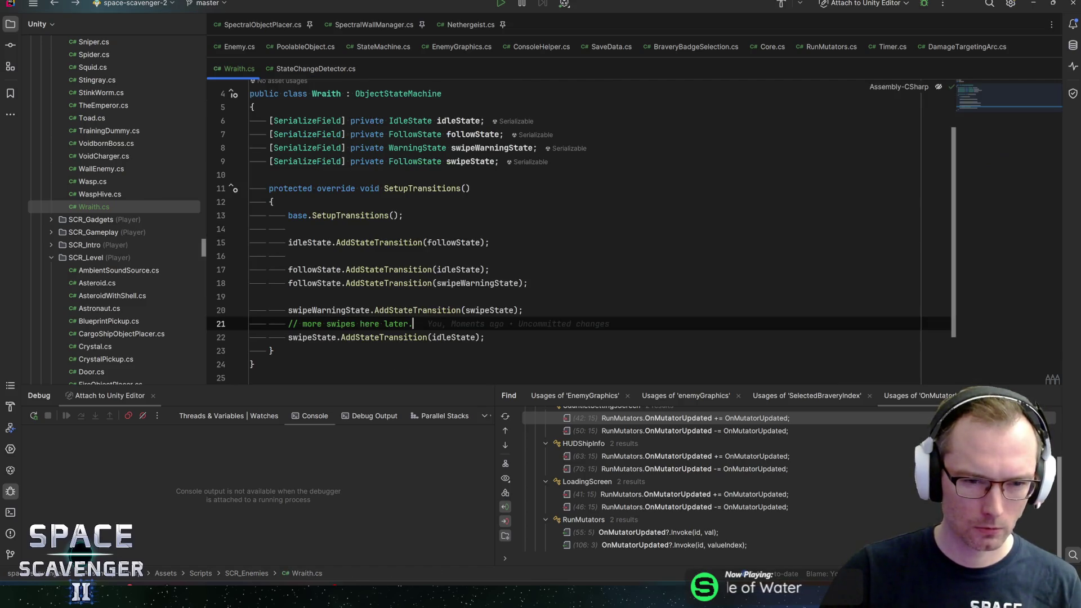
{"action": "key", "text": "ctrl+alt+Right"}
{"action": "left_click", "coordinate": [315, 270]}
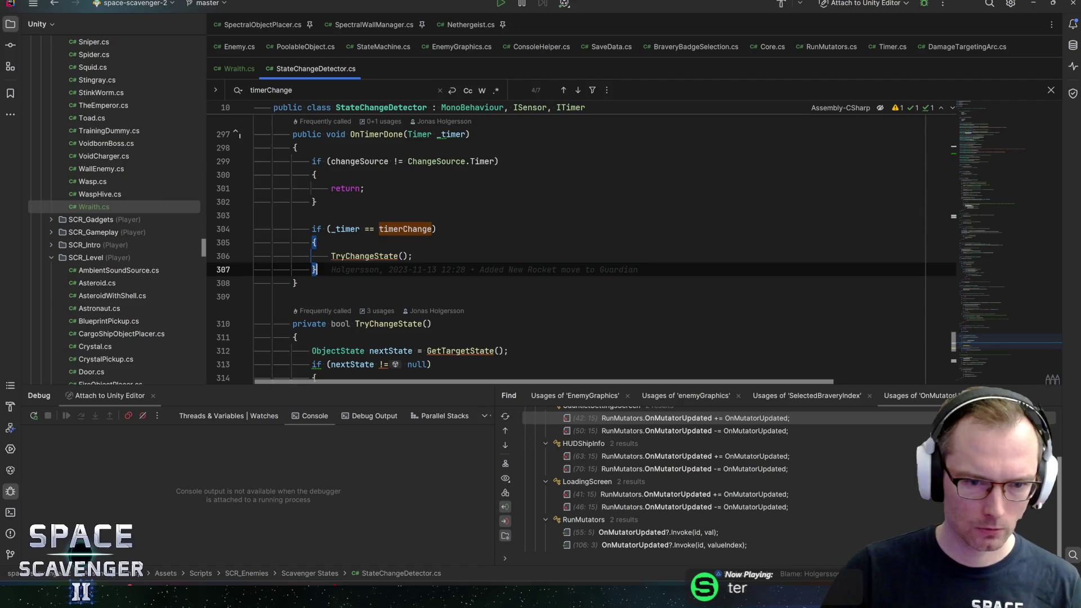
{"action": "left_click_drag", "start_coordinate": [969, 337], "coordinate": [979, 360]}
{"action": "key", "text": "alt+Tab"}
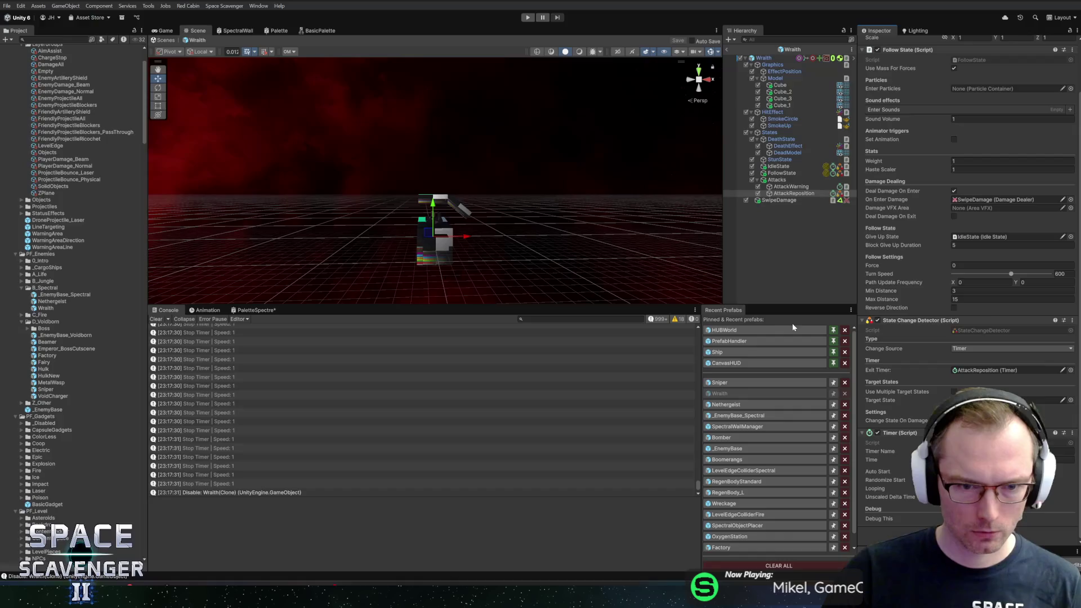
Open the Sniper prefab and review its MeleeSwipe, MeleeSwipeTelegraph, ShootingState and IdleState states
{"action": "left_click", "coordinate": [734, 384]}
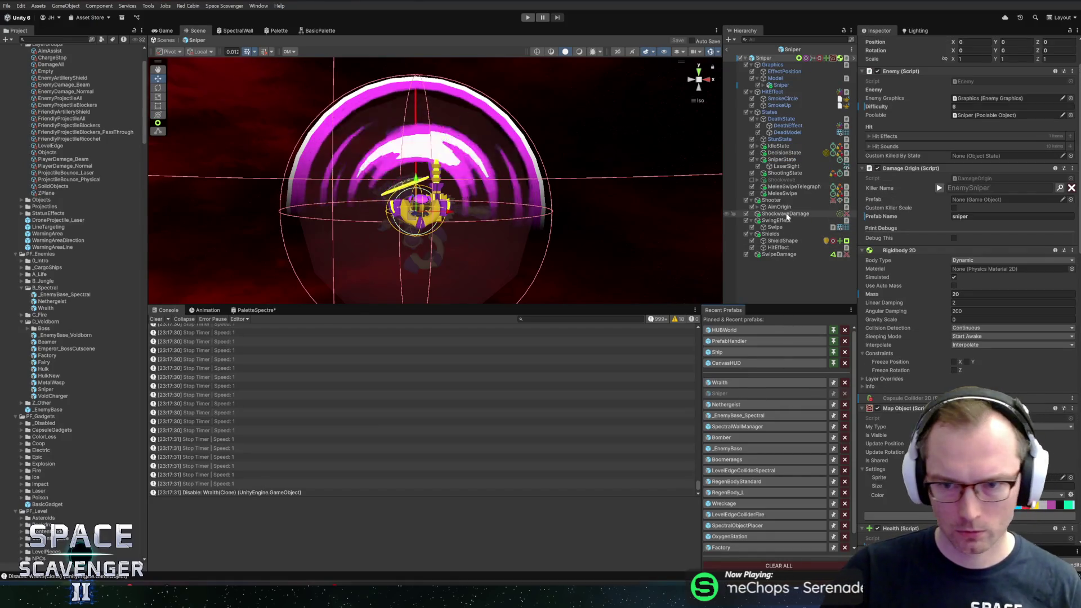
{"action": "left_click", "coordinate": [797, 195]}
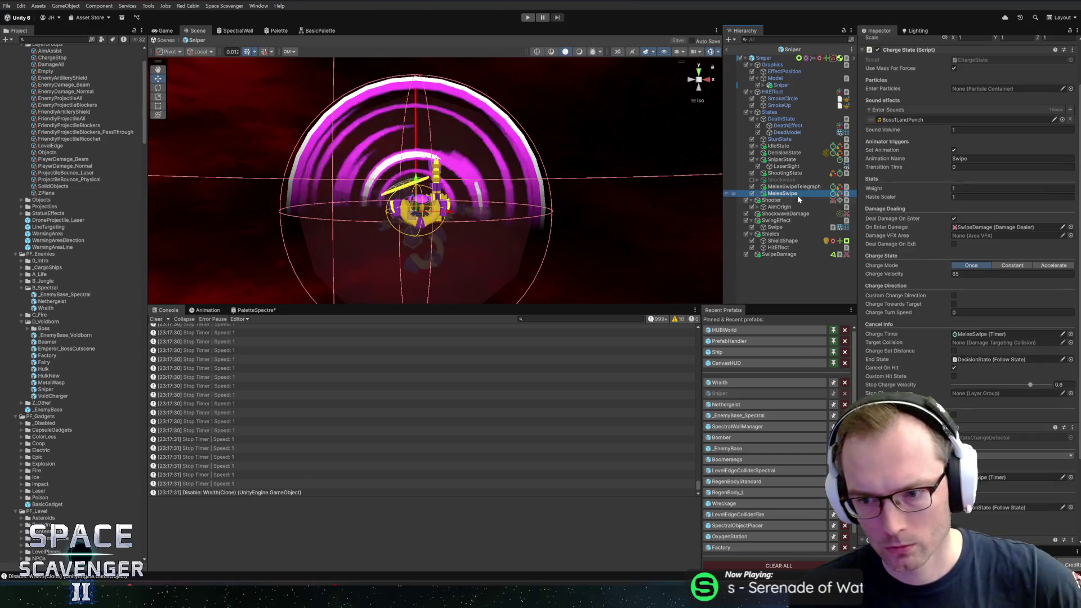
{"action": "scroll", "coordinate": [931, 330], "scroll_direction": "down", "scroll_amount": 5}
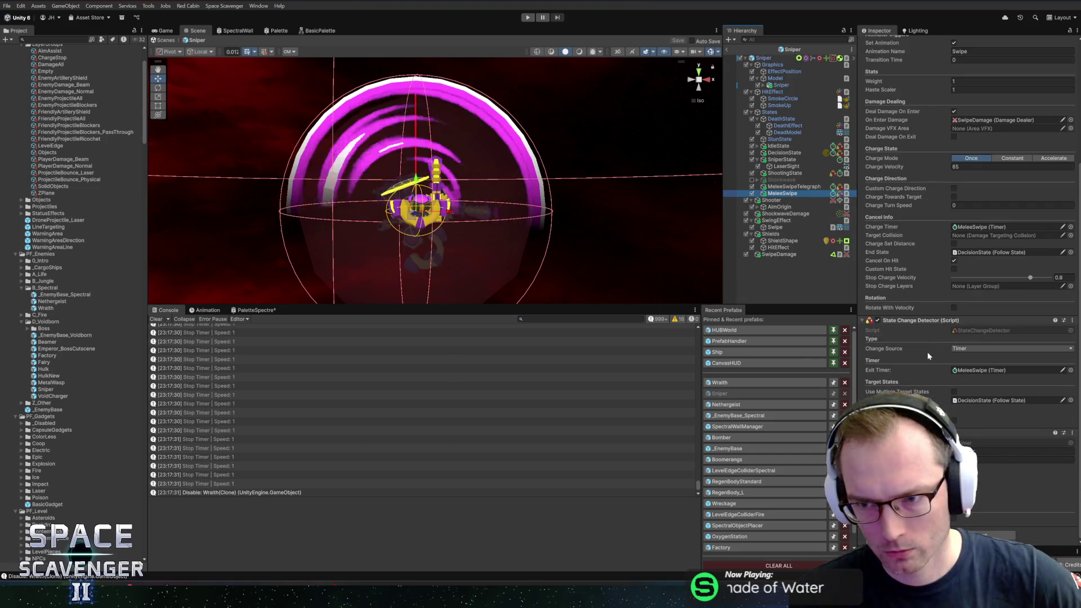
{"action": "scroll", "coordinate": [927, 353], "scroll_direction": "up", "scroll_amount": 2}
{"action": "scroll", "coordinate": [927, 349], "scroll_direction": "down", "scroll_amount": 2}
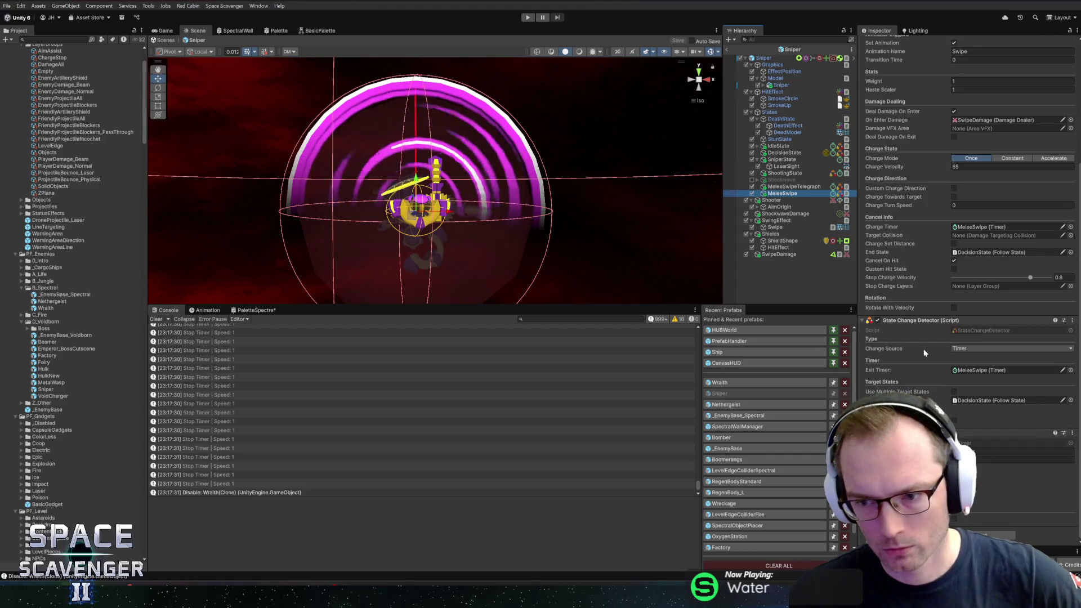
{"action": "left_click", "coordinate": [776, 187]}
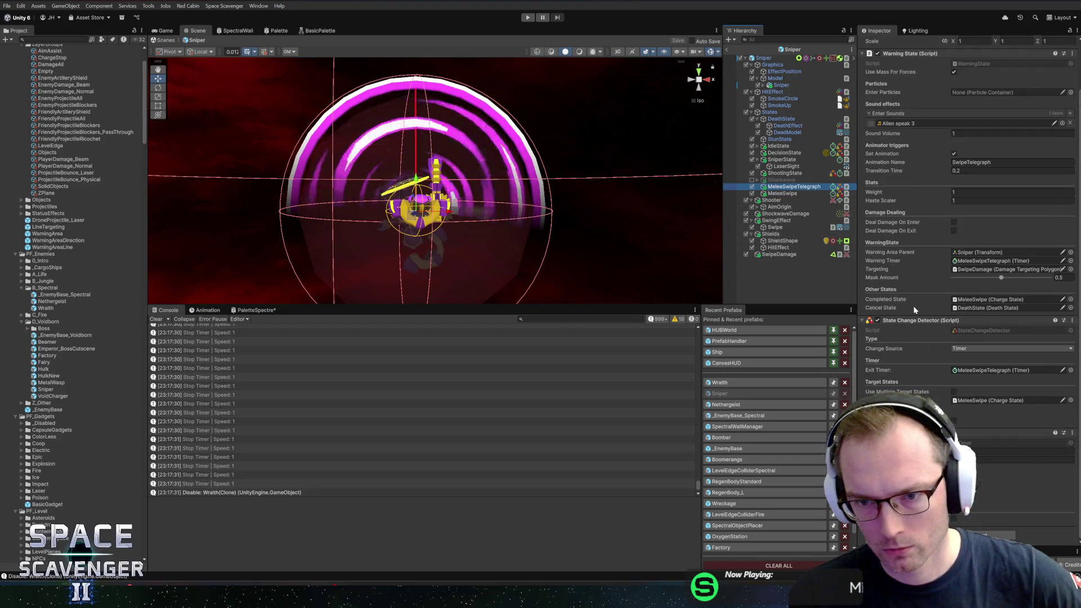
{"action": "left_click", "coordinate": [777, 174]}
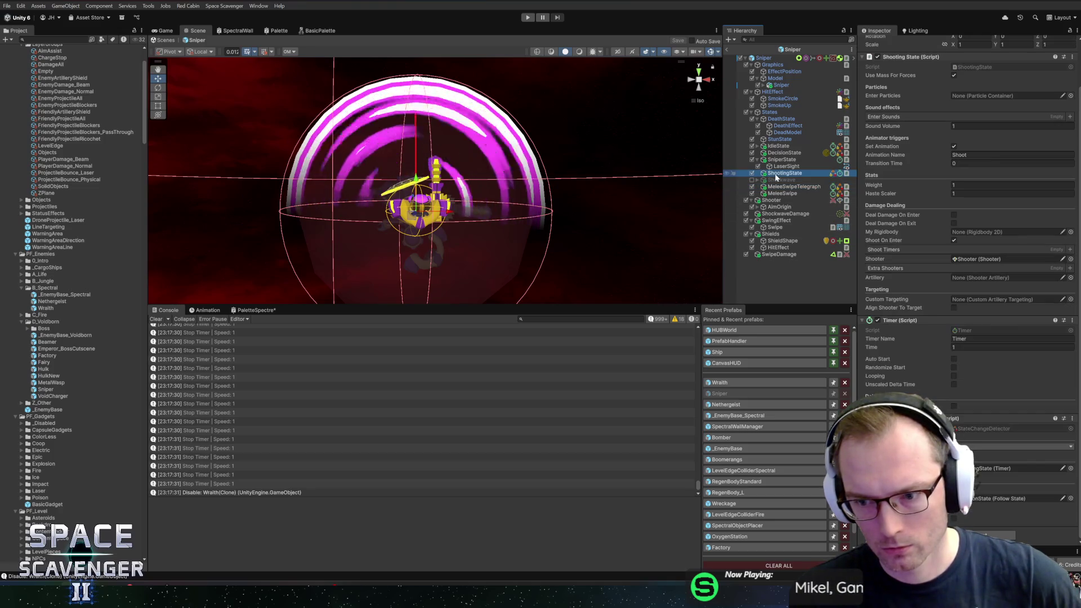
{"action": "left_click", "coordinate": [782, 146]}
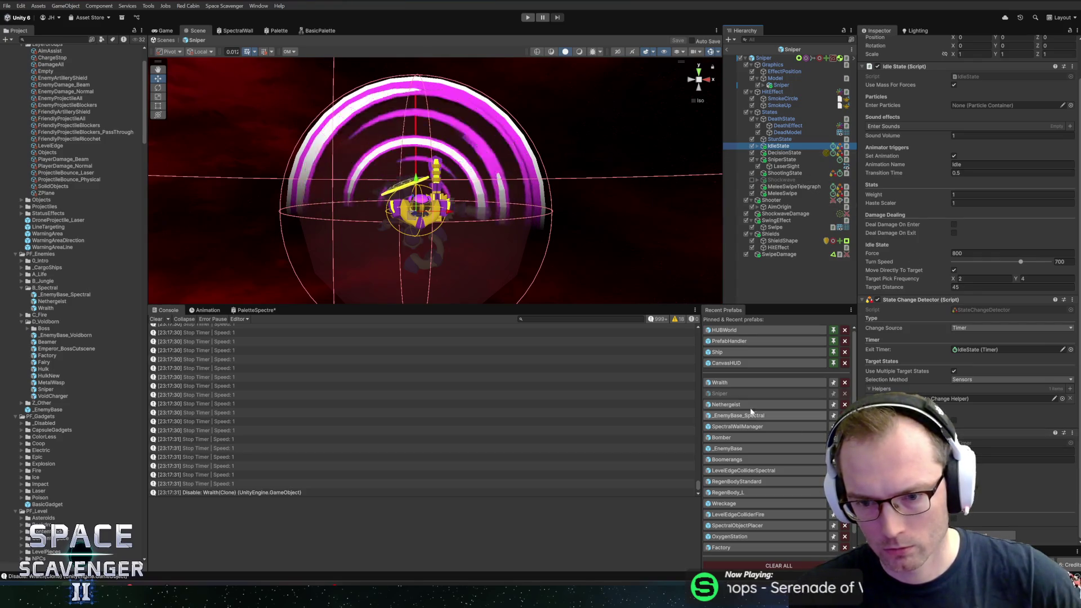
Reopen the Wraith prefab, exit prefab mode, and start Play mode
{"action": "left_click", "coordinate": [729, 383]}
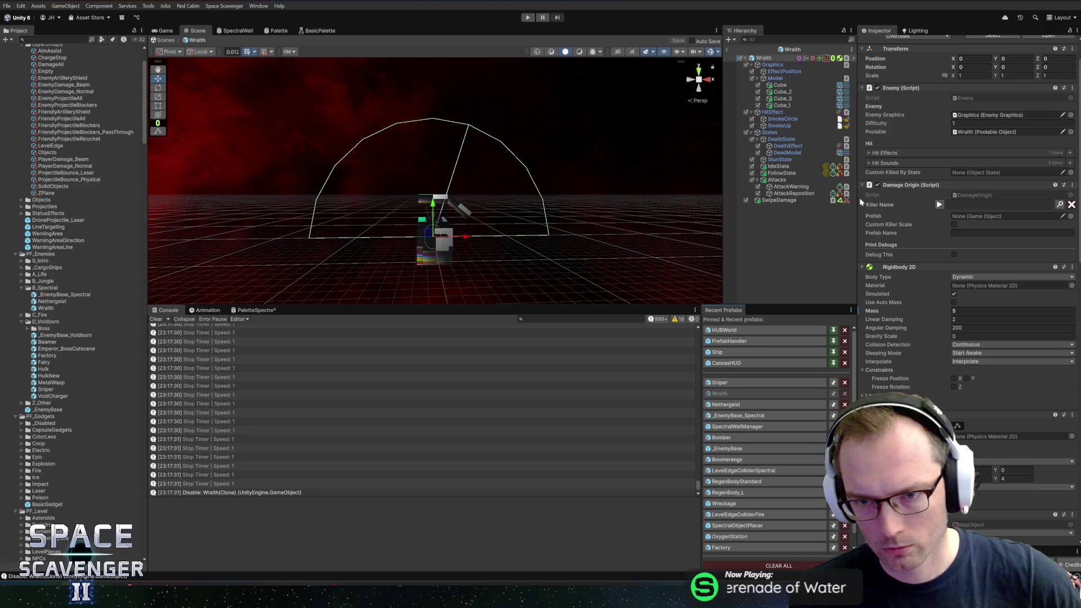
{"action": "scroll", "coordinate": [932, 290], "scroll_direction": "down", "scroll_amount": 5}
{"action": "scroll", "coordinate": [928, 295], "scroll_direction": "down", "scroll_amount": 6}
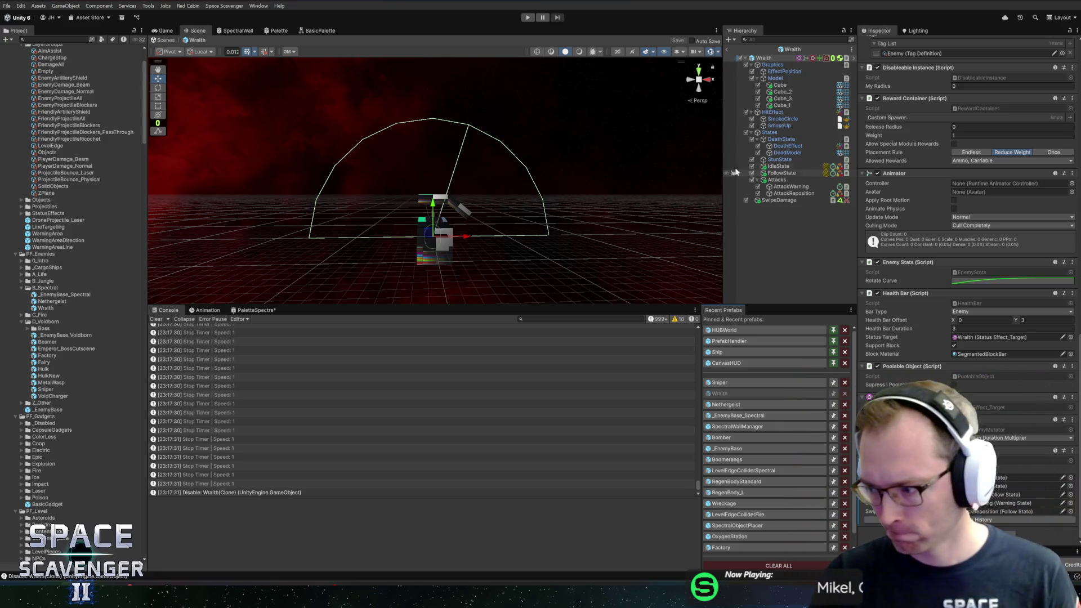
{"action": "left_click", "coordinate": [728, 49]}
{"action": "left_click", "coordinate": [527, 17]}
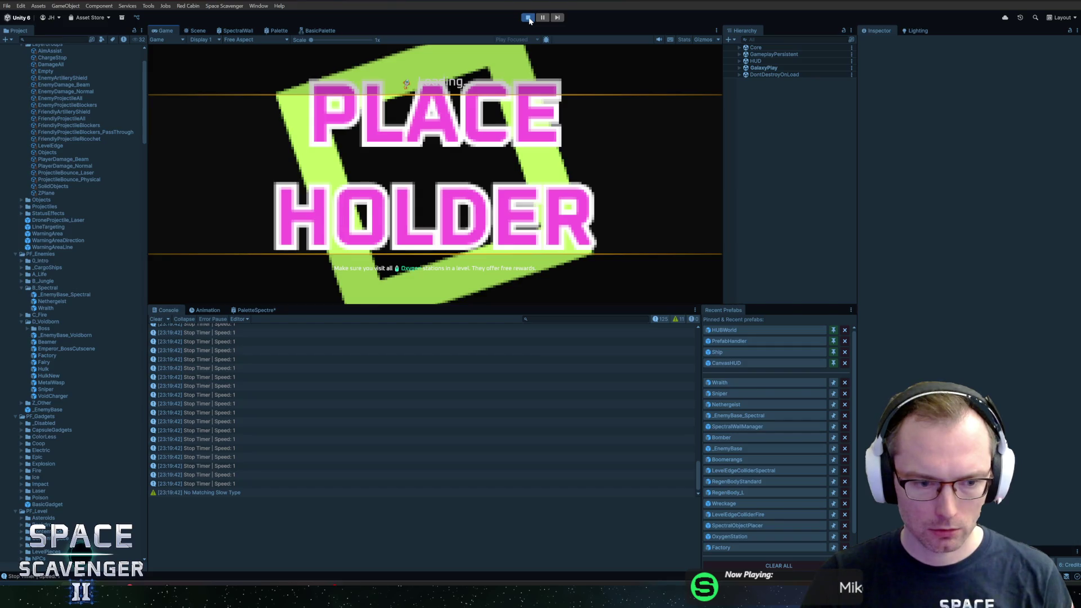
Trace the Stop Timer logs, disable debug logging on SpectralWallManager's first timer, and clear the console
{"action": "left_click", "coordinate": [221, 376]}
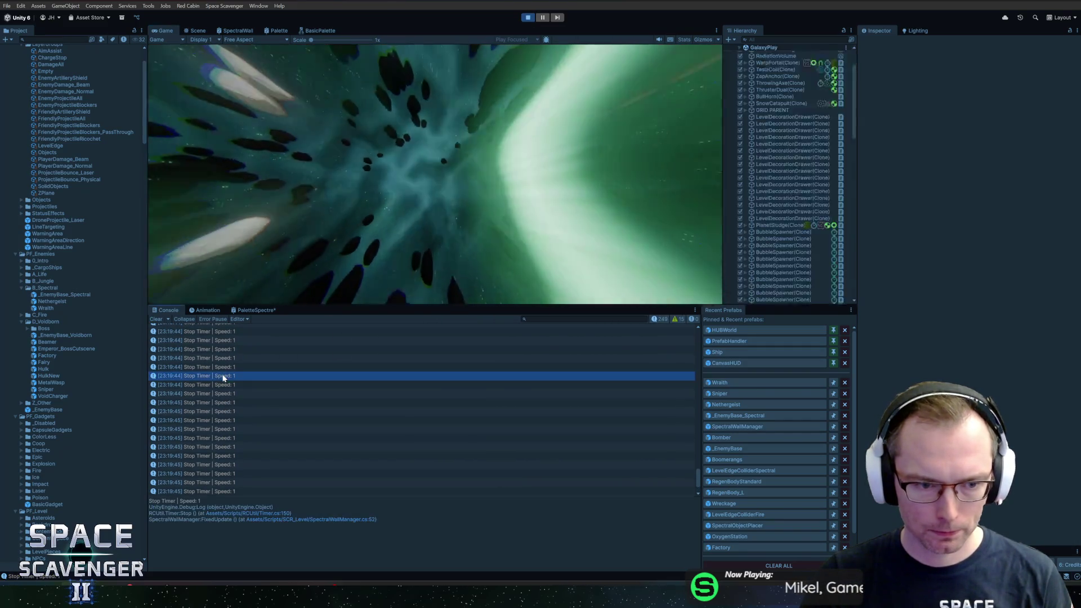
{"action": "left_click", "coordinate": [788, 300]}
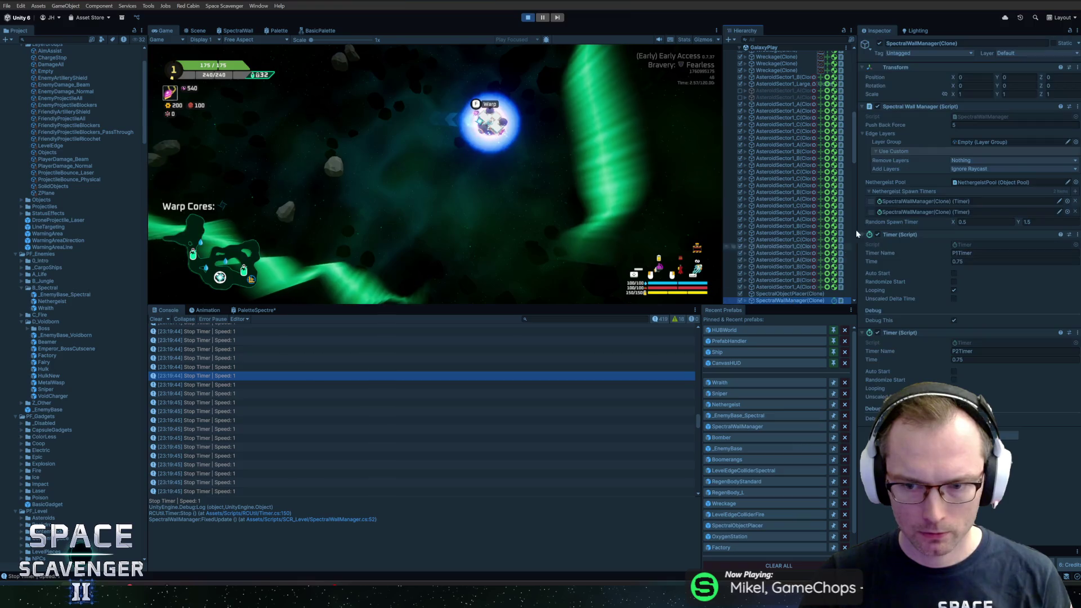
{"action": "left_click", "coordinate": [954, 320]}
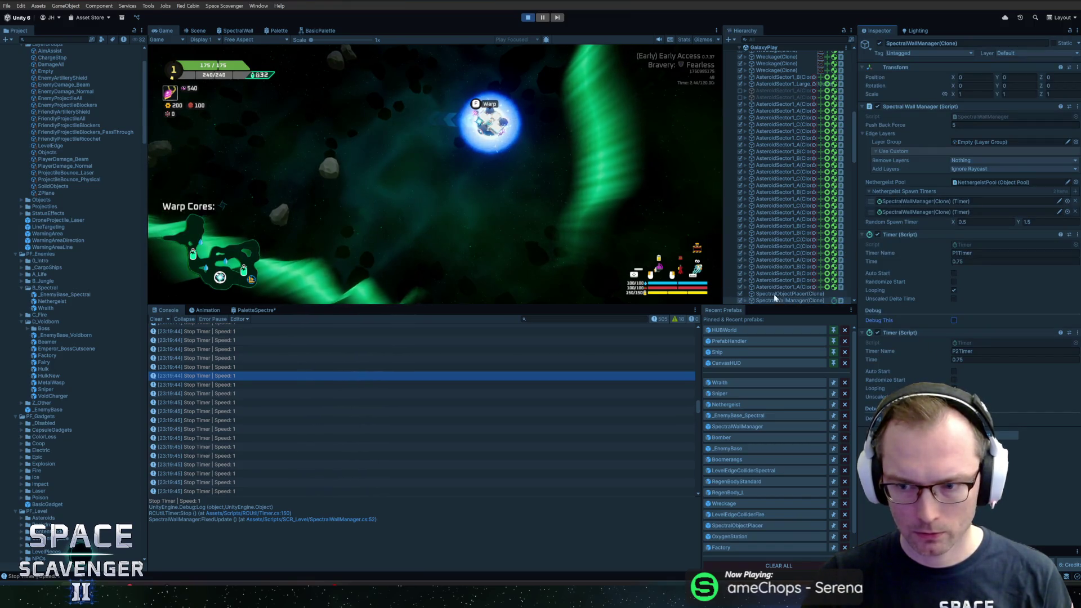
{"action": "left_click", "coordinate": [157, 323]}
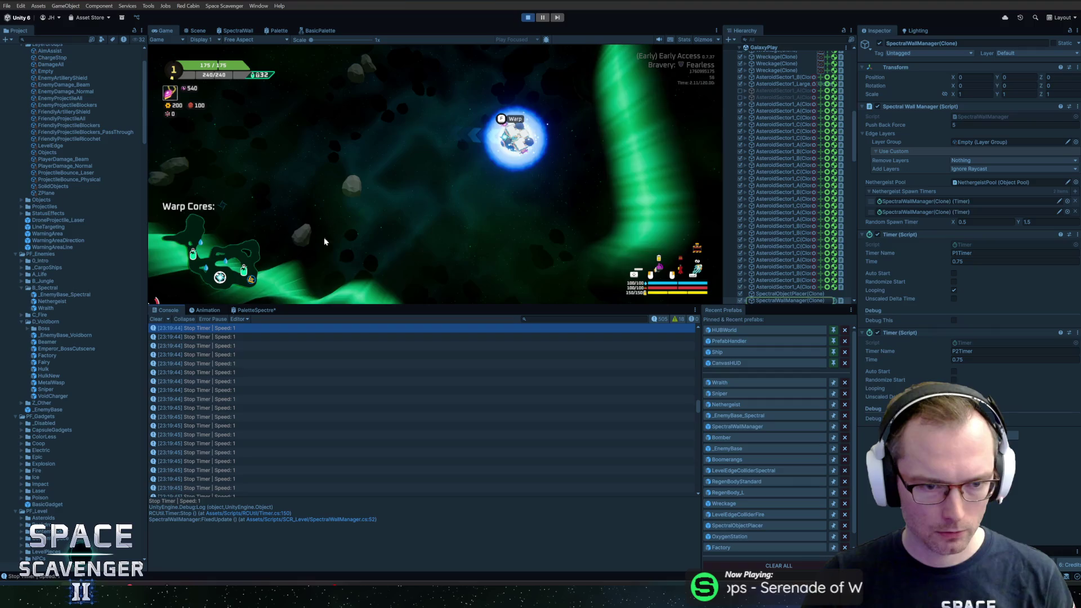
{"action": "left_click", "coordinate": [164, 320]}
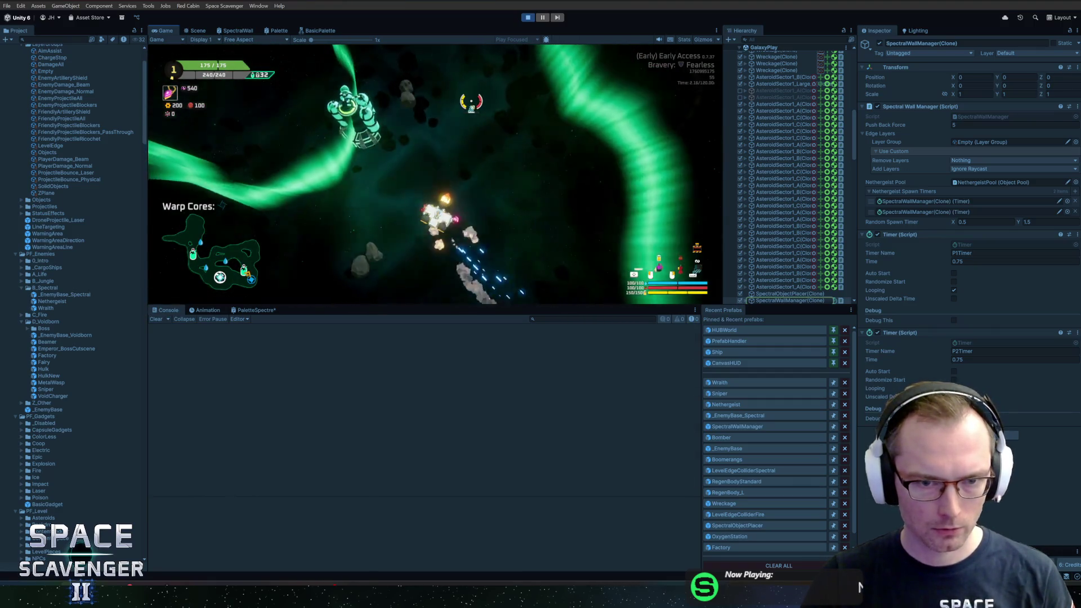
Spawn a Wraith with 'spawn Wraith', print its states, then stop play and open the Wraith prefab
{"action": "key", "text": "grave"}
{"action": "type", "text": "spawn Wraith"}
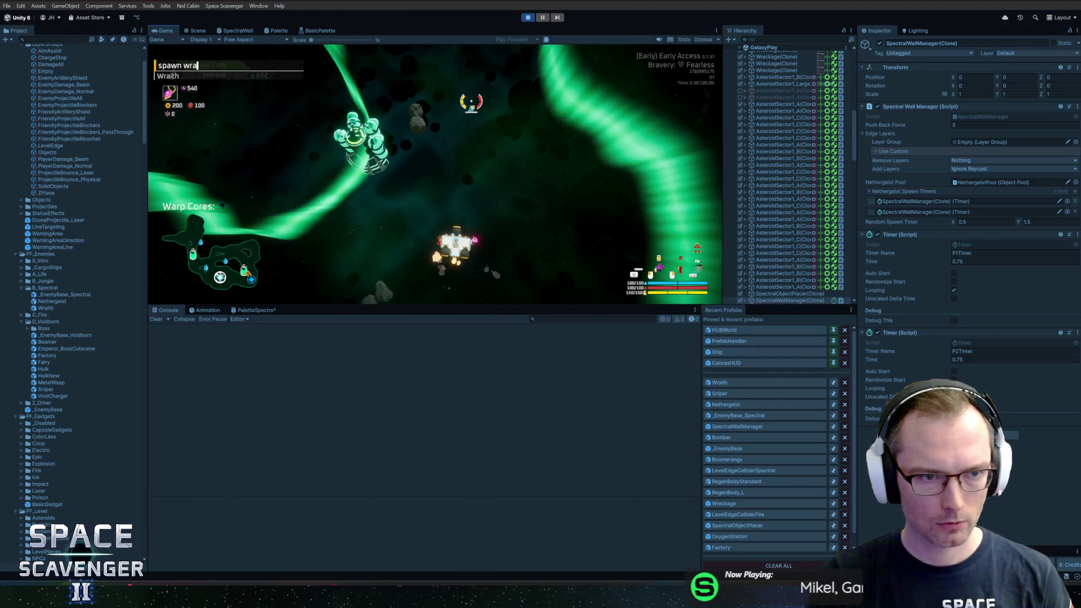
{"action": "key", "text": "Return"}
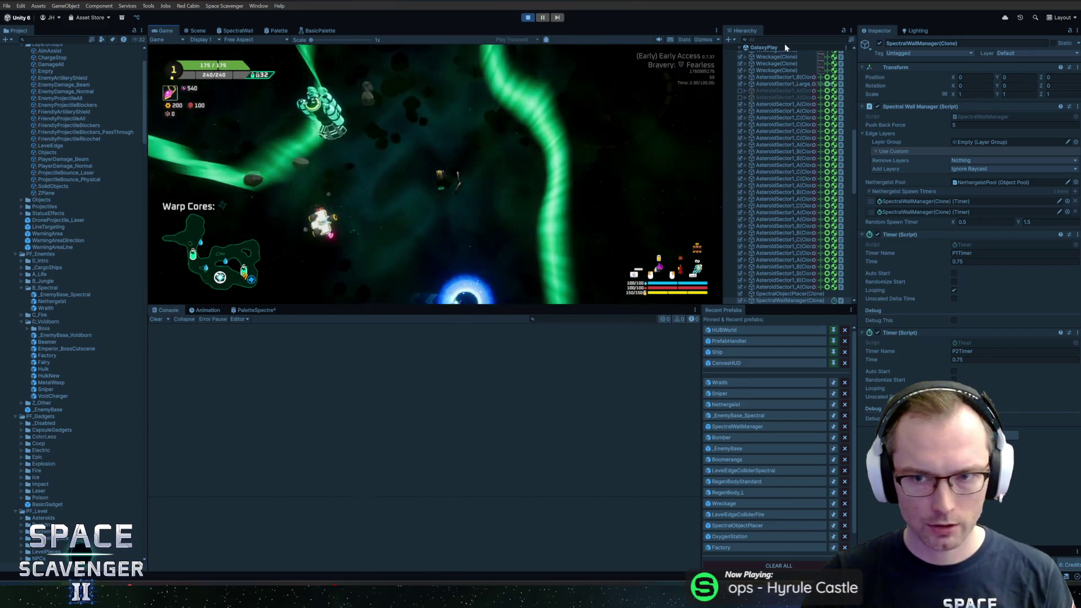
{"action": "type", "text": "wra"}
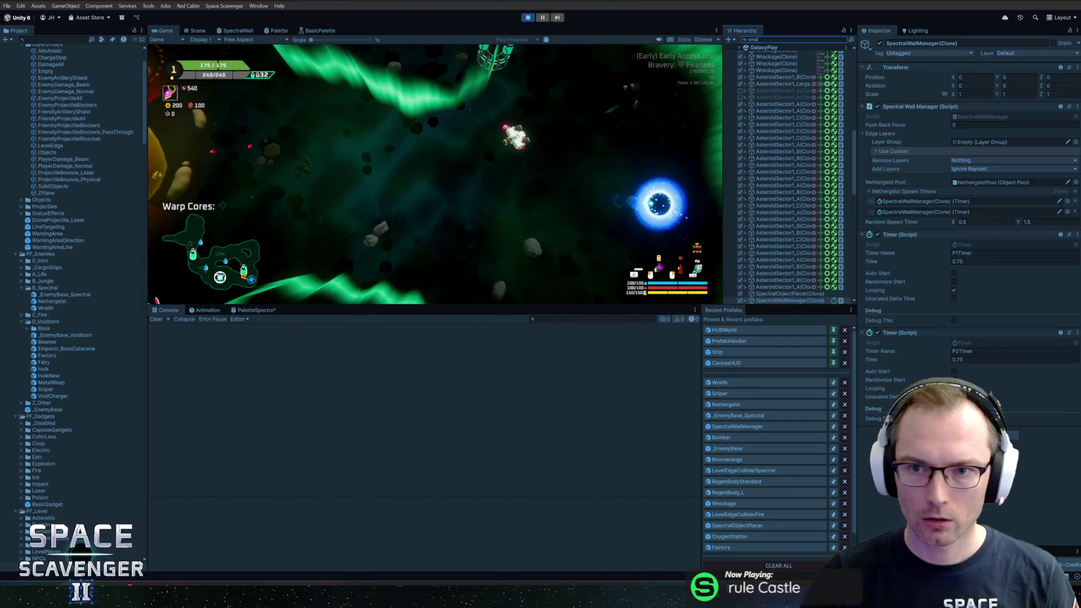
{"action": "type", "text": "ith"}
{"action": "left_click", "coordinate": [772, 54]}
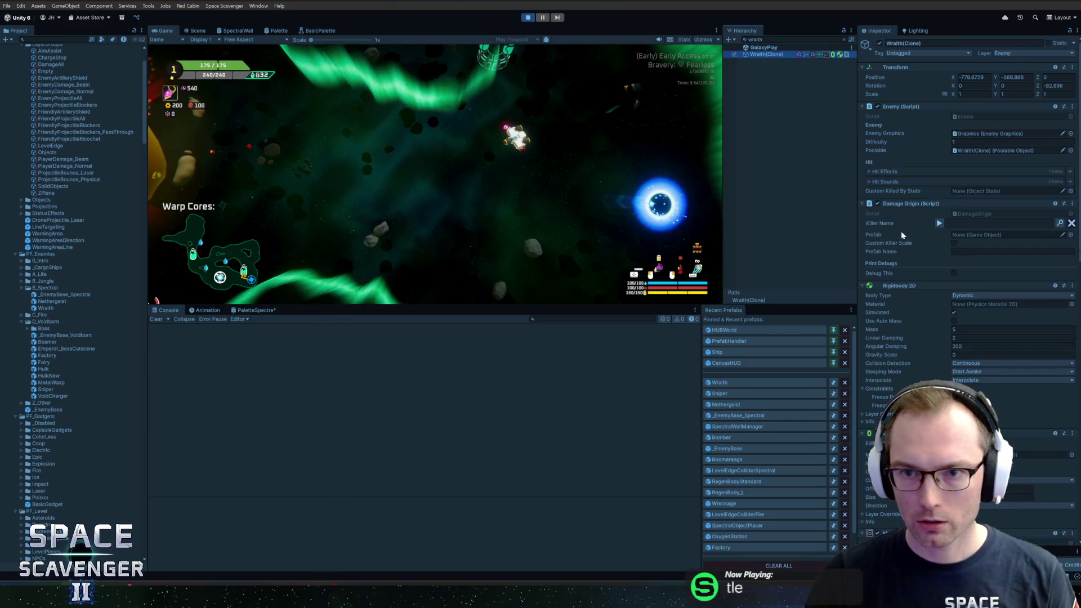
{"action": "scroll", "coordinate": [928, 335], "scroll_direction": "down", "scroll_amount": 10}
{"action": "left_click", "coordinate": [929, 520]}
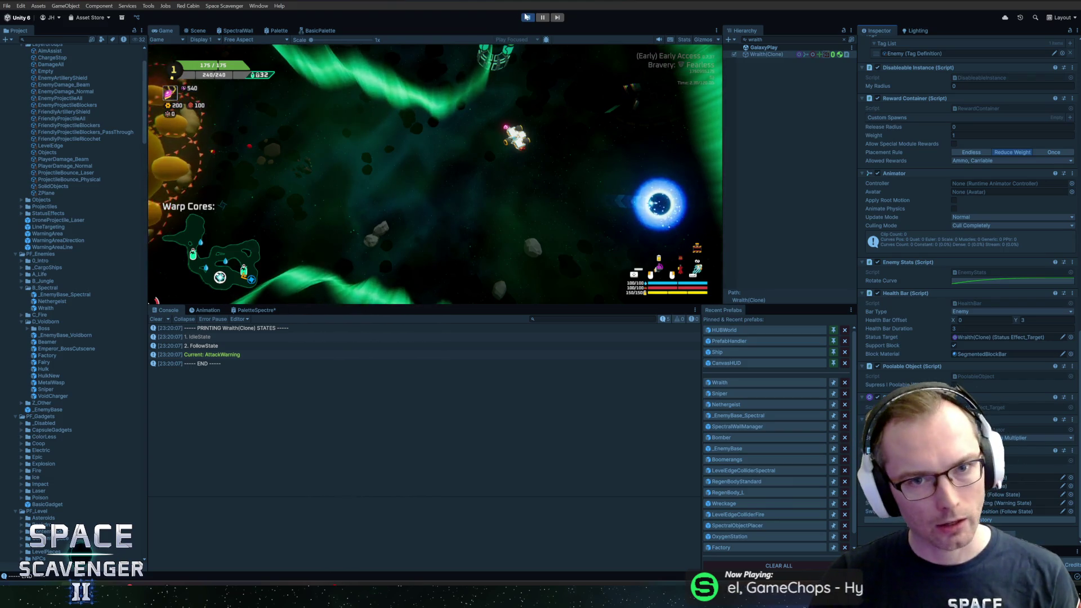
{"action": "key", "text": "ctrl+p"}
{"action": "left_click", "coordinate": [726, 385]}
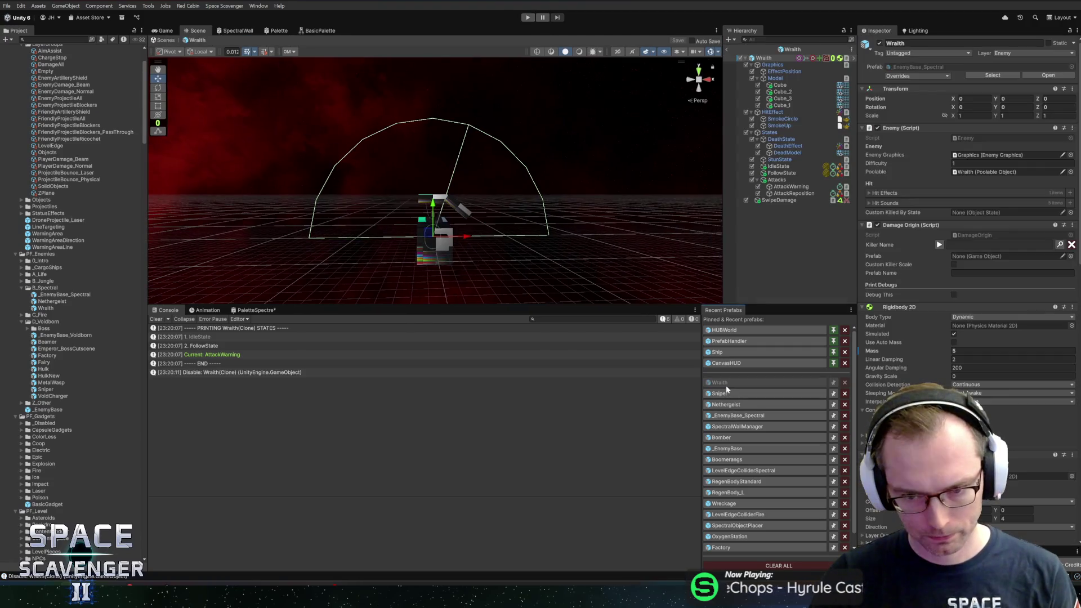
Enable Auto Start on the AttackWarning state's timer and save the Wraith prefab
{"action": "left_click", "coordinate": [791, 186]}
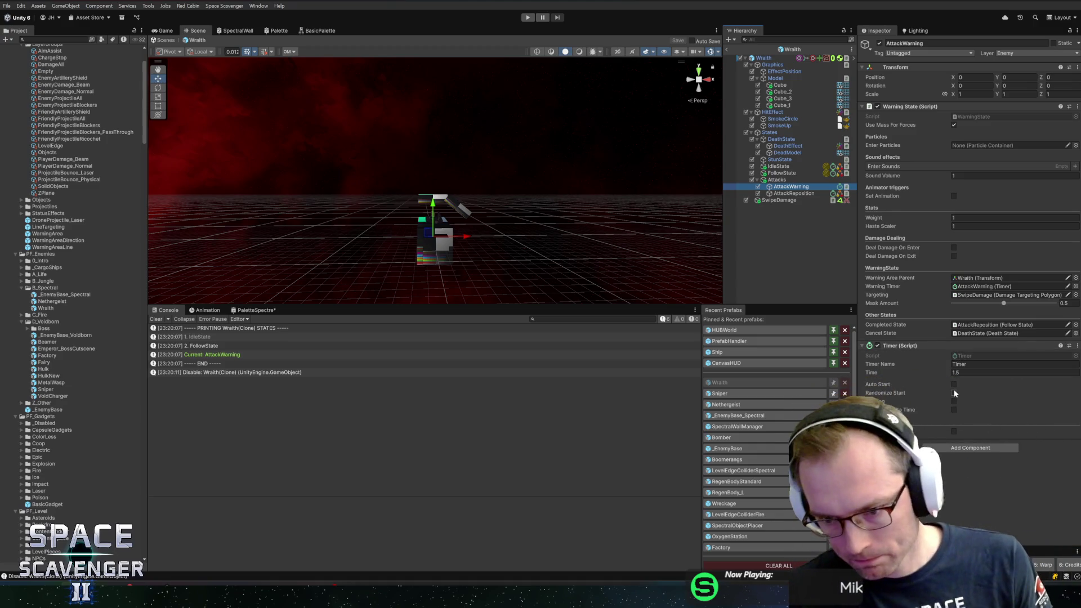
{"action": "left_click", "coordinate": [954, 385]}
{"action": "key", "text": "ctrl+s"}
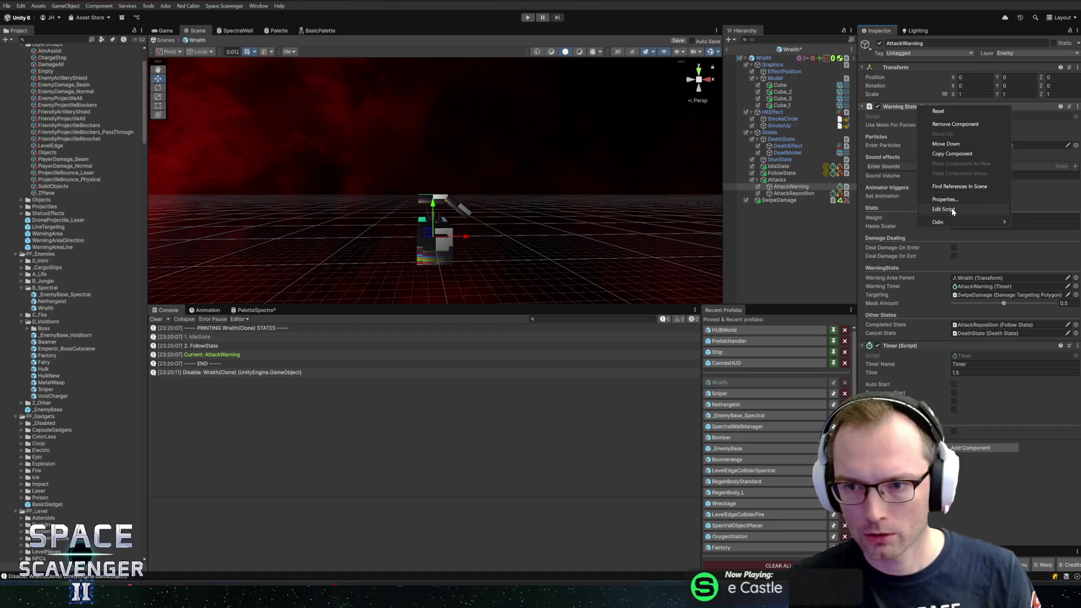
{"action": "left_click", "coordinate": [955, 212]}
{"action": "key", "text": "alt+Tab"}
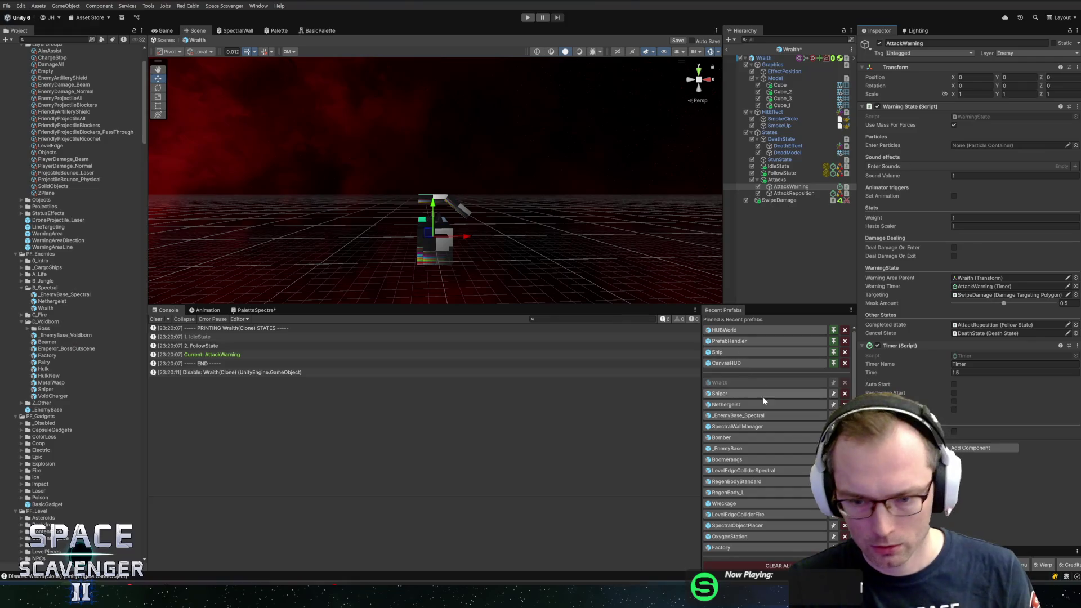
Open the Sniper prefab and copy MeleeSwipeTelegraph's State Change Detector component
{"action": "left_click", "coordinate": [745, 394]}
{"action": "left_click", "coordinate": [544, 305]}
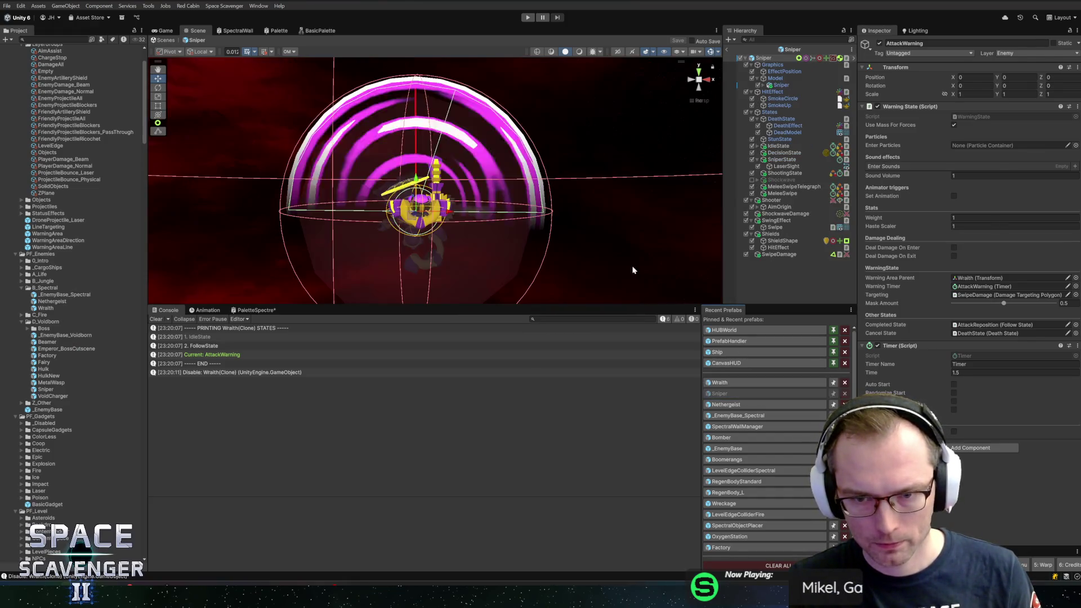
{"action": "left_click", "coordinate": [794, 187]}
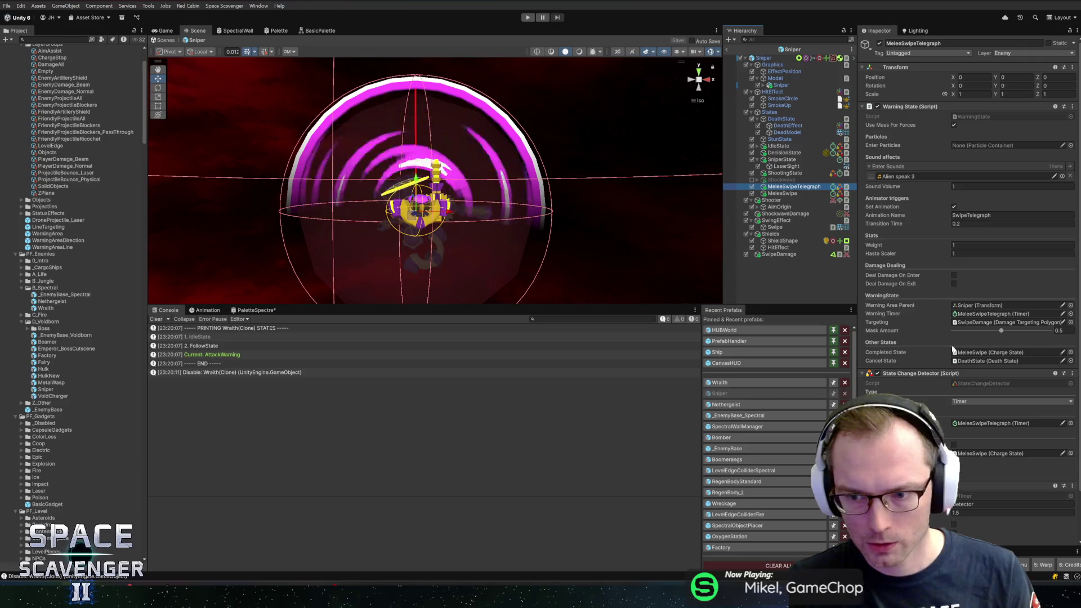
{"action": "right_click", "coordinate": [923, 374]}
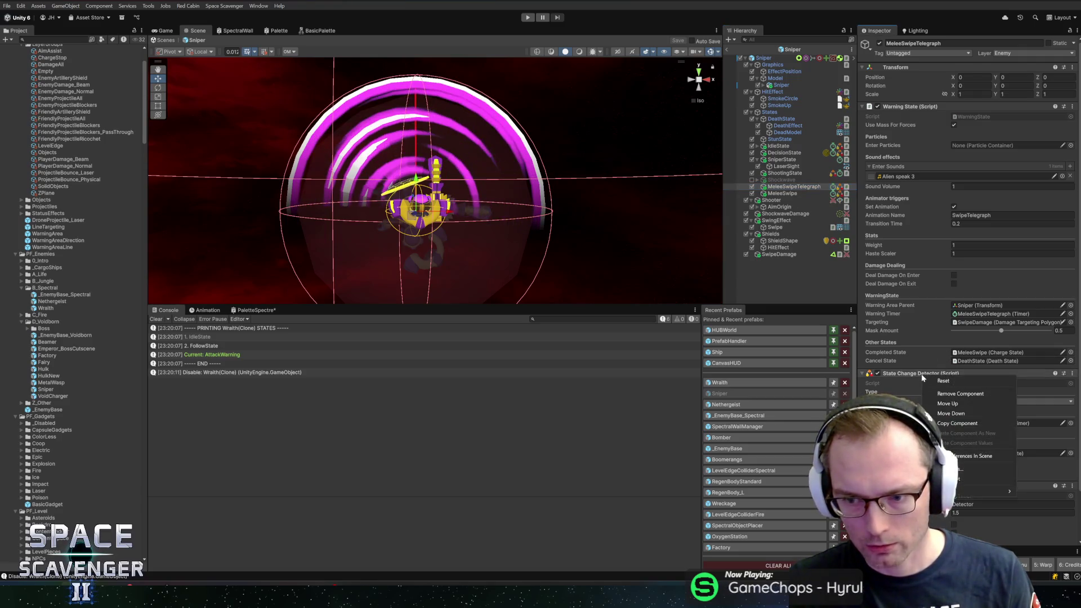
{"action": "left_click", "coordinate": [951, 424]}
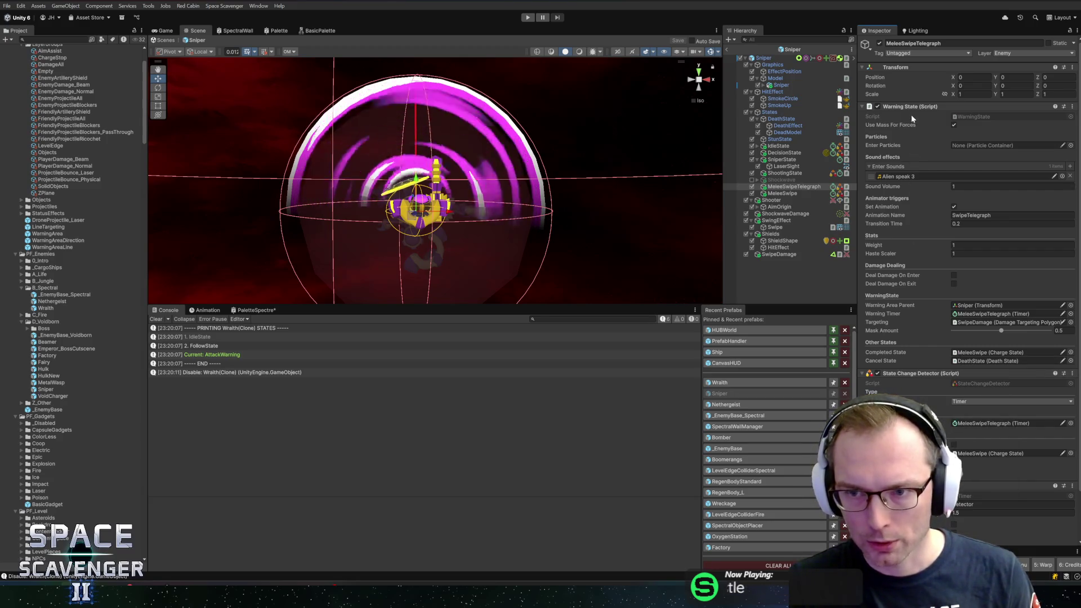
Review WarningState.cs's OnCompleted and CancelWarning handling in Rider, then reopen the Wraith prefab
{"action": "right_click", "coordinate": [926, 107]}
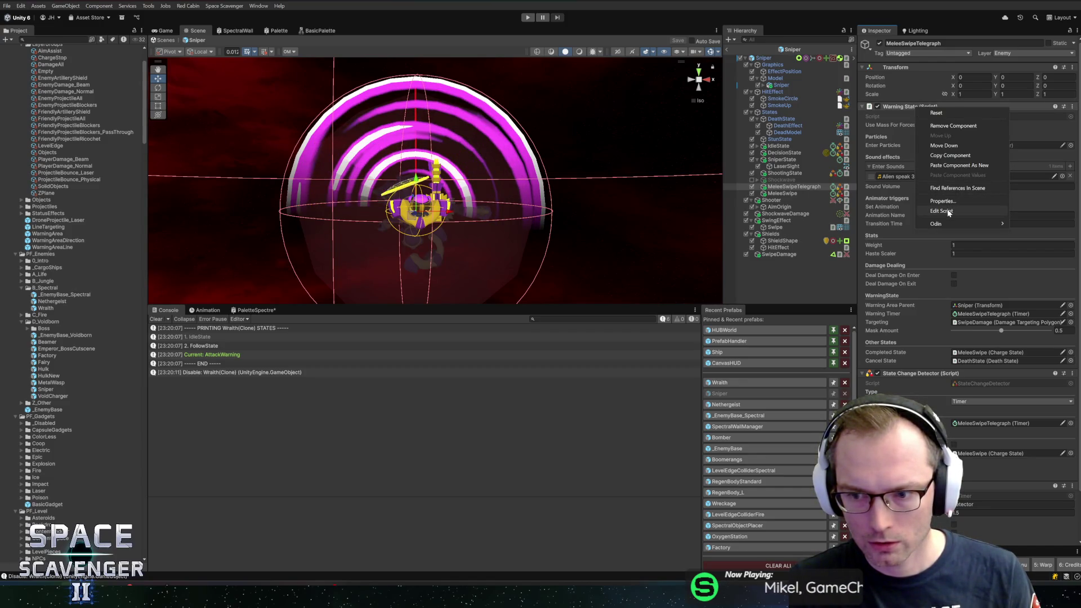
{"action": "left_click", "coordinate": [949, 211]}
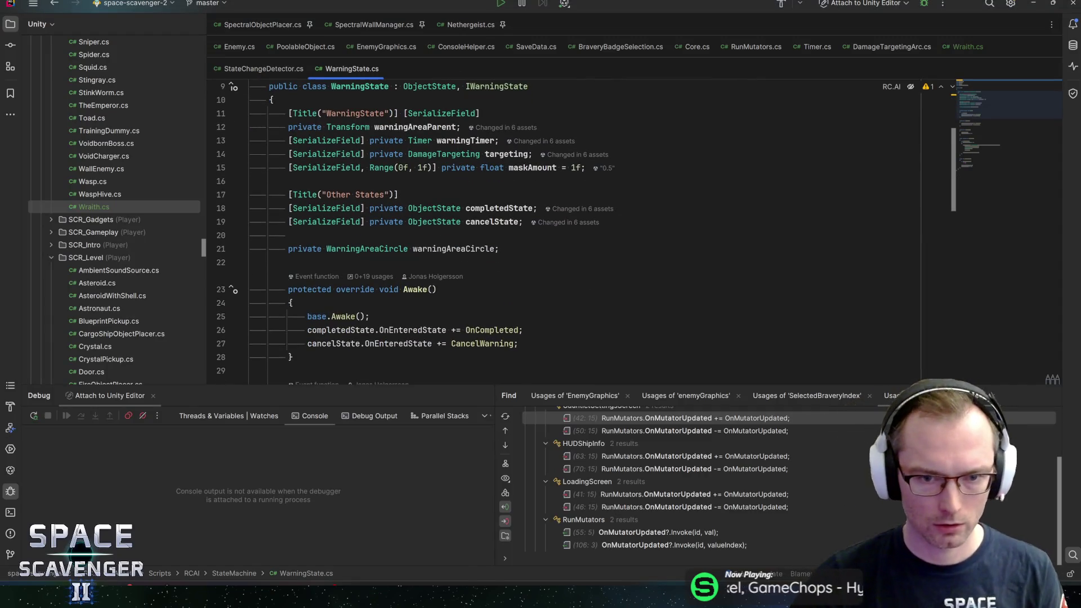
{"action": "left_click", "coordinate": [499, 208]}
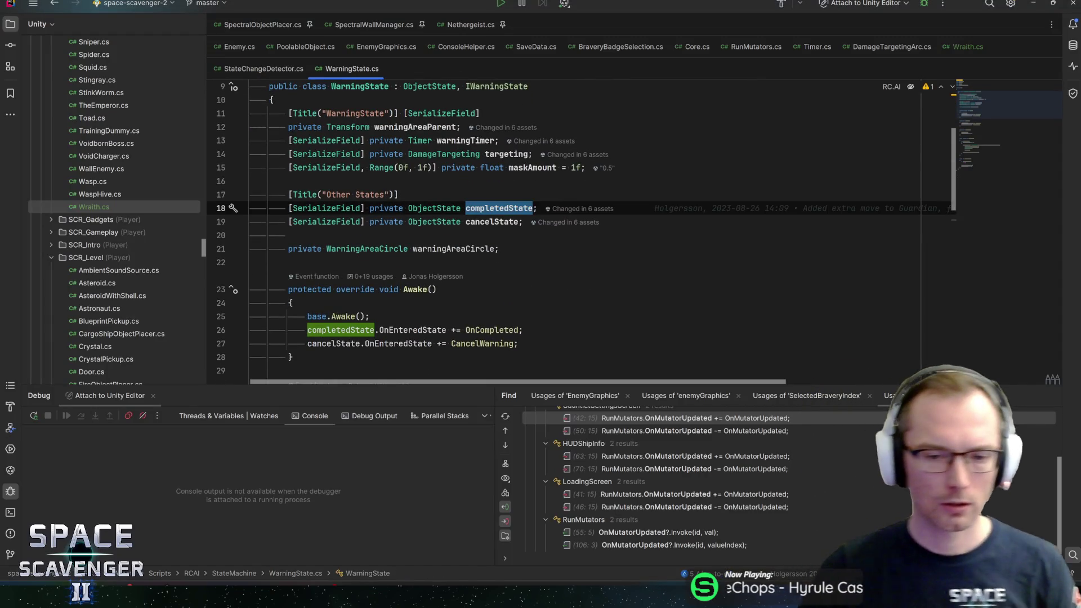
{"action": "left_click", "coordinate": [493, 330]}
{"action": "key", "text": "ctrl+b"}
{"action": "left_click", "coordinate": [337, 224]}
{"action": "key", "text": "alt+Tab"}
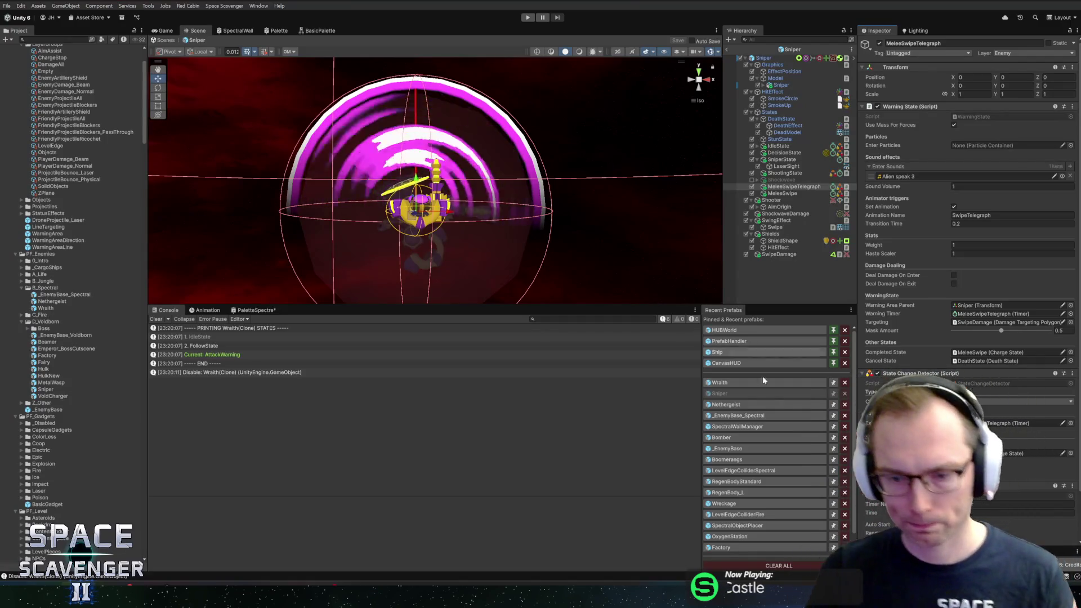
{"action": "left_click", "coordinate": [764, 382]}
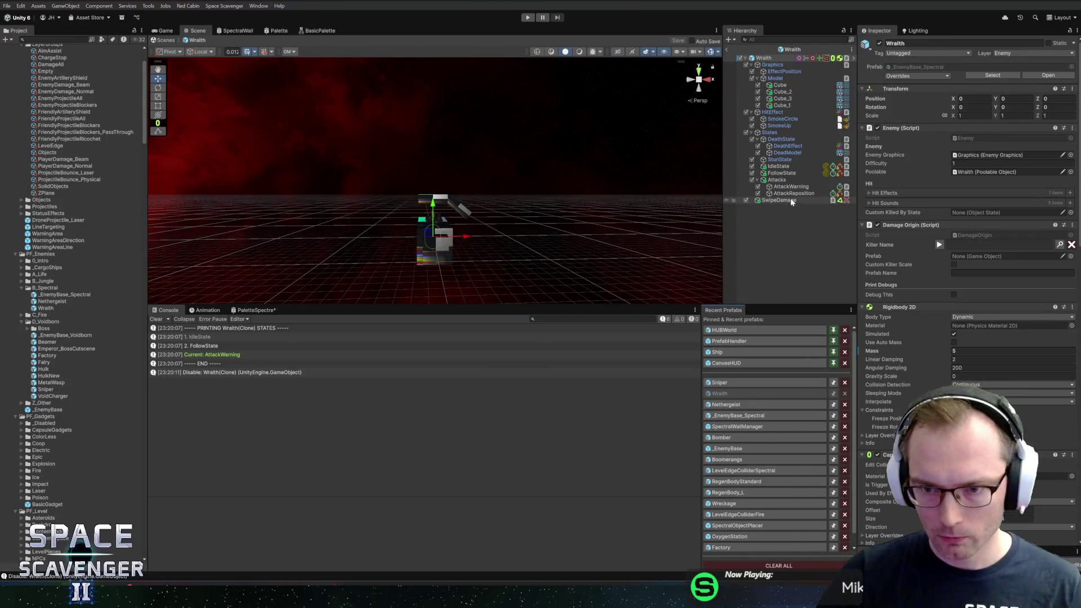
Review the Wraith's AttackWarning, AttackReposition and FollowState settings
{"action": "left_click", "coordinate": [792, 187]}
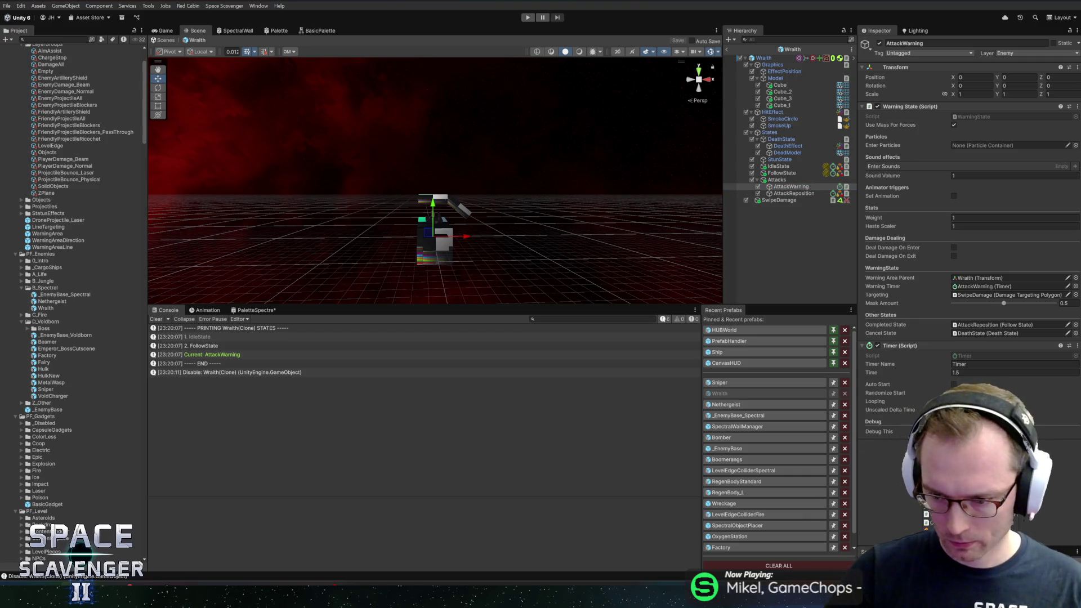
{"action": "scroll", "coordinate": [968, 282], "scroll_direction": "down", "scroll_amount": 2}
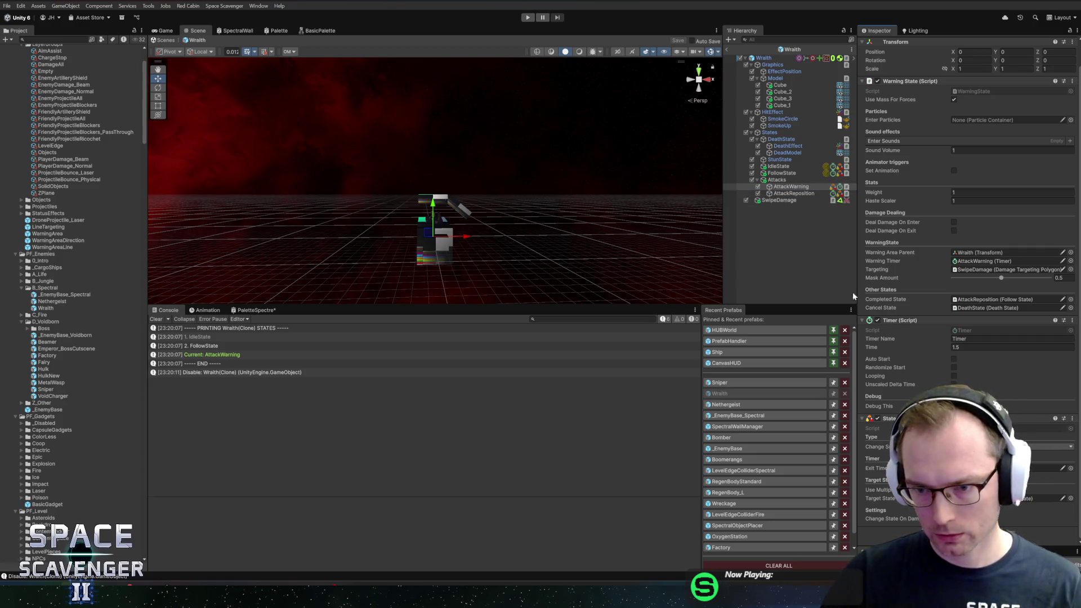
{"action": "left_click", "coordinate": [791, 193]}
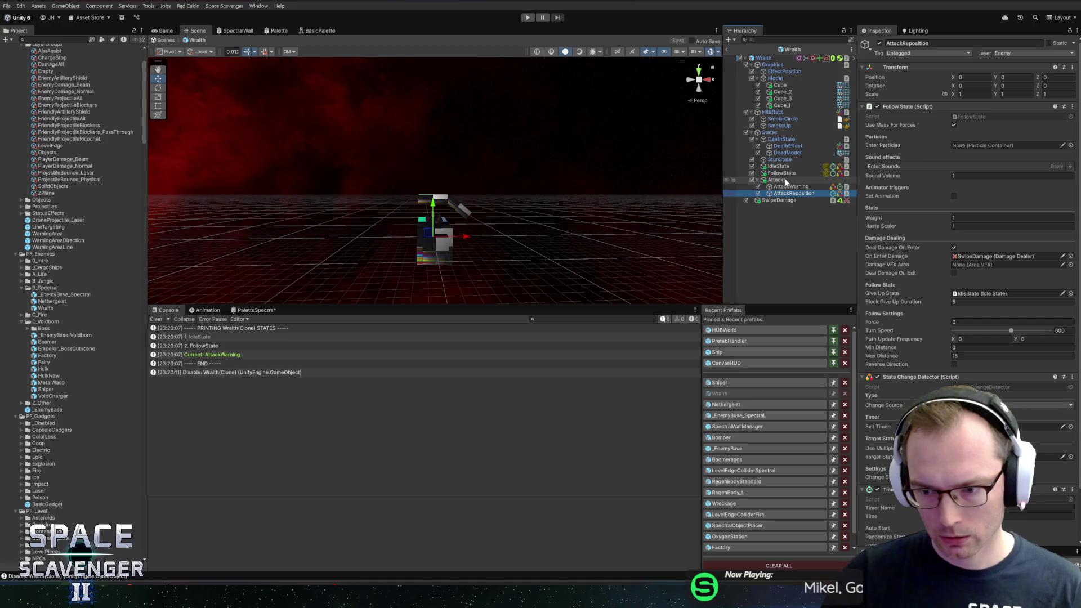
{"action": "scroll", "coordinate": [986, 339], "scroll_direction": "down", "scroll_amount": 3}
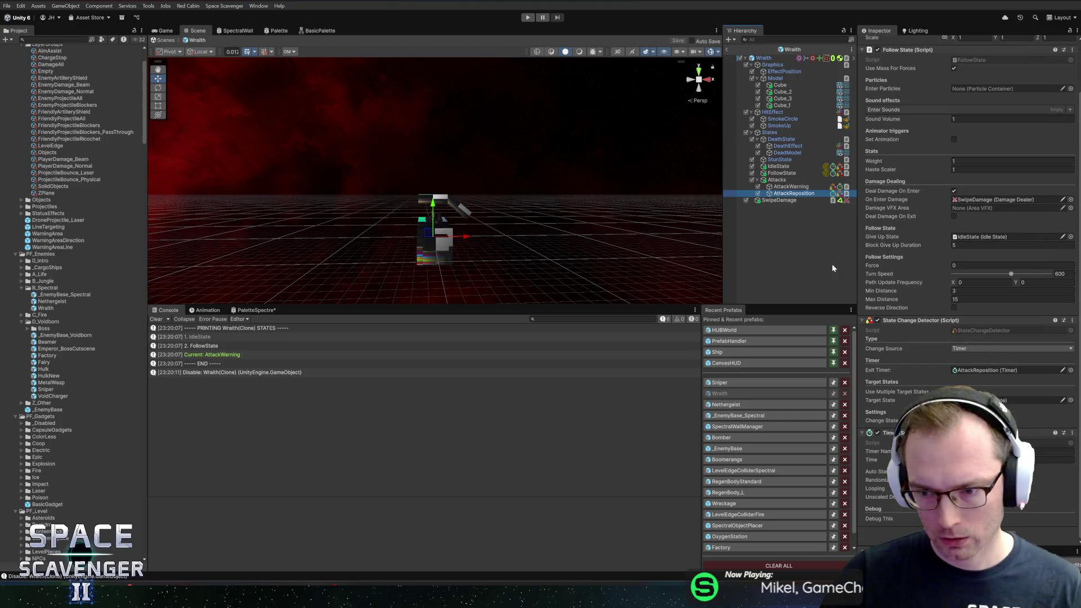
{"action": "left_click", "coordinate": [795, 171]}
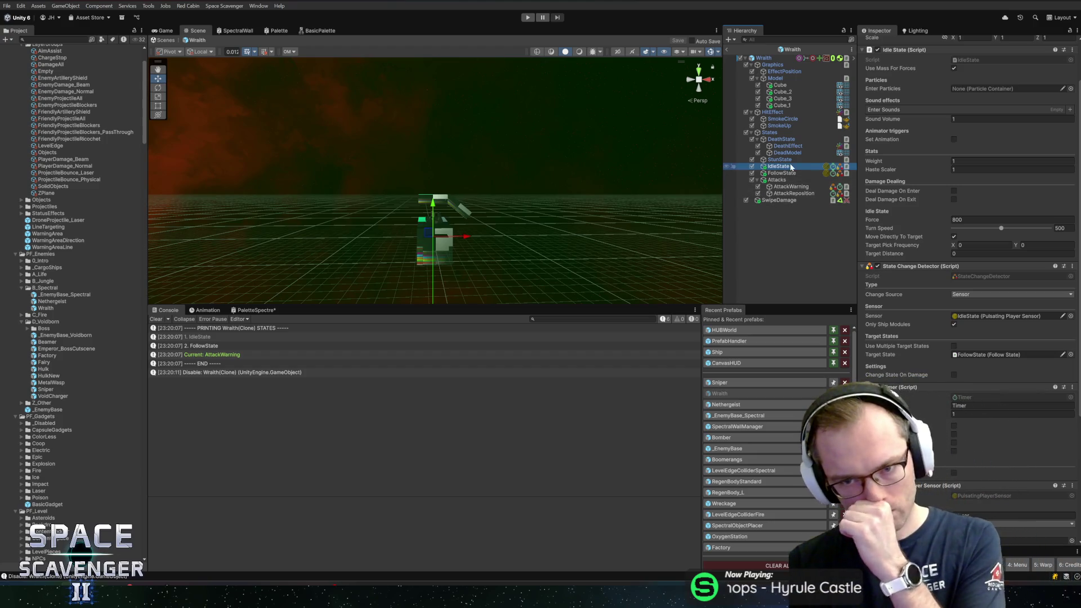
Set FollowState Force to 200 and IdleState Force to 100, then exit prefab mode
{"action": "left_click", "coordinate": [794, 174]}
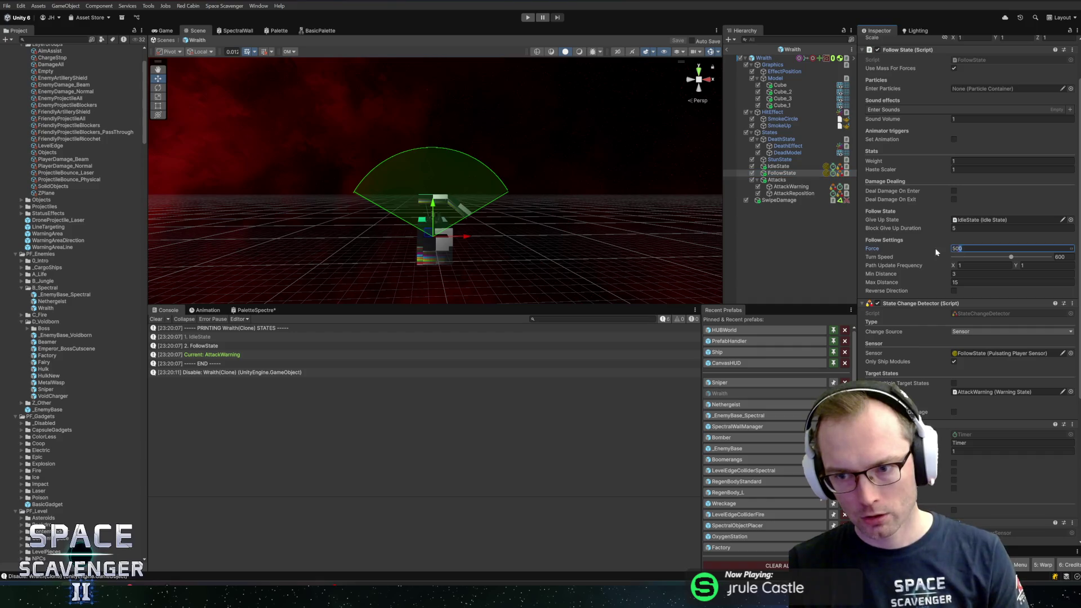
{"action": "type", "text": "200"}
{"action": "left_click", "coordinate": [806, 168]}
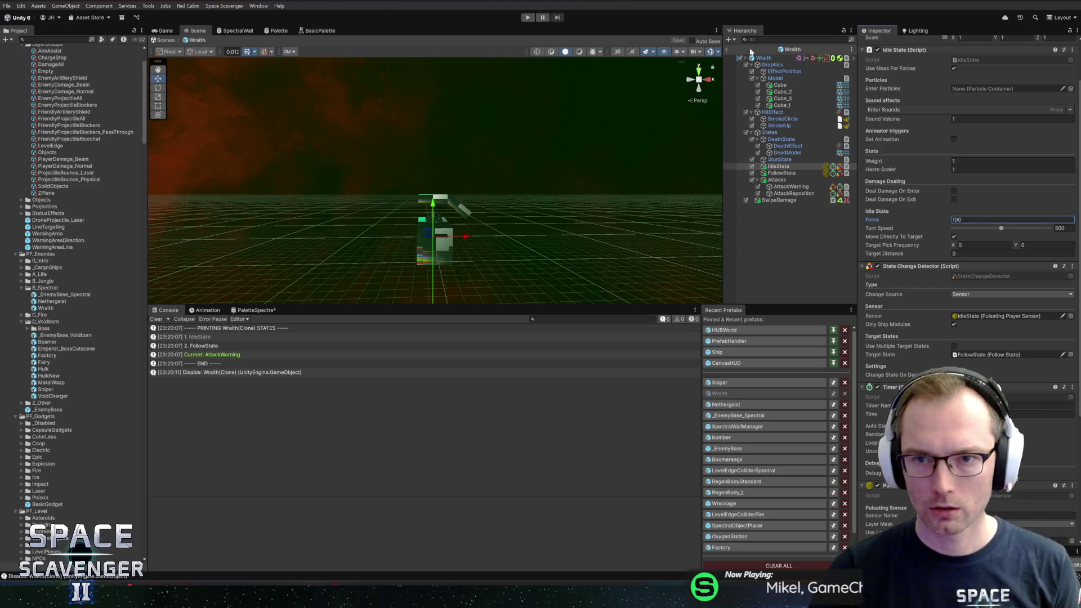
{"action": "left_click", "coordinate": [730, 49]}
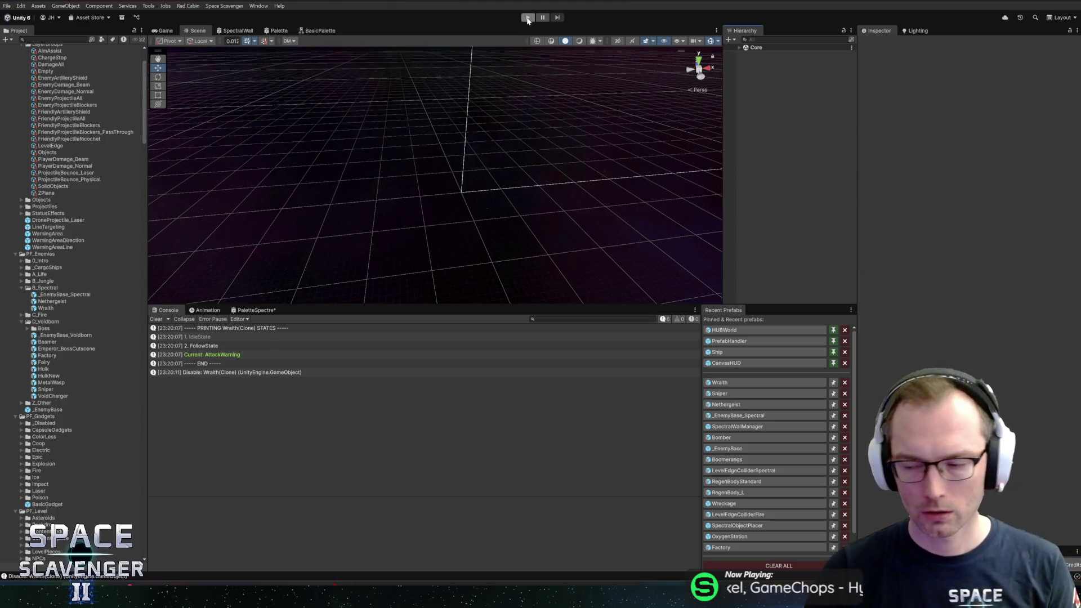
Untick Debug This on the SpectralWallManager P1Timer and start Play mode, discarding unsaved prefab changes
{"action": "left_click", "coordinate": [527, 17]}
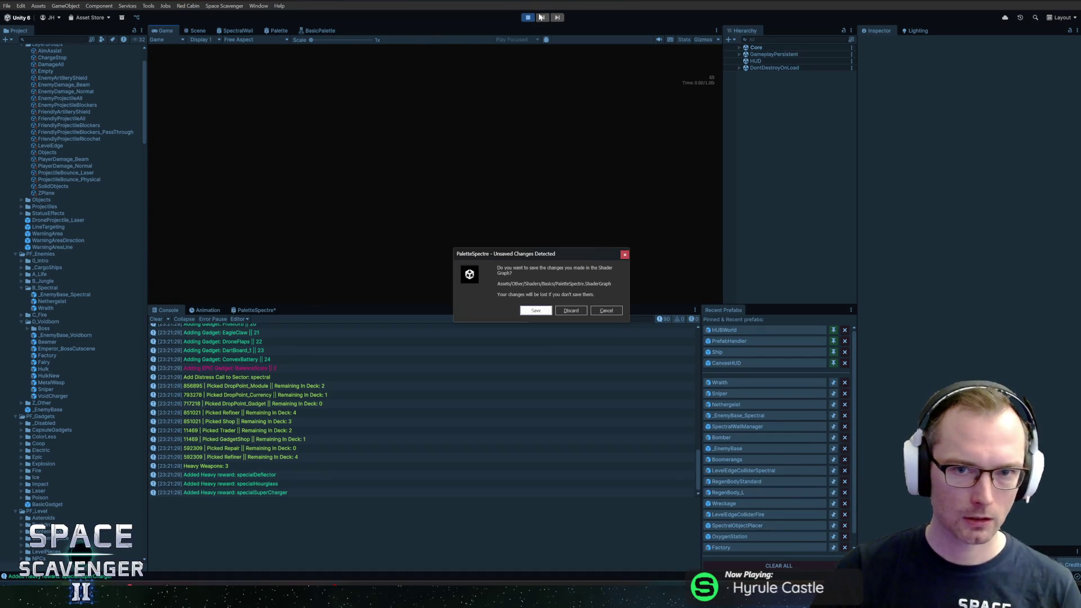
{"action": "left_click", "coordinate": [609, 310]}
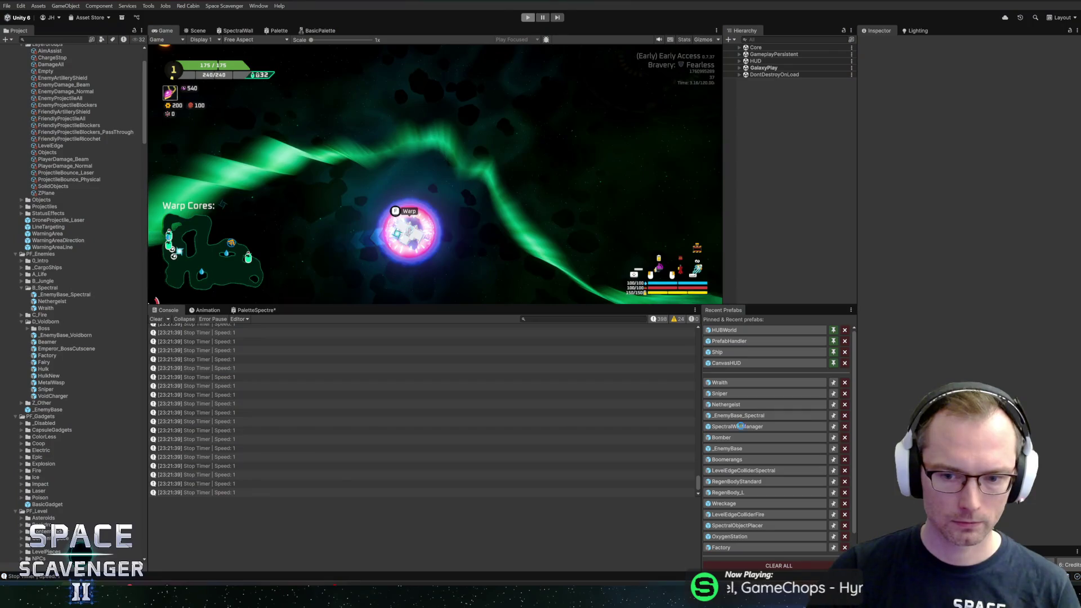
{"action": "left_click", "coordinate": [741, 426]}
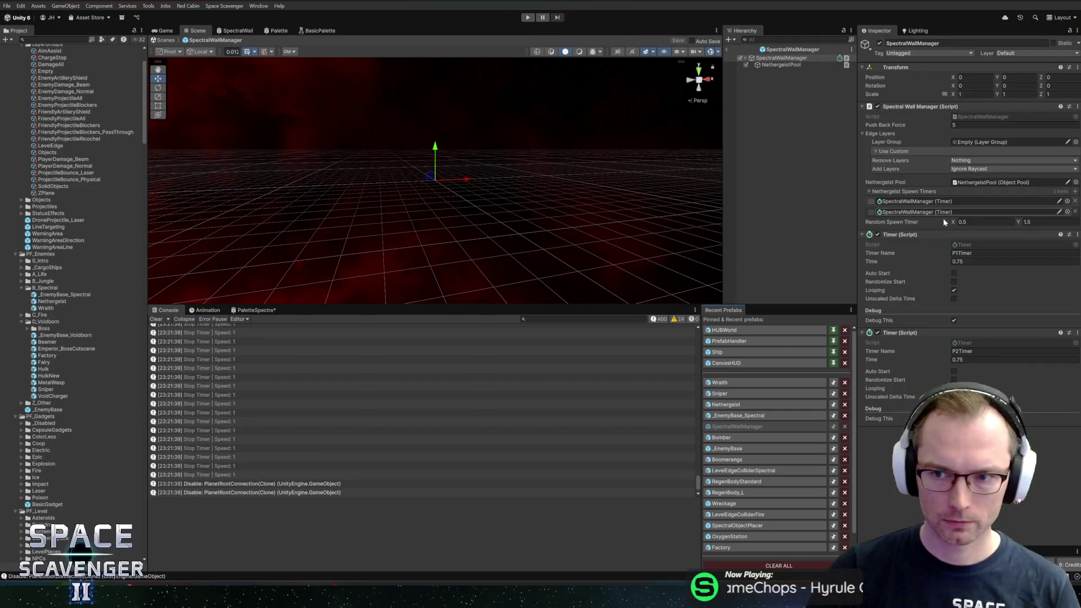
{"action": "left_click", "coordinate": [954, 320]}
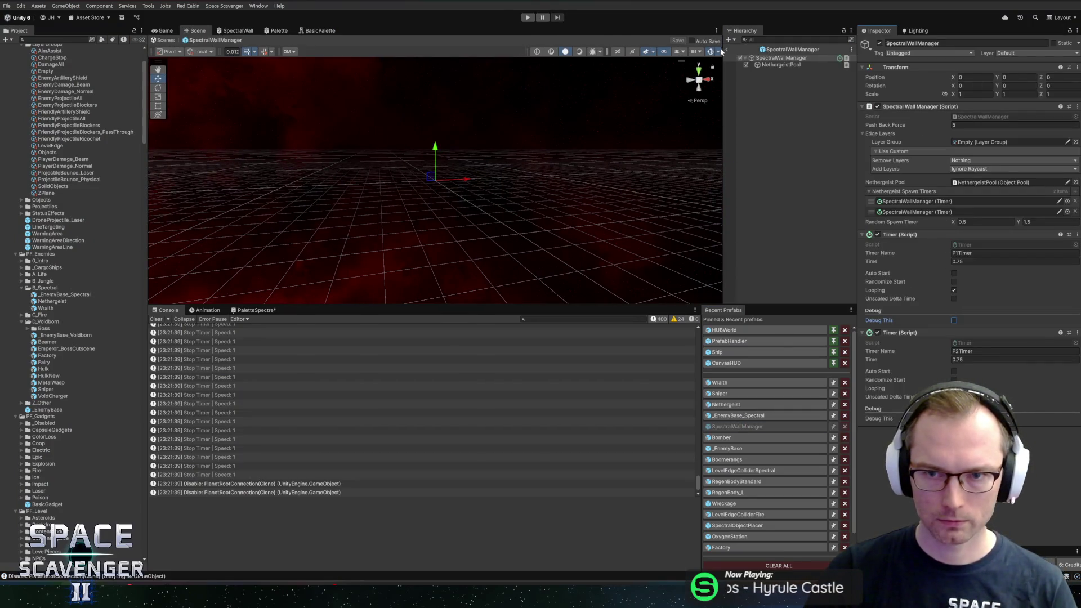
{"action": "left_click", "coordinate": [529, 18]}
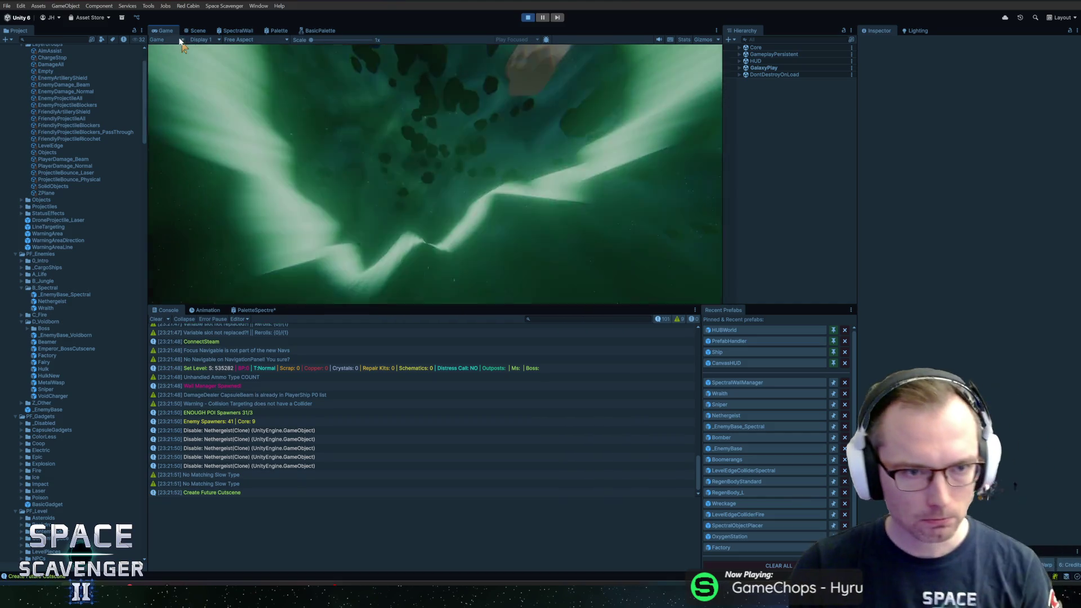
{"action": "left_click", "coordinate": [570, 311]}
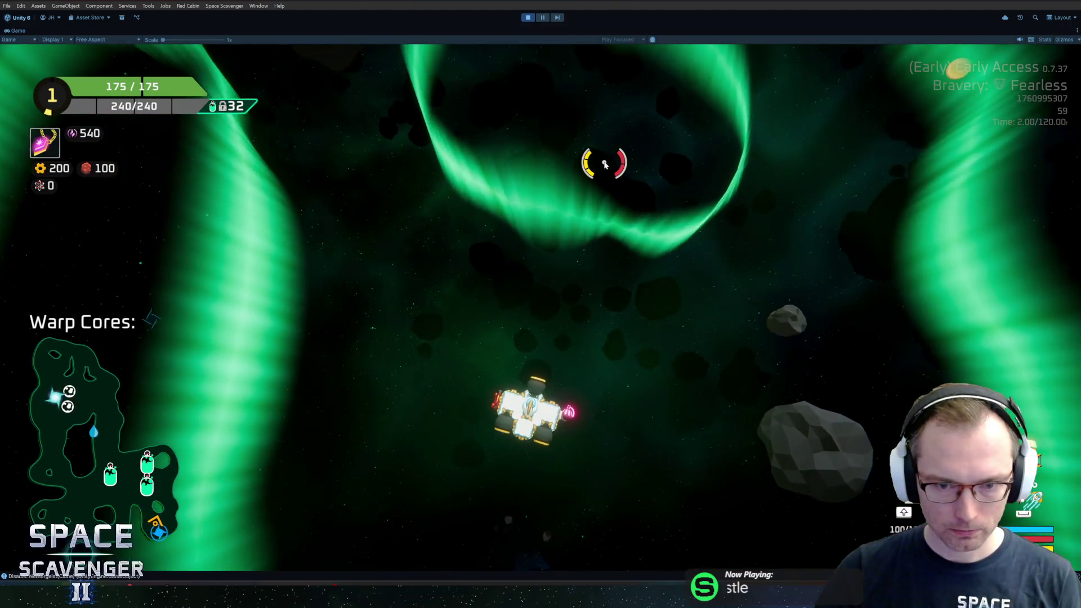
Spawn a Wraith near the ship with 'spawn wra' in the in-game console
{"action": "key", "text": "grave"}
{"action": "type", "text": "spawn wrai"}
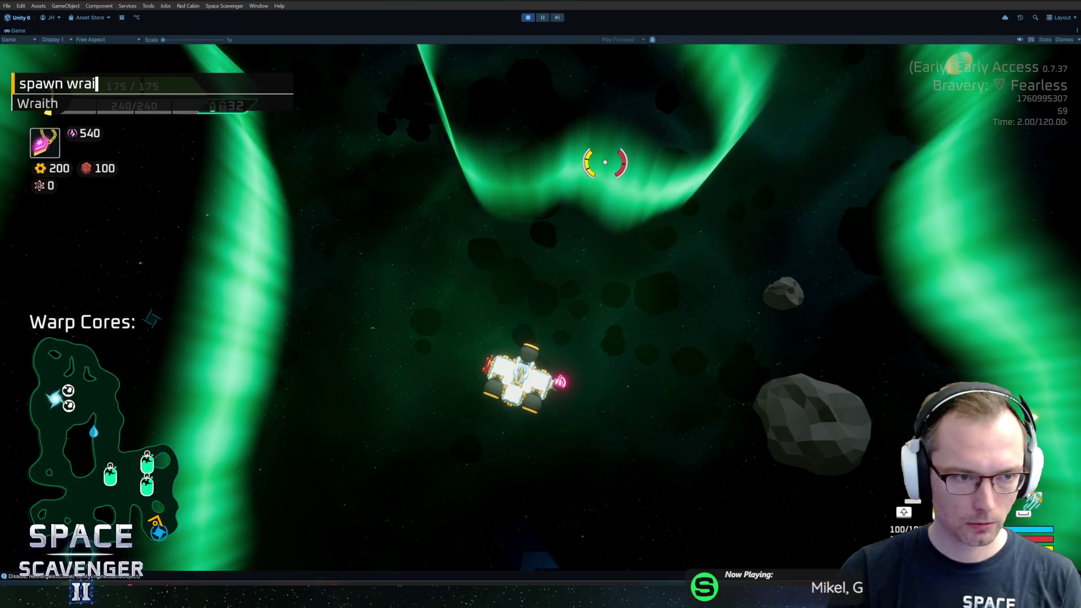
{"action": "key", "text": "Return"}
Fly the ship around the Wraith, dodging its swipe attacks, then stop Play mode
{"action": "key", "text": "w"}
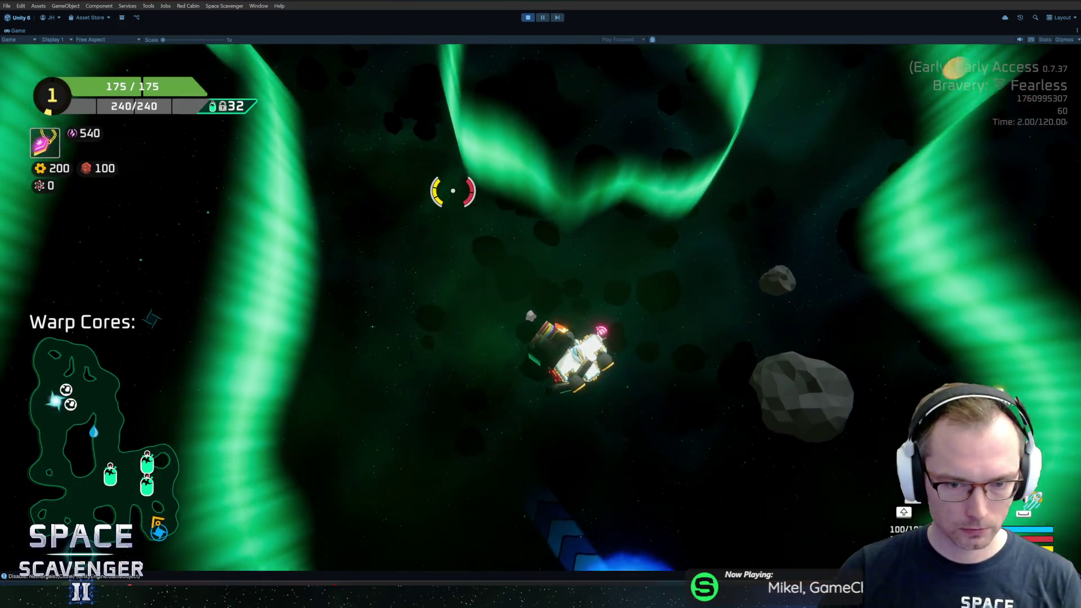
{"action": "key", "text": "w"}
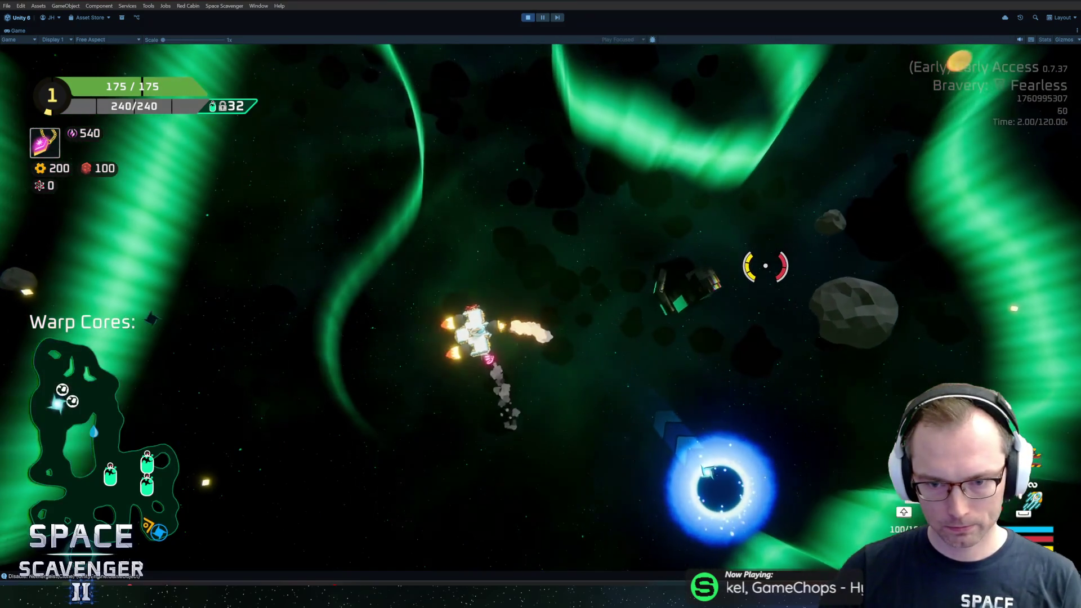
{"action": "key", "text": "w"}
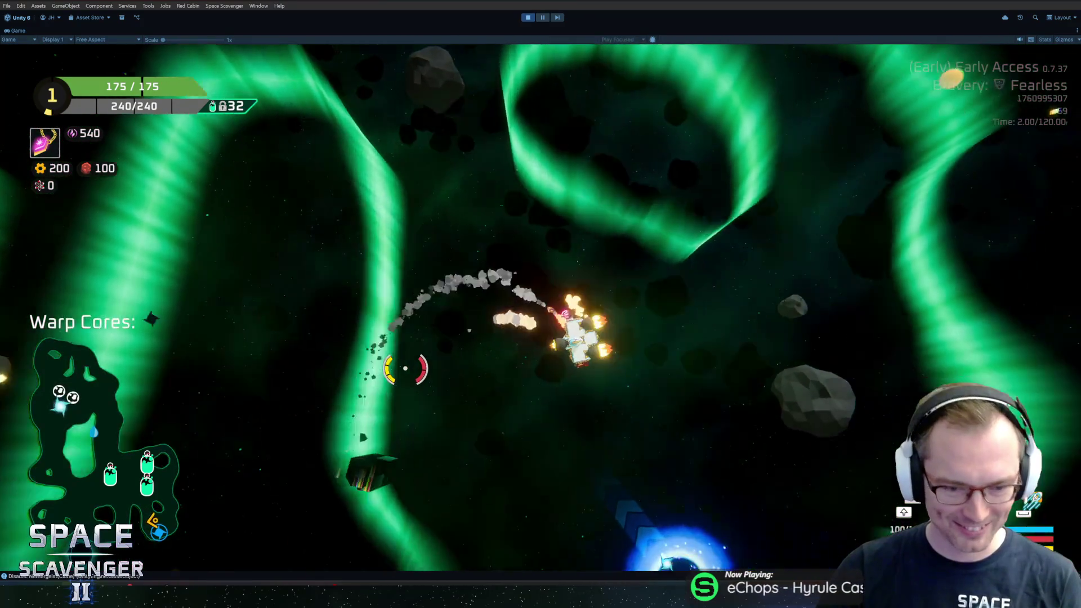
{"action": "key", "text": "w"}
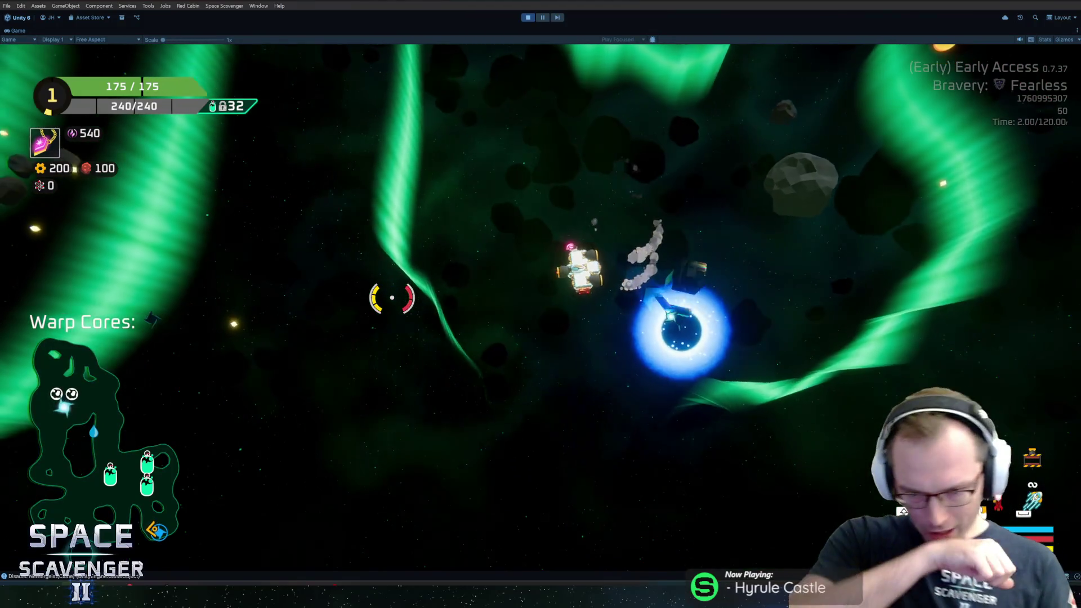
{"action": "key", "text": "w"}
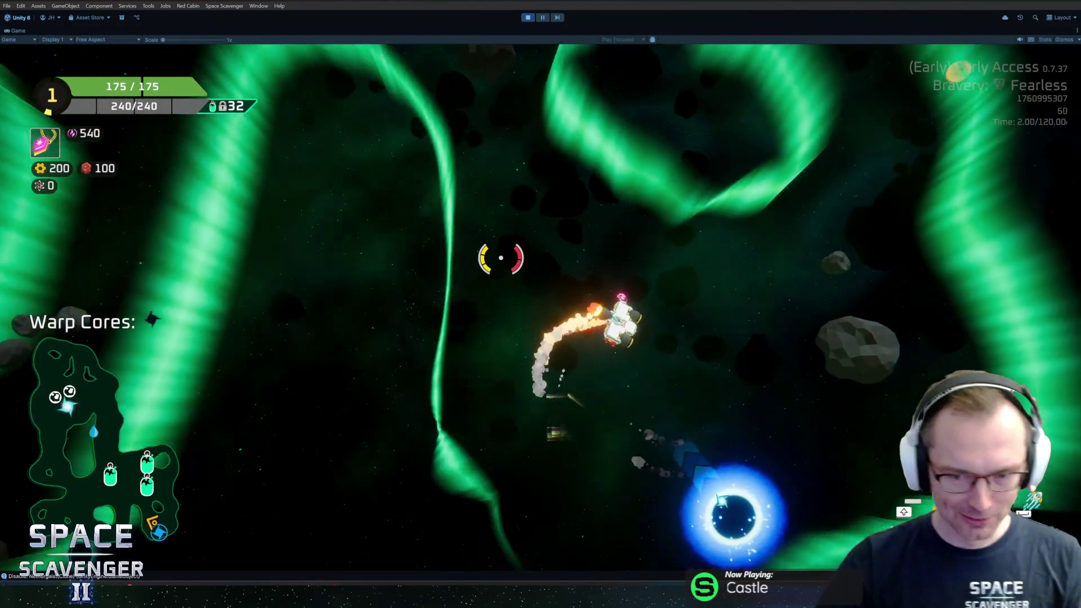
{"action": "key", "text": "w"}
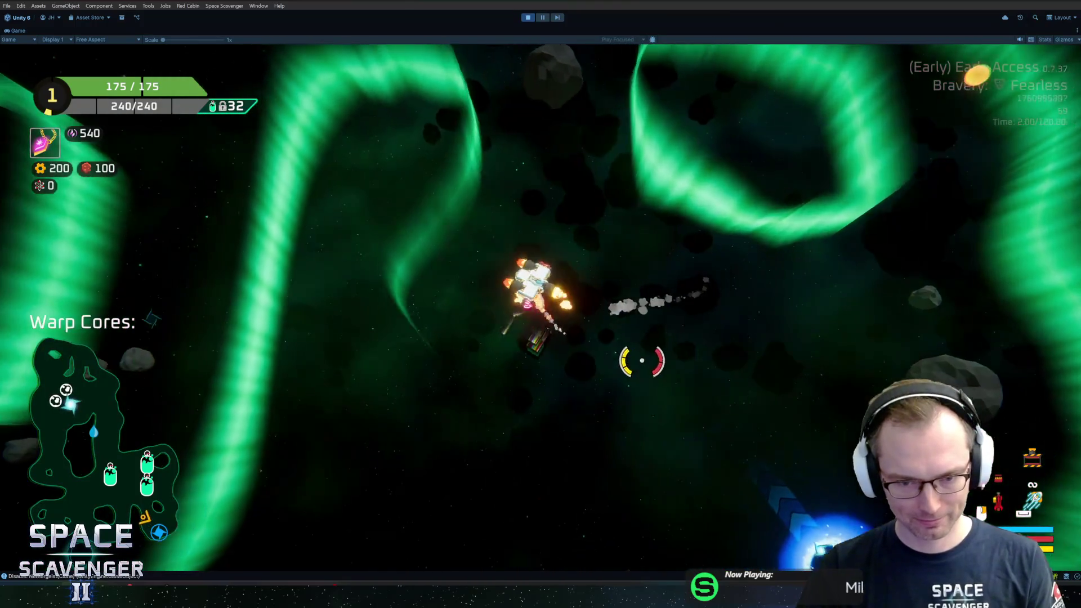
{"action": "key", "text": "w"}
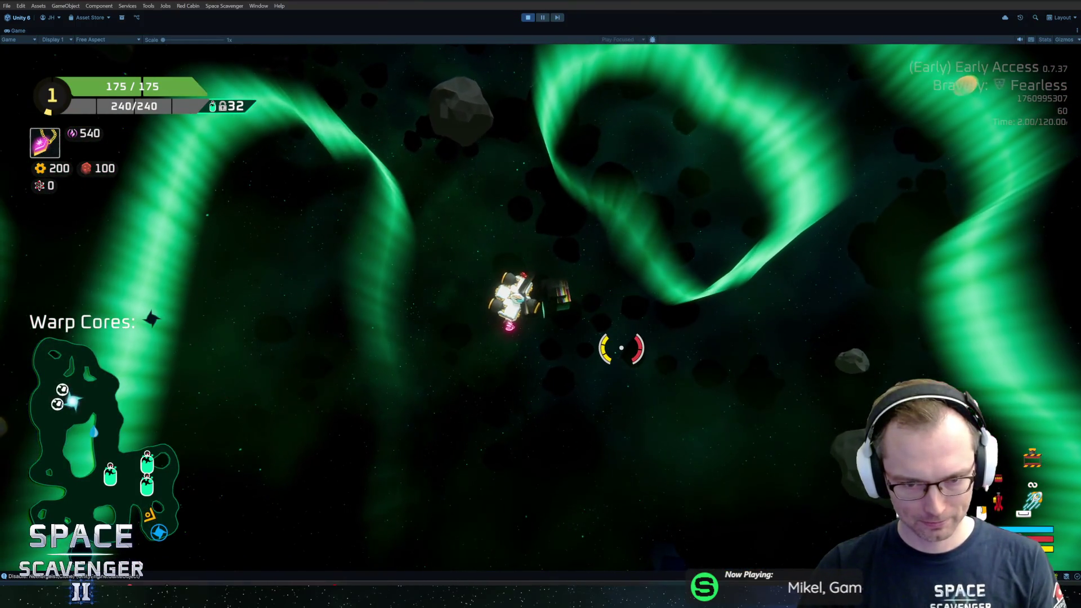
{"action": "key", "text": "w"}
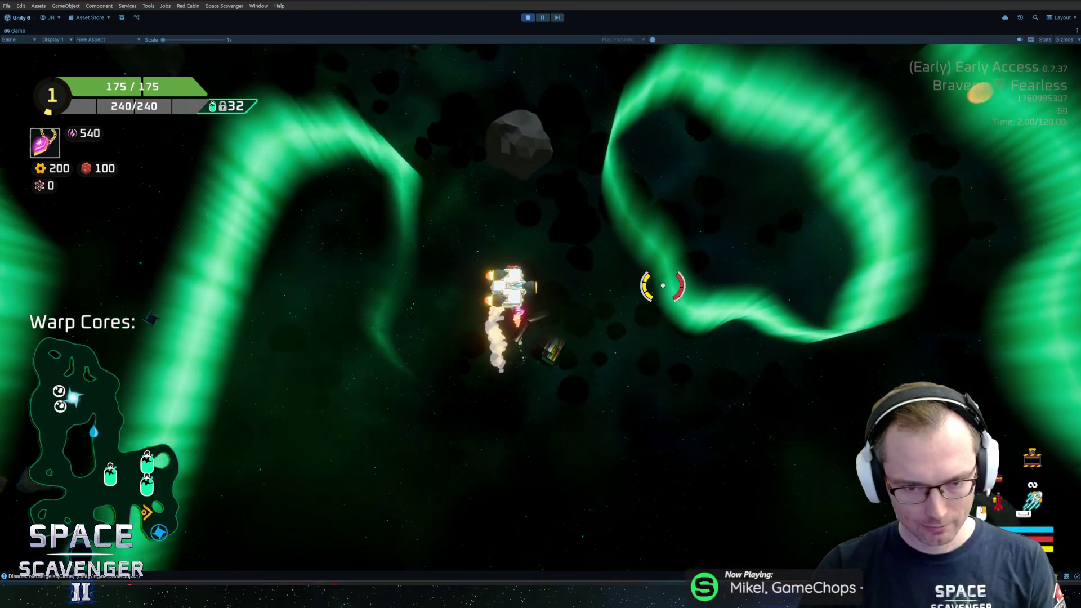
{"action": "key", "text": "w"}
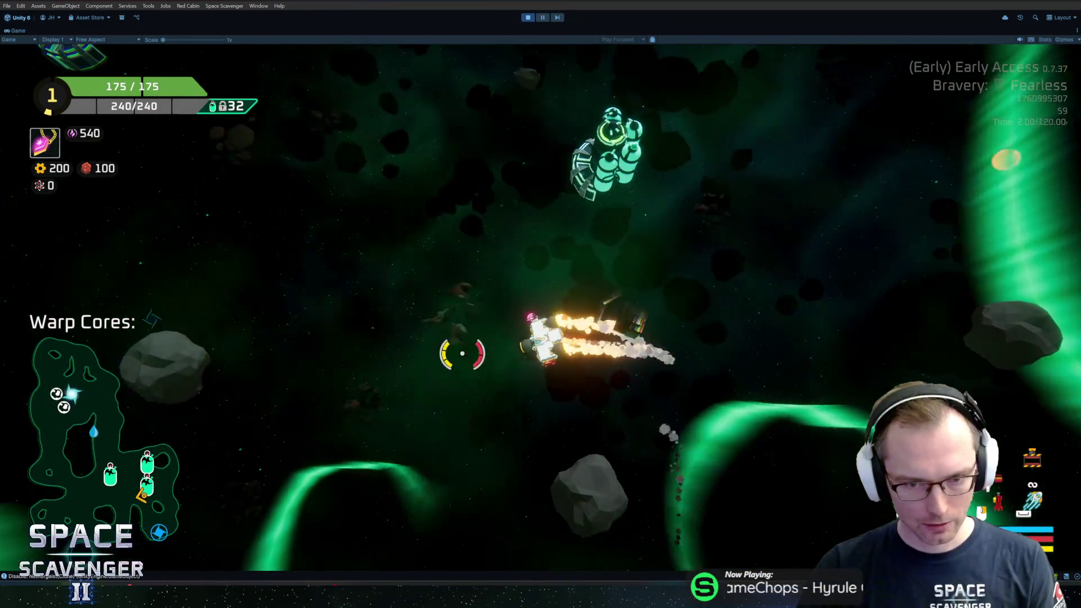
{"action": "key", "text": "w"}
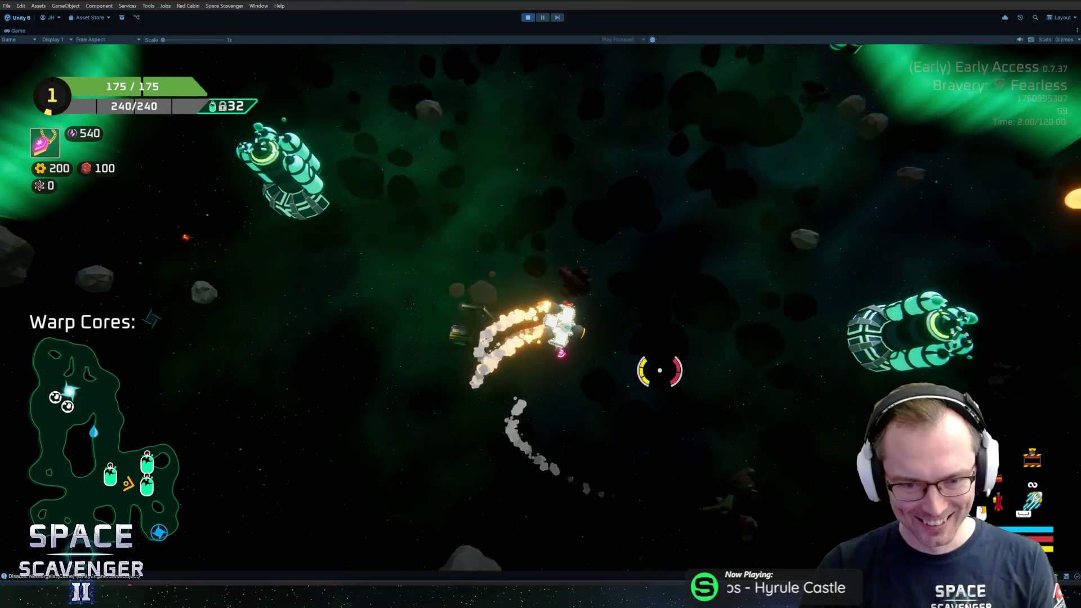
{"action": "key", "text": "w"}
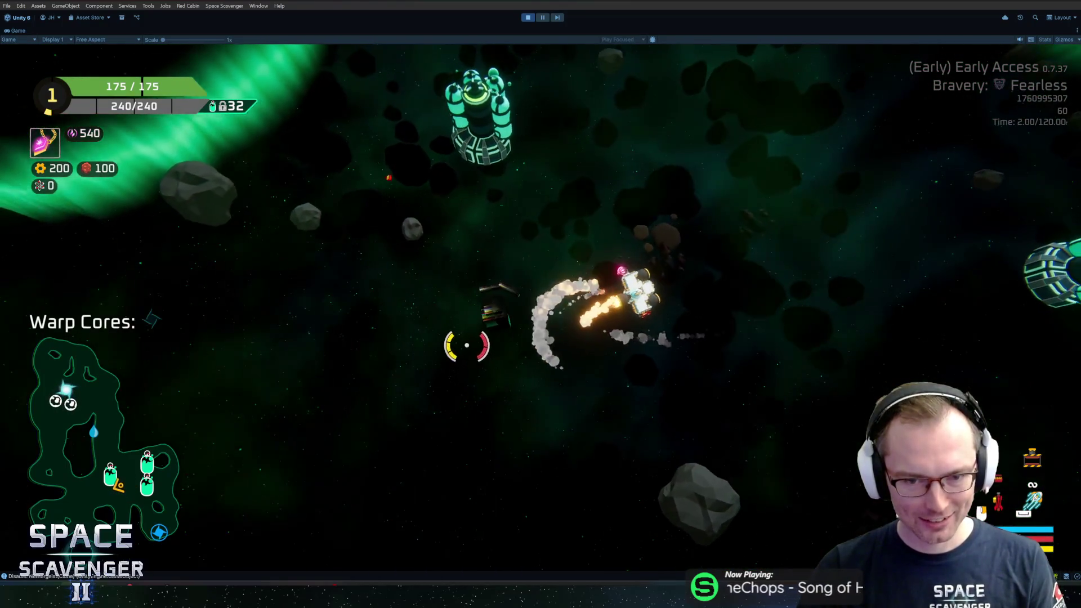
{"action": "key", "text": "w"}
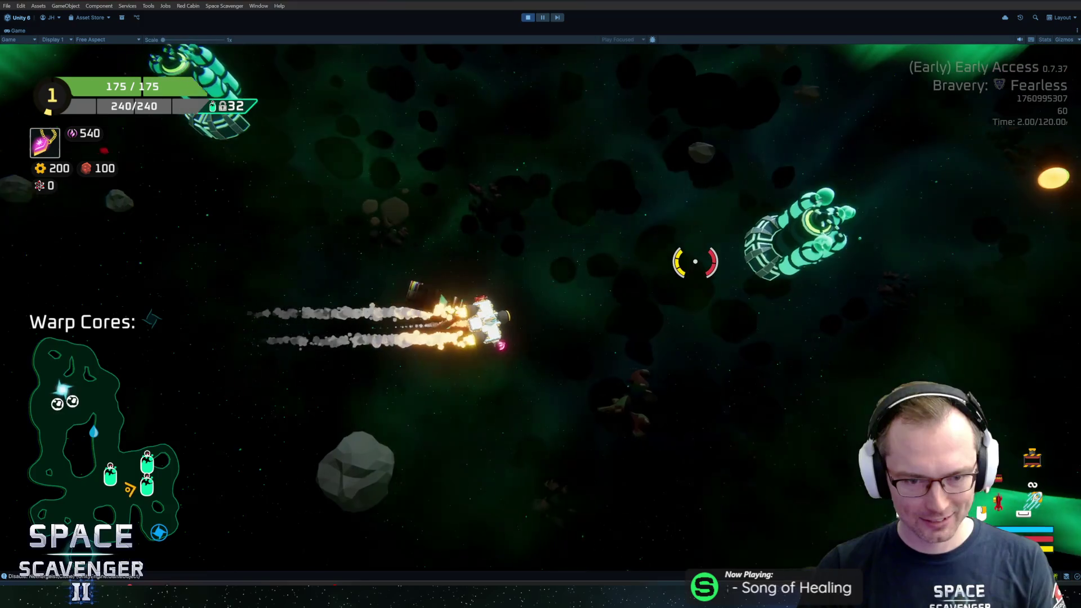
{"action": "key", "text": "w"}
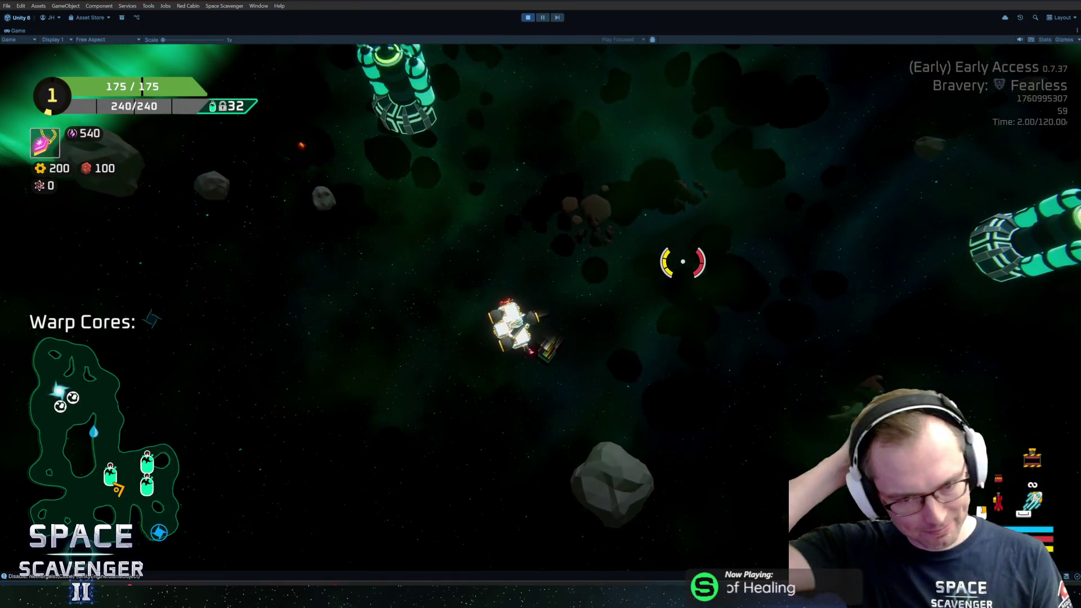
{"action": "key", "text": "w"}
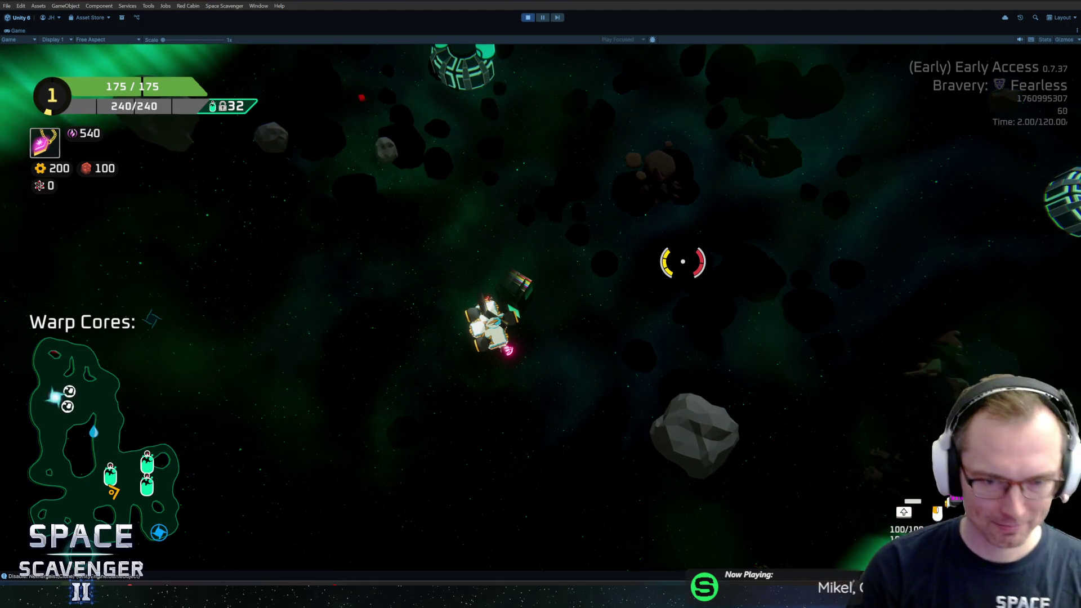
{"action": "key", "text": "ctrl+p"}
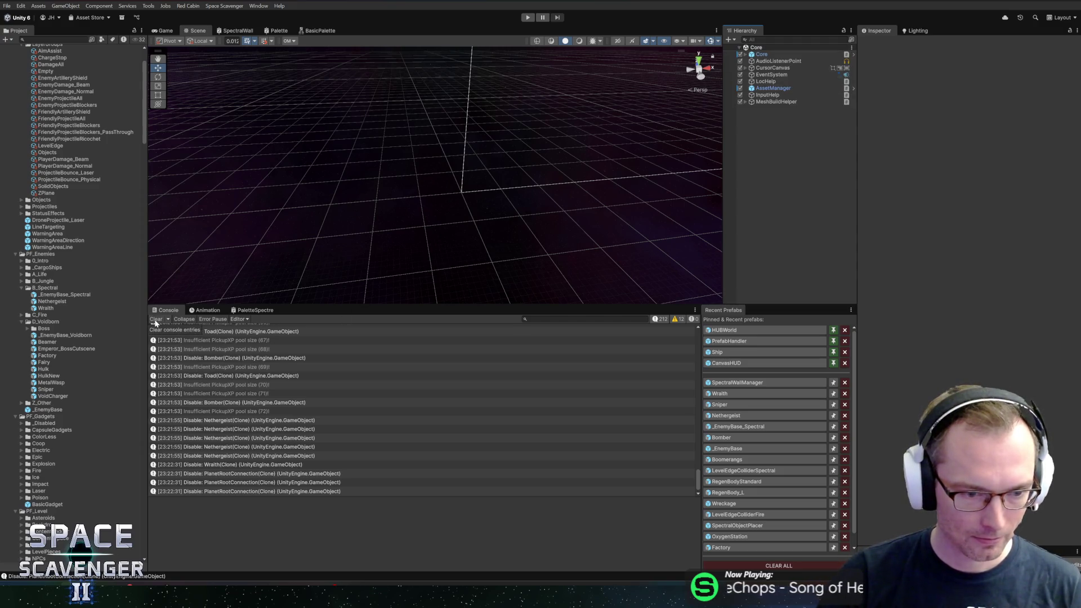
Delete the Debug.Log "Disable" line from OnDisable in EnemyGraphics.cs and return to Unity
{"action": "double_click", "coordinate": [262, 437]}
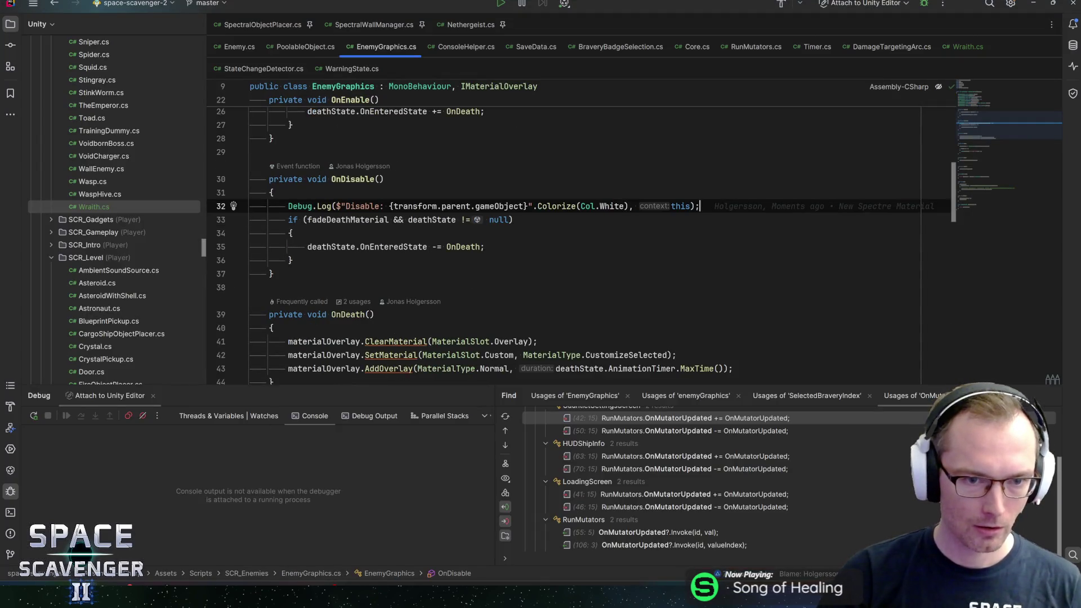
{"action": "key", "text": "ctrl+x"}
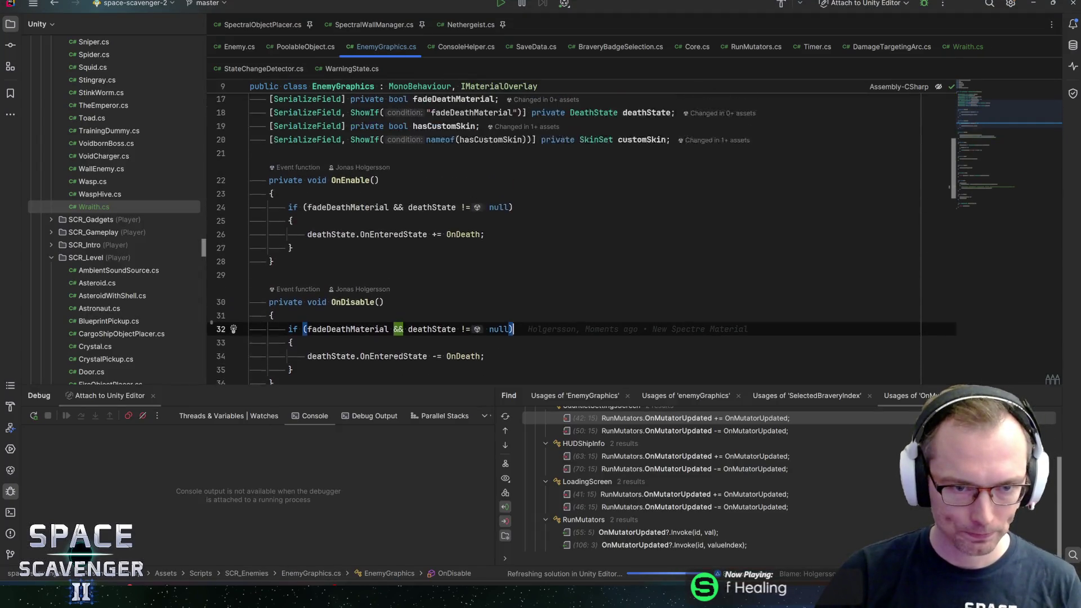
{"action": "key", "text": "alt+Tab"}
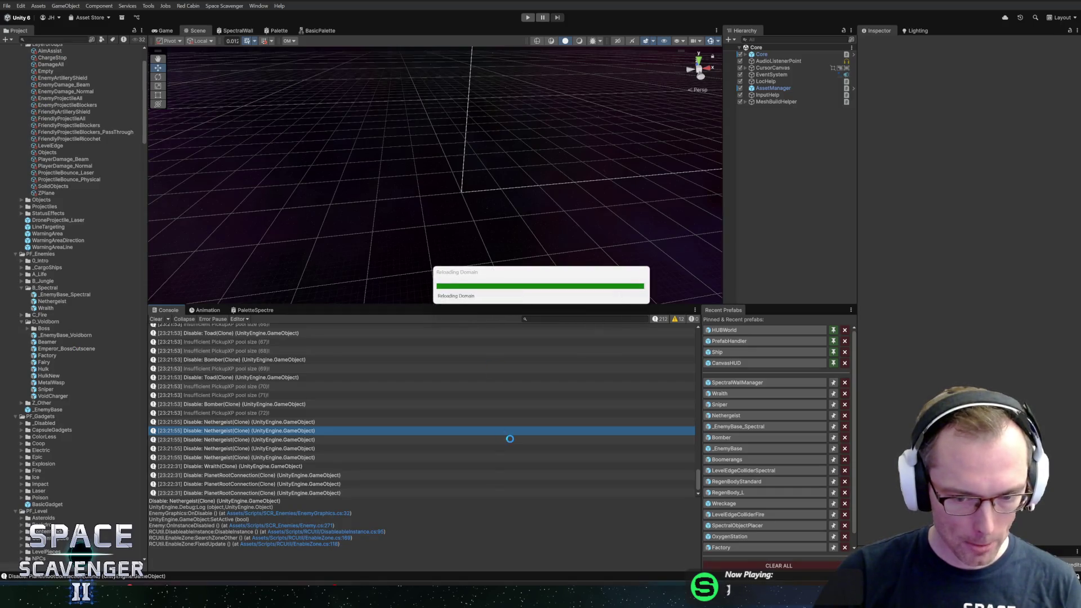
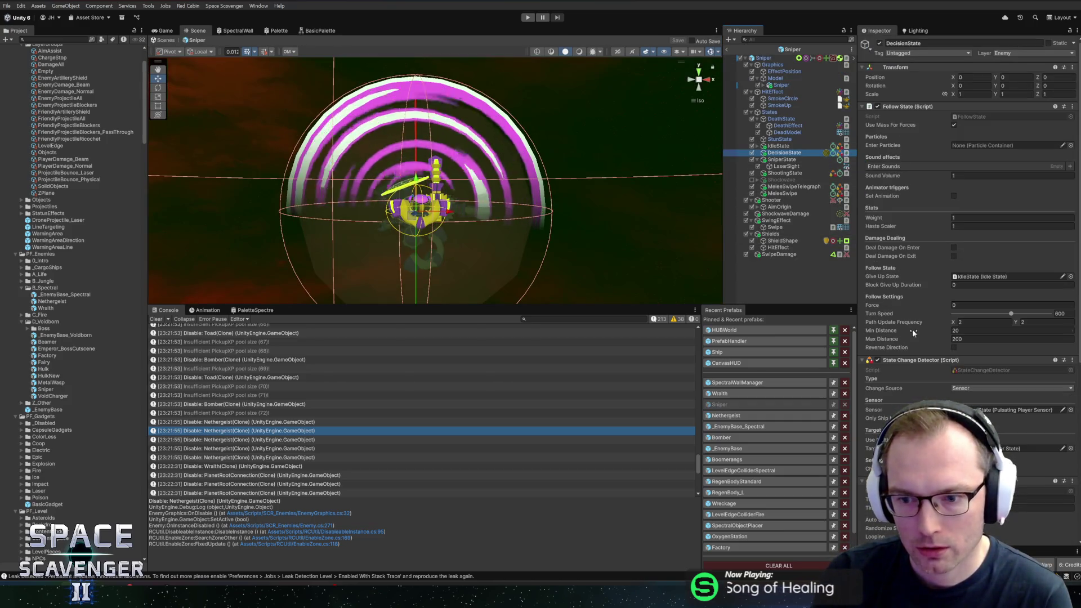
Open the Wraith prefab from Recent Prefabs for editing
{"action": "scroll", "coordinate": [912, 329], "scroll_direction": "down", "scroll_amount": 5}
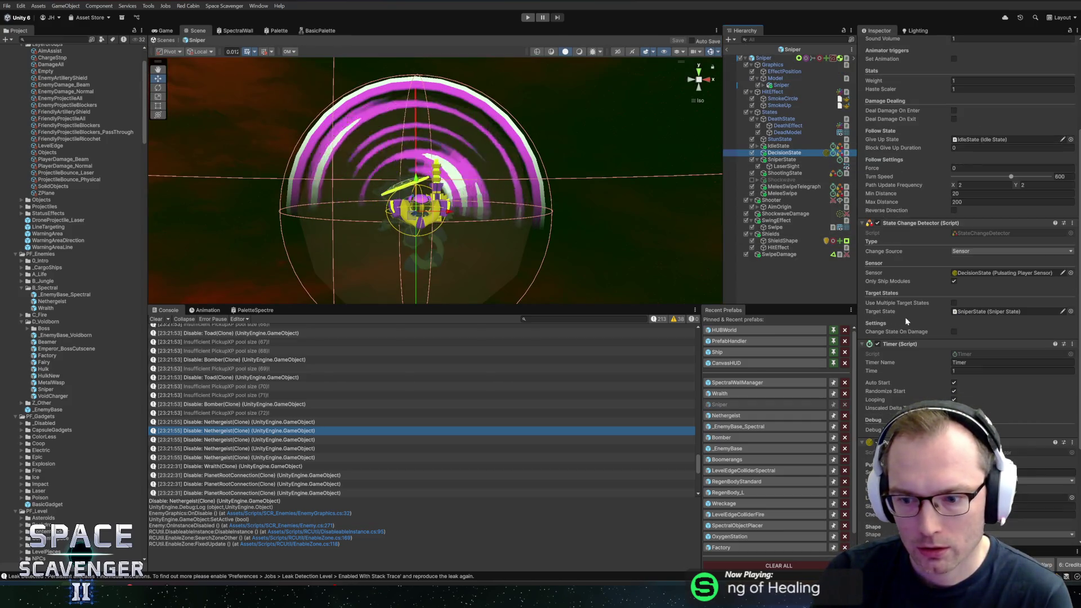
{"action": "left_click", "coordinate": [735, 393]}
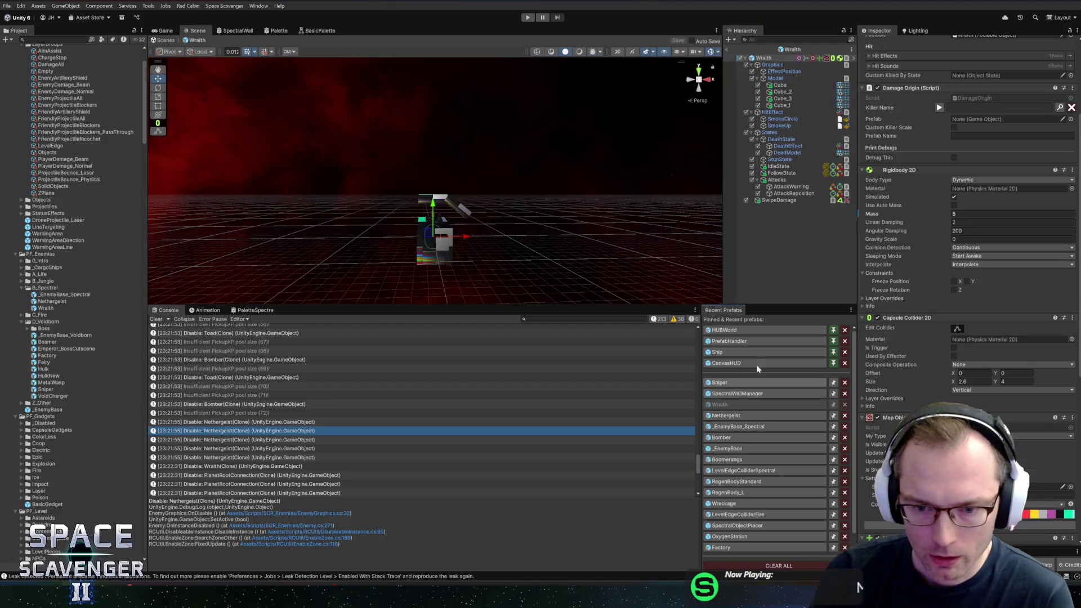
{"action": "mouse_move", "coordinate": [507, 226]}
{"action": "left_mouse_down"}
{"action": "mouse_move", "coordinate": [495, 133]}
{"action": "mouse_move", "coordinate": [512, 146]}
{"action": "mouse_move", "coordinate": [524, 186]}
{"action": "mouse_move", "coordinate": [708, 271]}
{"action": "left_mouse_up"}
{"action": "scroll", "coordinate": [953, 403], "scroll_direction": "down", "scroll_amount": 5}
{"action": "scroll", "coordinate": [953, 403], "scroll_direction": "down", "scroll_amount": 3}
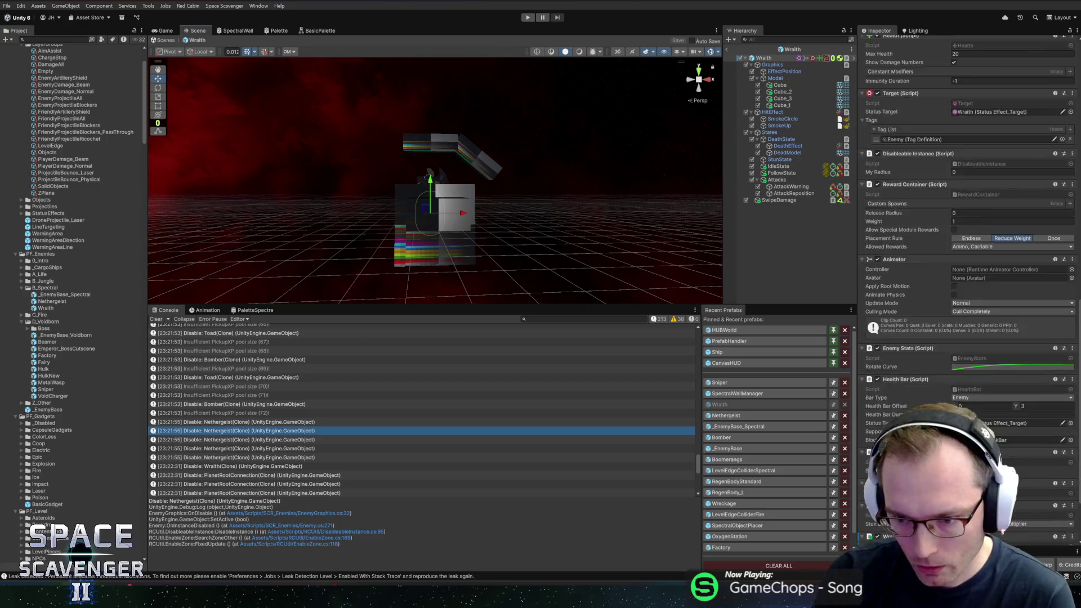
Enable Auto Start on FollowState's Timer and save the Wraith prefab
{"action": "left_click", "coordinate": [783, 173]}
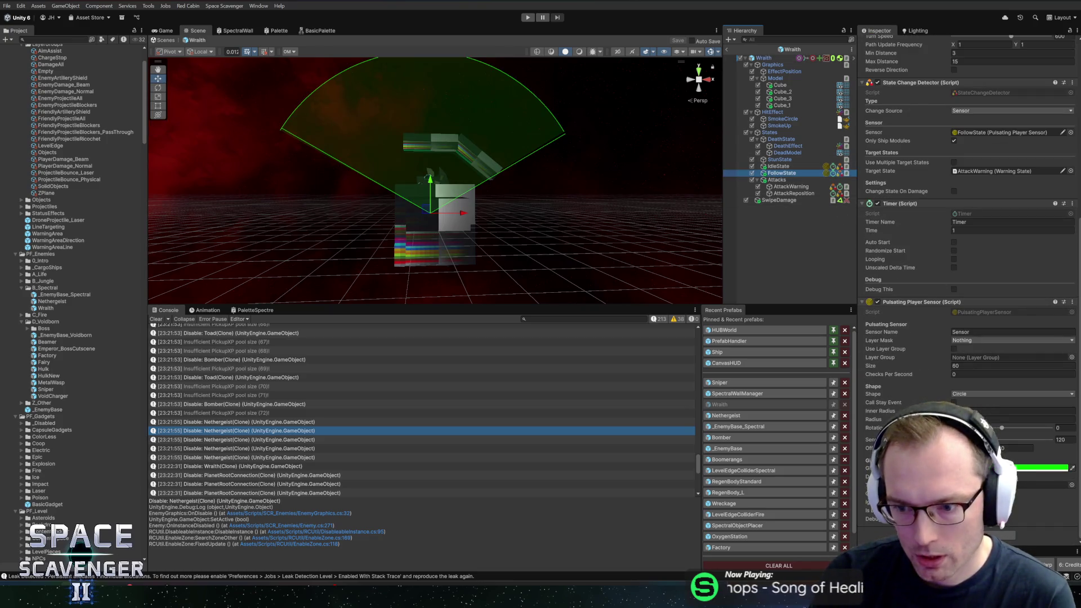
{"action": "left_click", "coordinate": [954, 242]}
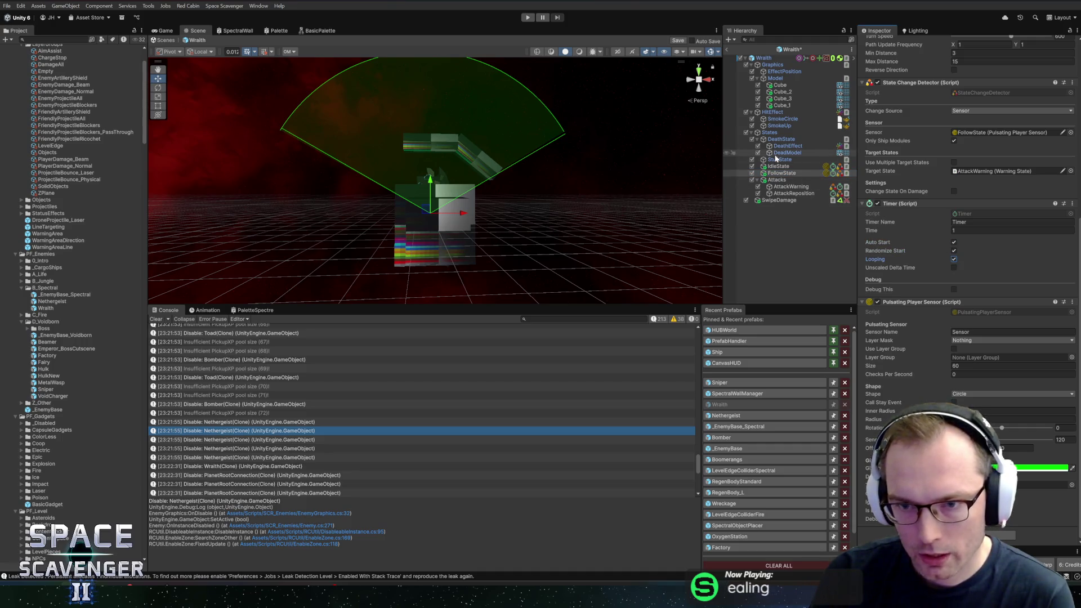
{"action": "key", "text": "ctrl+s"}
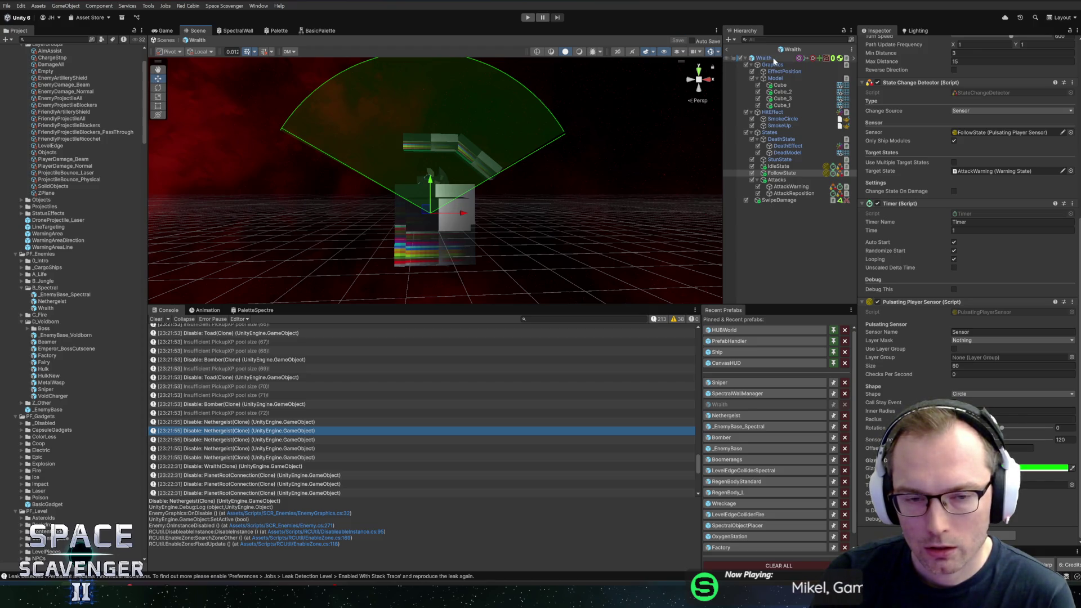
{"action": "left_click", "coordinate": [782, 167]}
{"action": "left_click", "coordinate": [783, 173]}
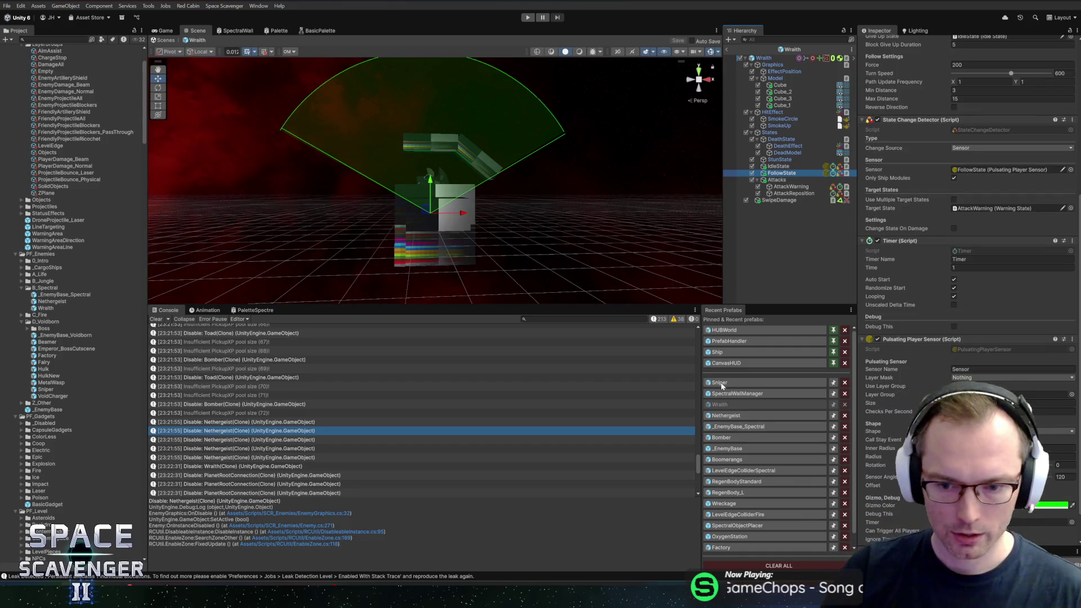
{"action": "left_click", "coordinate": [721, 438]}
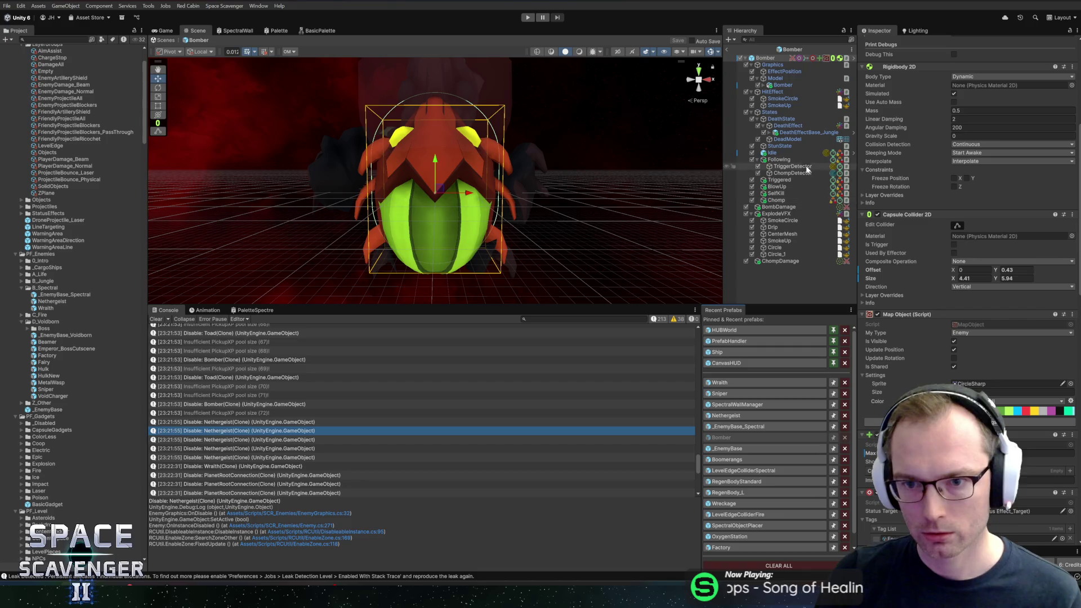
{"action": "left_click", "coordinate": [780, 159]}
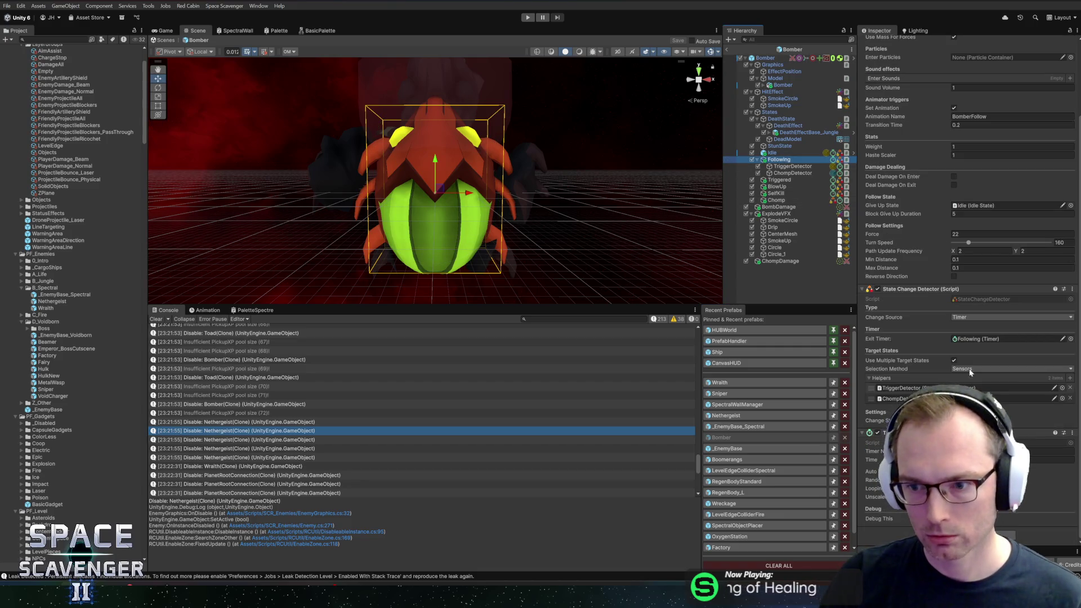
{"action": "left_click", "coordinate": [939, 236]}
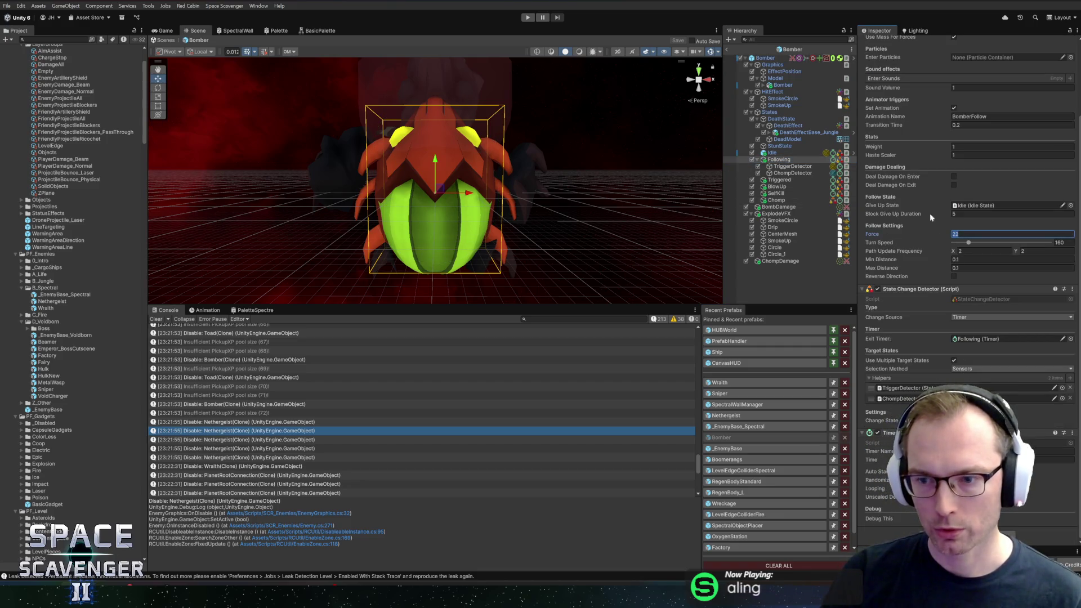
{"action": "left_click", "coordinate": [763, 59]}
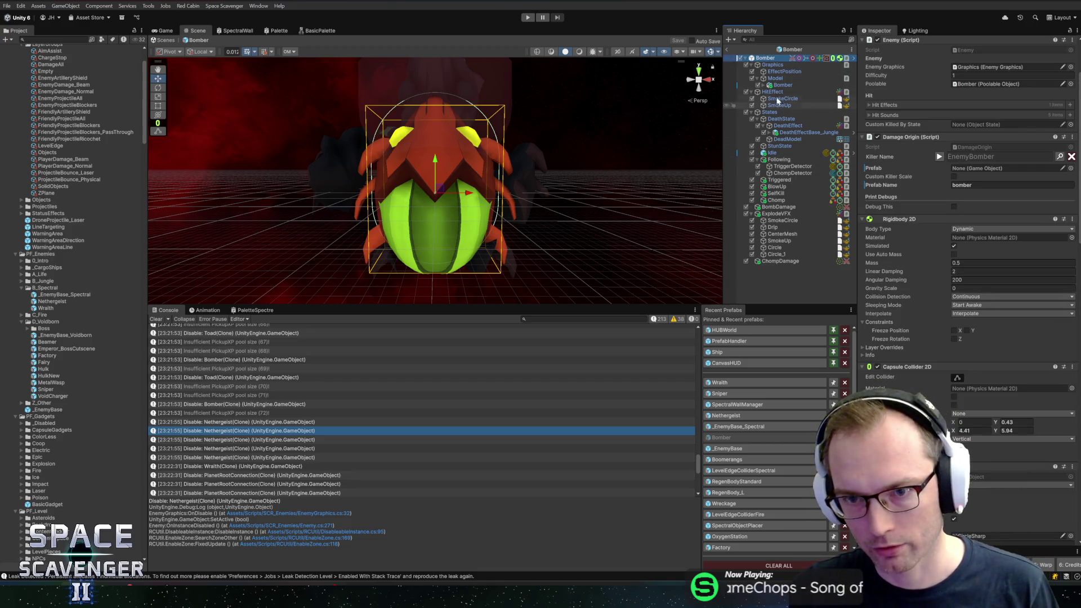
{"action": "left_click", "coordinate": [777, 194]}
{"action": "left_click", "coordinate": [781, 186]}
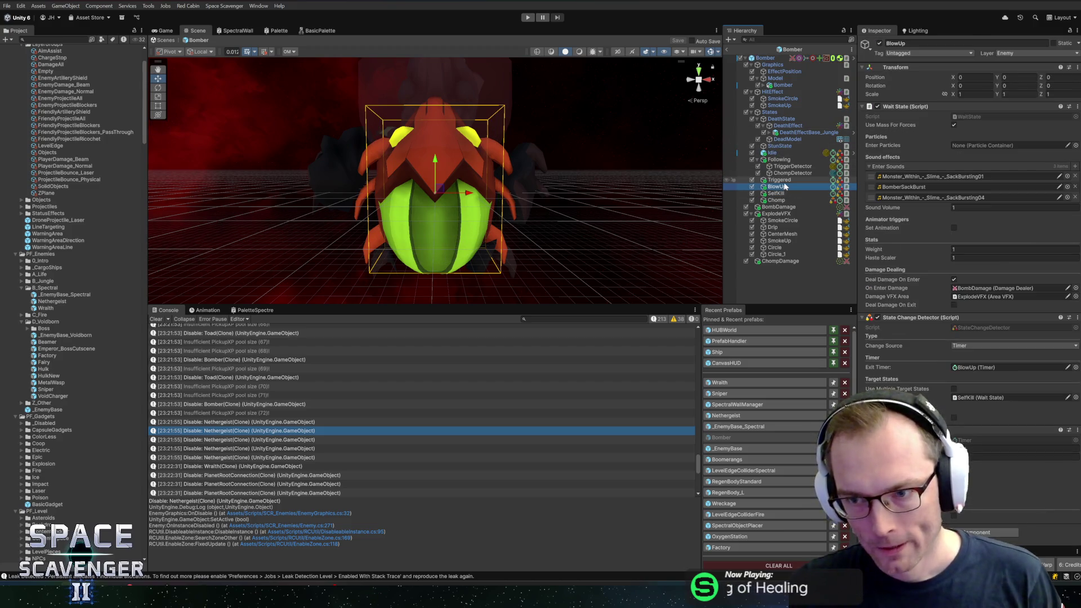
{"action": "left_click", "coordinate": [785, 183]}
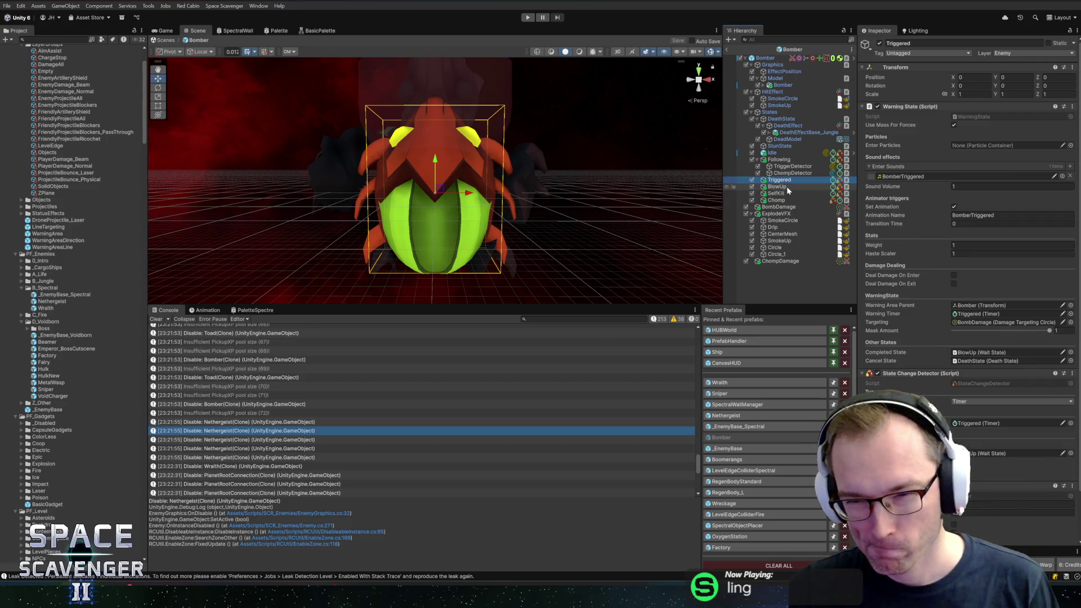
{"action": "left_click", "coordinate": [783, 194]}
{"action": "left_click", "coordinate": [779, 160]}
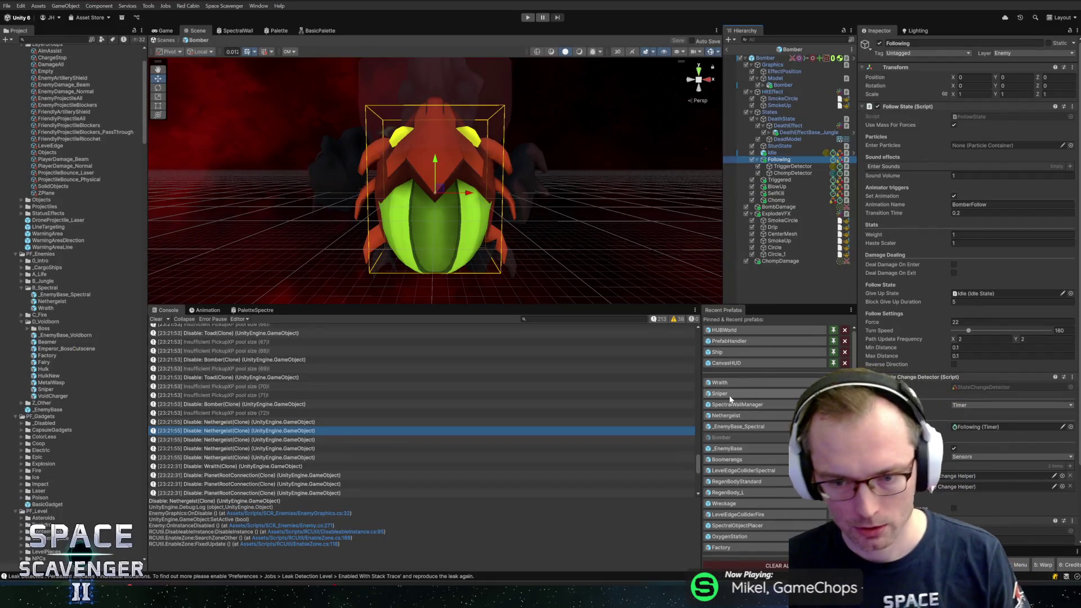
{"action": "left_click", "coordinate": [724, 383]}
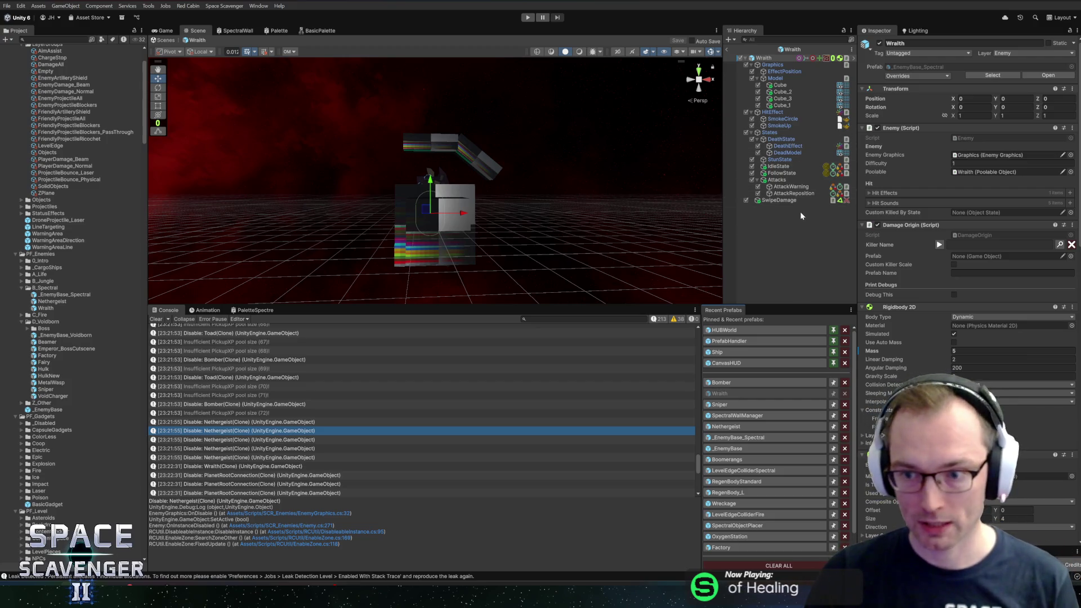
Set IdleState's Force to 25 and FollowState's Force to 40
{"action": "left_click", "coordinate": [785, 169]}
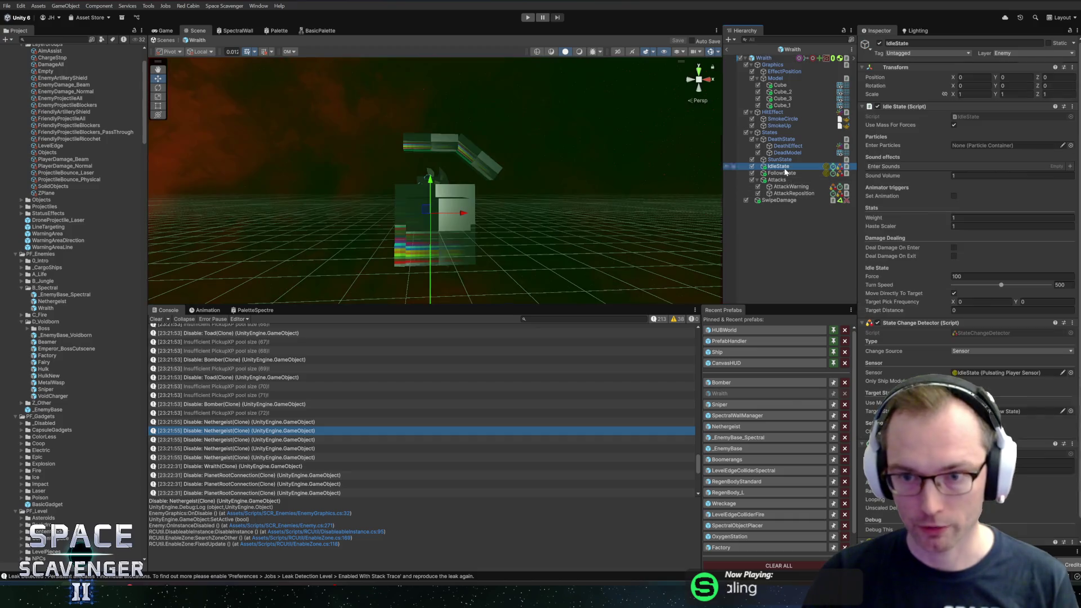
{"action": "left_click", "coordinate": [958, 276]}
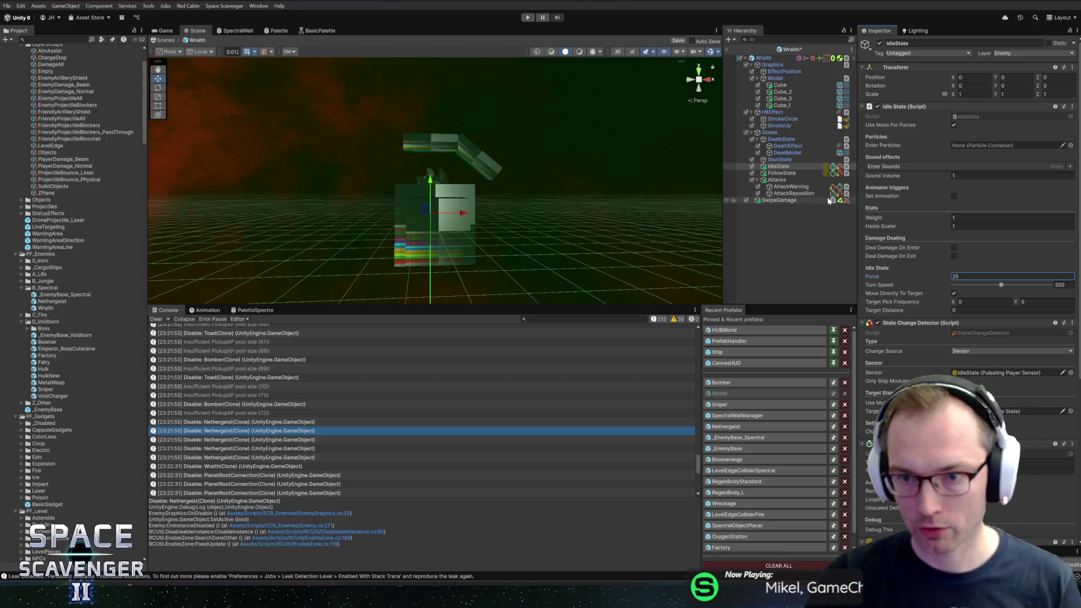
{"action": "left_click", "coordinate": [783, 173]}
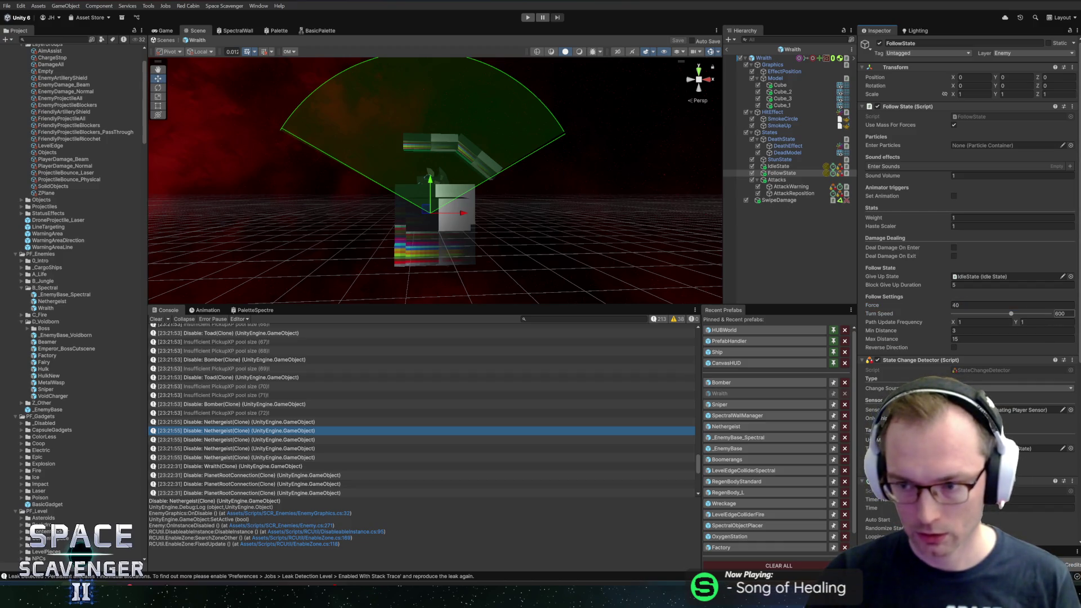
Remove the Capsule Collider 2D component from the Wraith root object
{"action": "left_click", "coordinate": [762, 58]}
{"action": "key", "text": "f"}
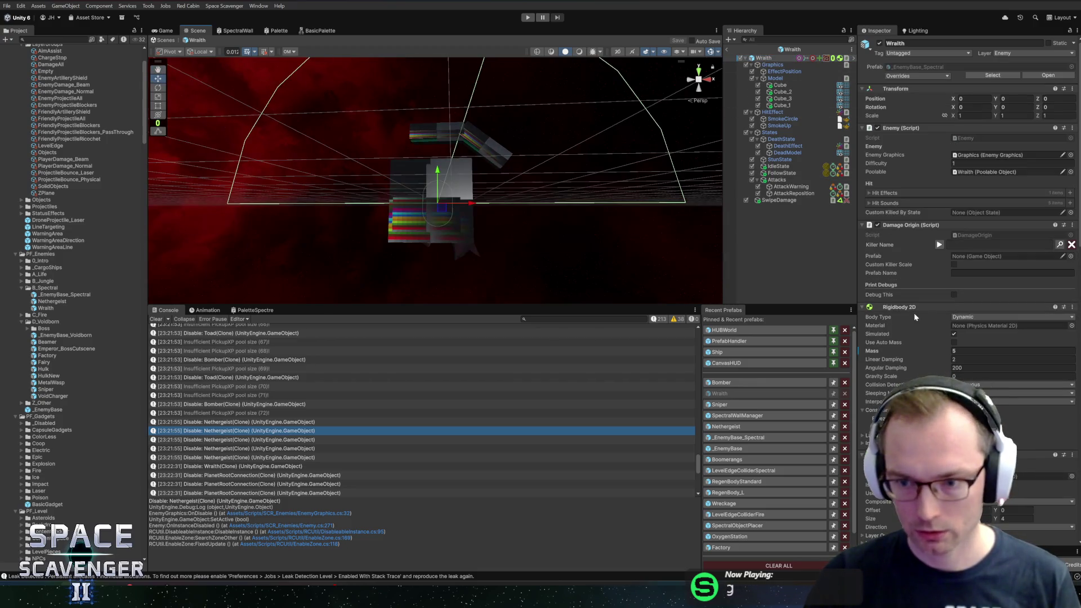
{"action": "scroll", "coordinate": [914, 313], "scroll_direction": "down", "scroll_amount": 5}
{"action": "right_click", "coordinate": [920, 275]}
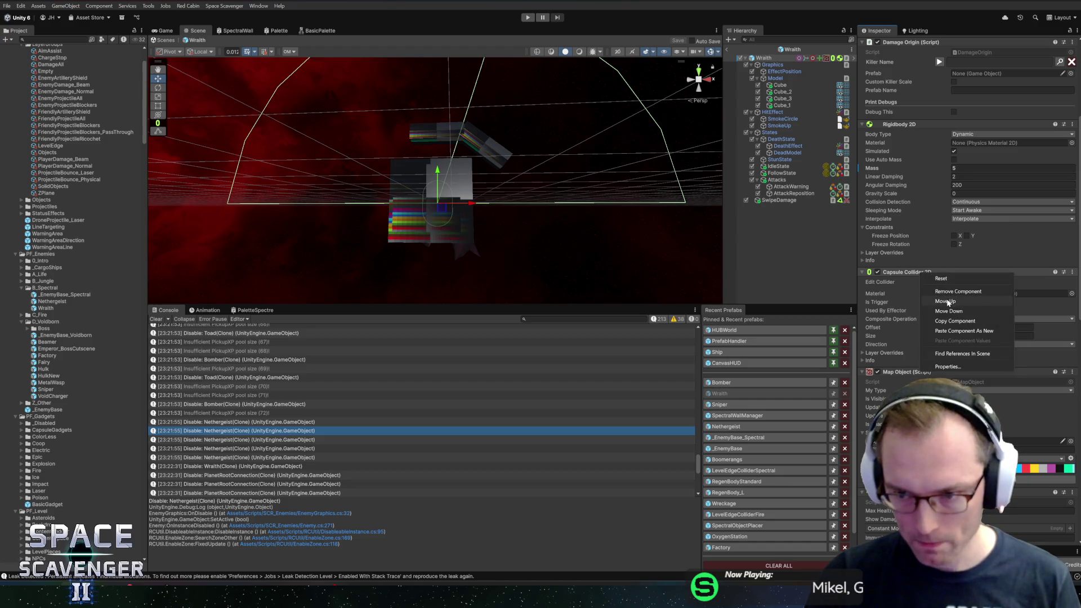
{"action": "left_click", "coordinate": [957, 302]}
{"action": "scroll", "coordinate": [957, 302], "scroll_direction": "down", "scroll_amount": 5}
{"action": "scroll", "coordinate": [967, 225], "scroll_direction": "down", "scroll_amount": 5}
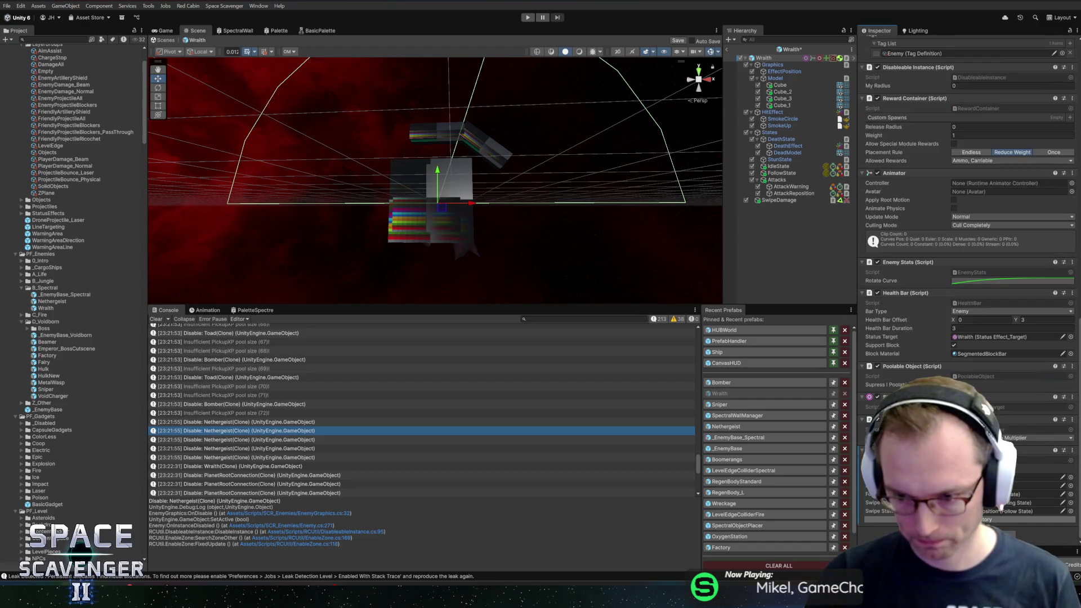
Enter Play mode and spawn a Wraith using the debug console's spawn command
{"action": "key", "text": "ctrl+p"}
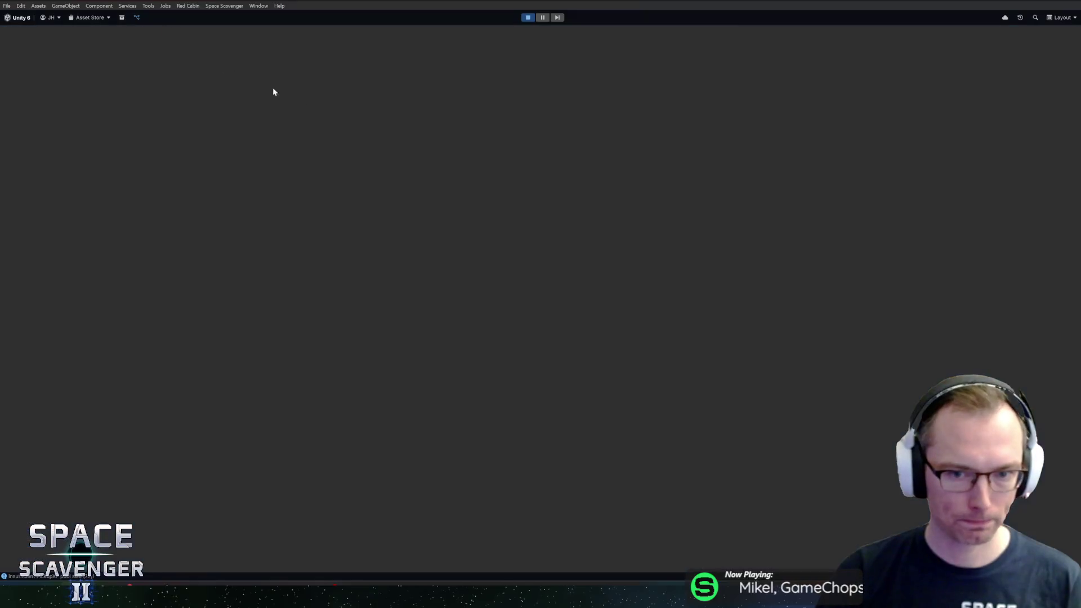
{"action": "key", "text": "grave"}
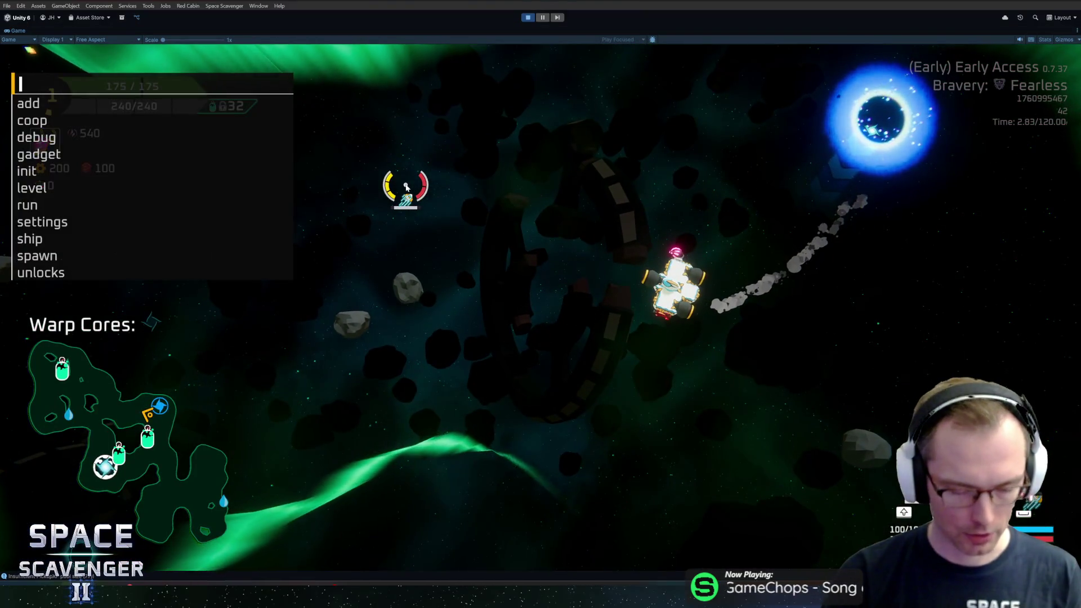
{"action": "type", "text": "spawn wr"}
{"action": "key", "text": "Tab"}
{"action": "key", "text": "Return"}
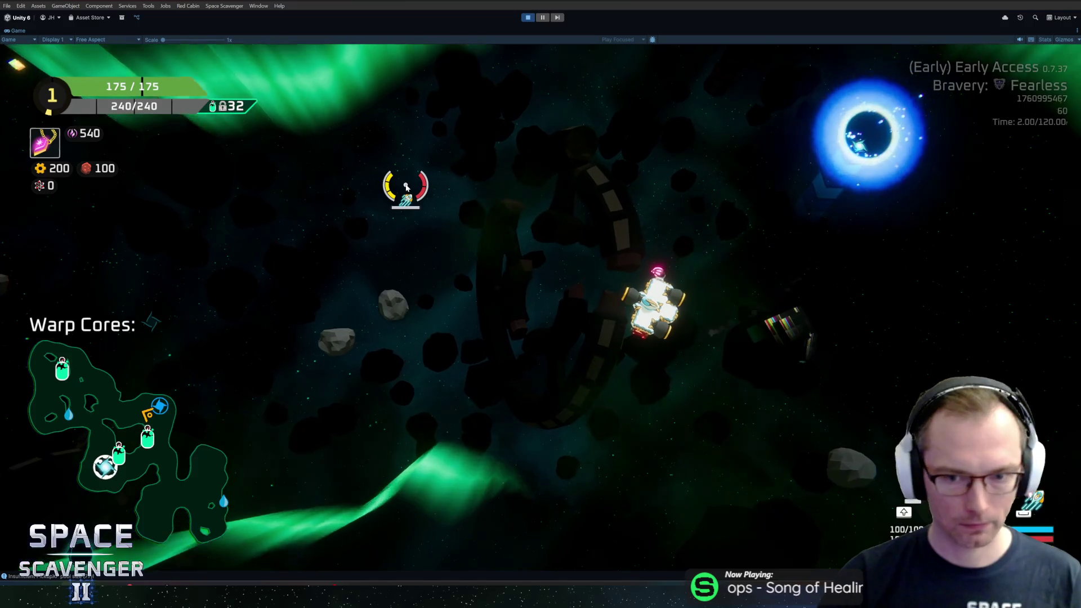
Fly toward the Wraith, fire charged blasts at it, then exit Play mode
{"action": "key", "text": "w"}
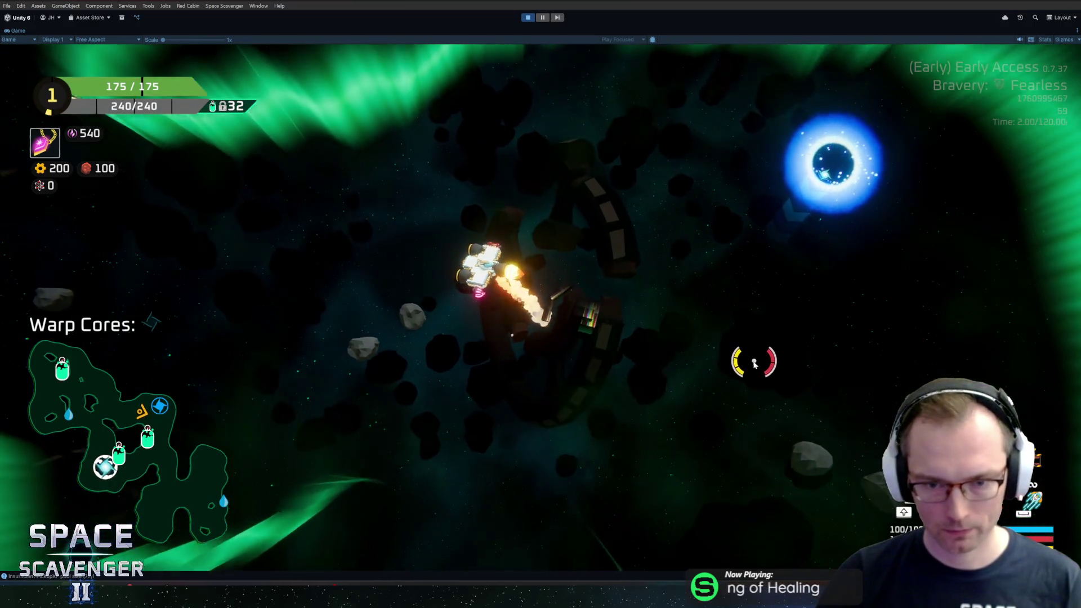
{"action": "left_click", "coordinate": [751, 365]}
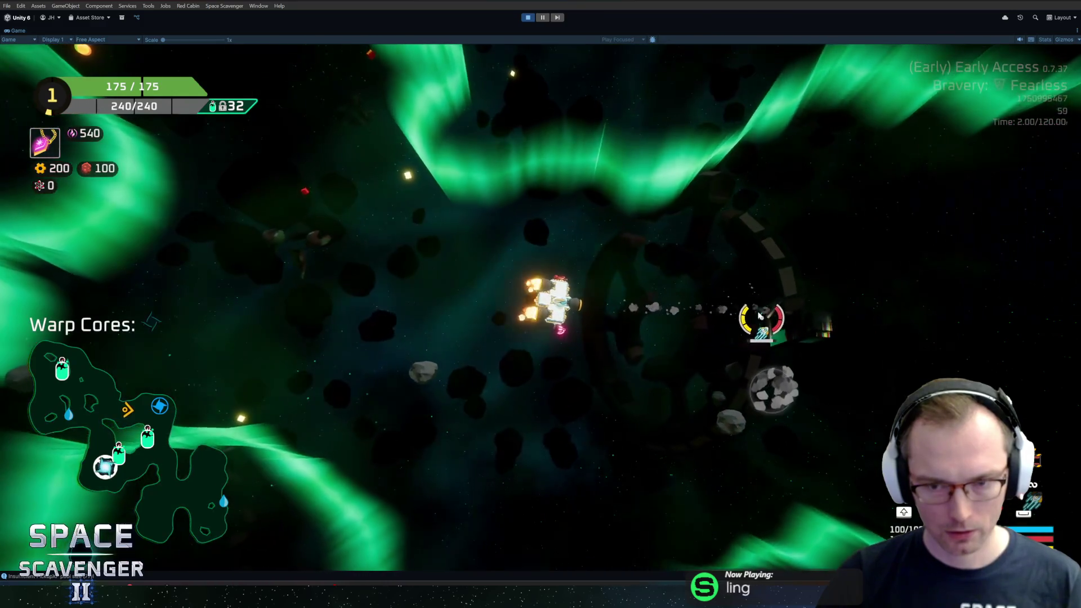
{"action": "key", "text": "d"}
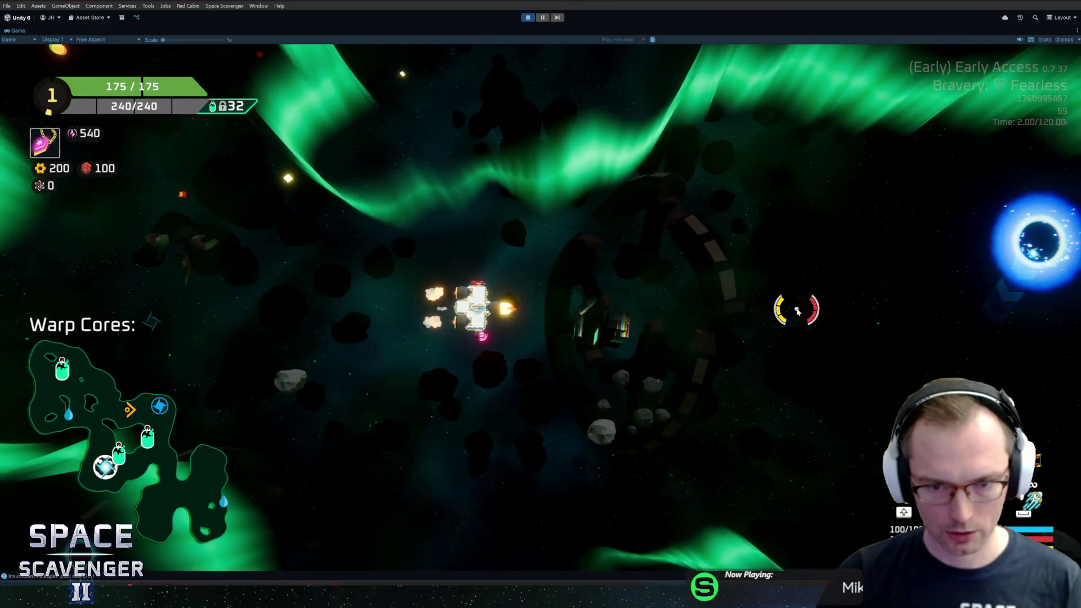
{"action": "left_click", "coordinate": [796, 309]}
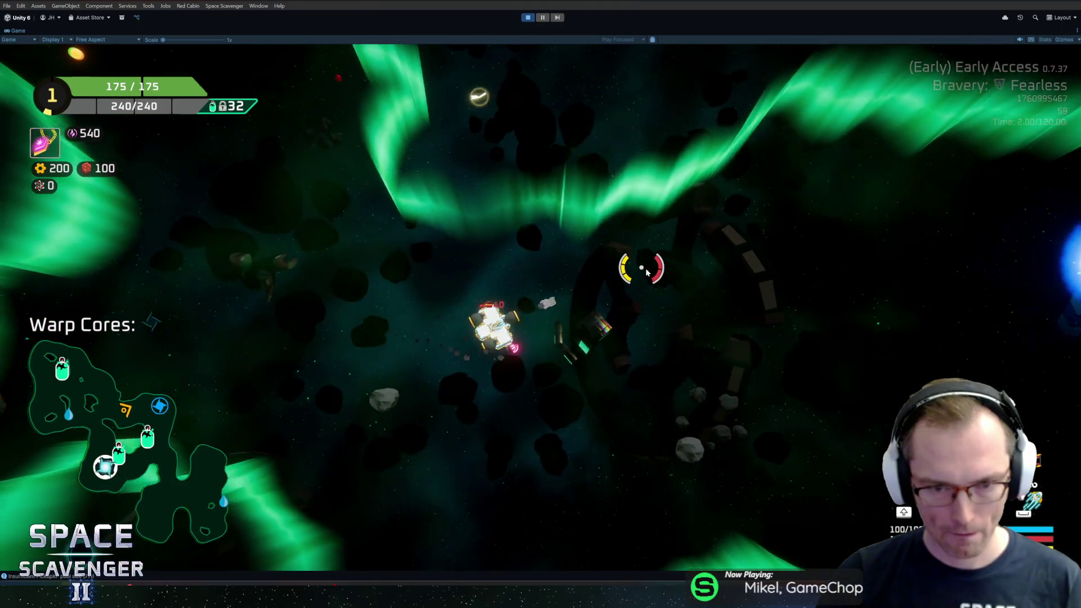
{"action": "left_click", "coordinate": [644, 270]}
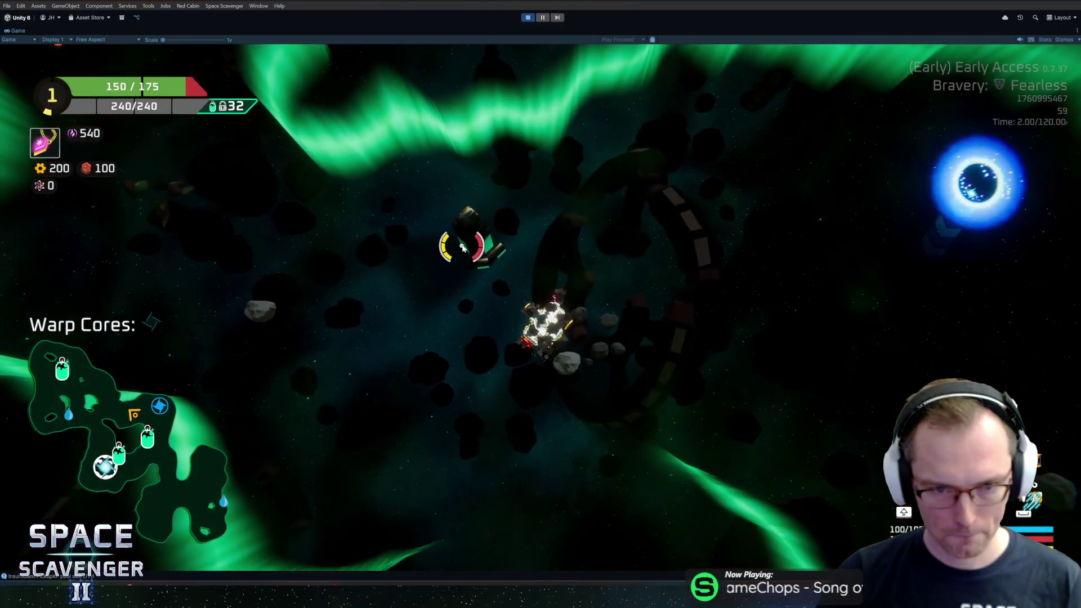
{"action": "left_click", "coordinate": [598, 238]}
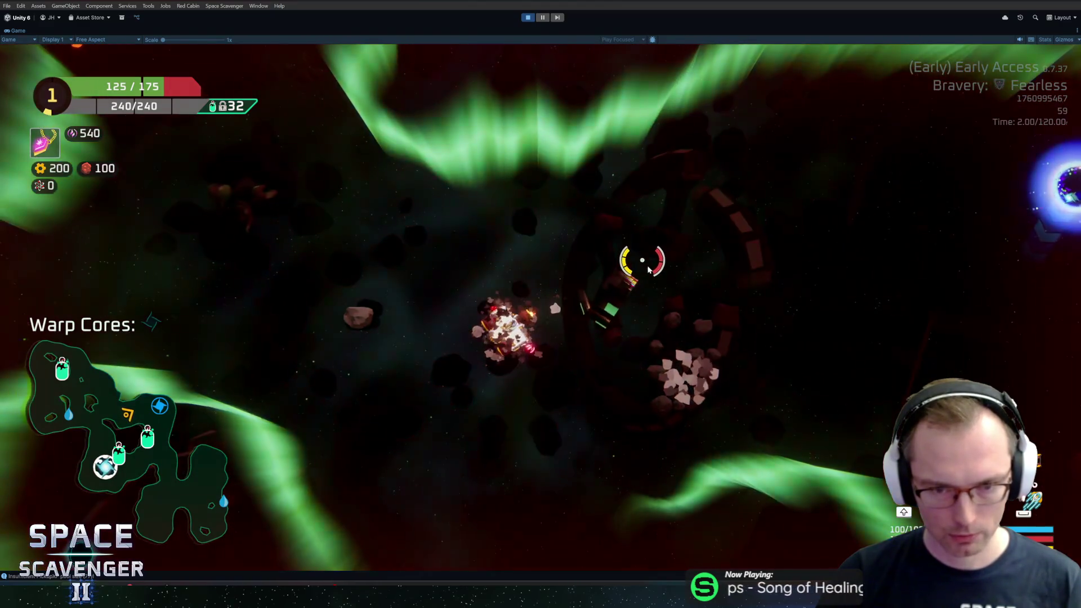
{"action": "left_click", "coordinate": [620, 265]}
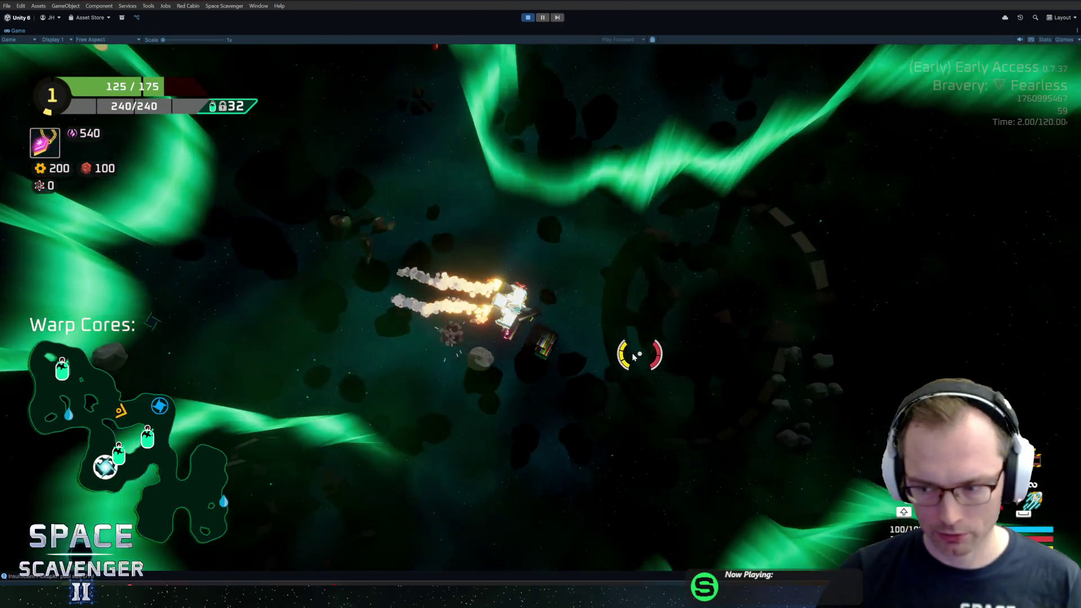
{"action": "left_click", "coordinate": [563, 346]}
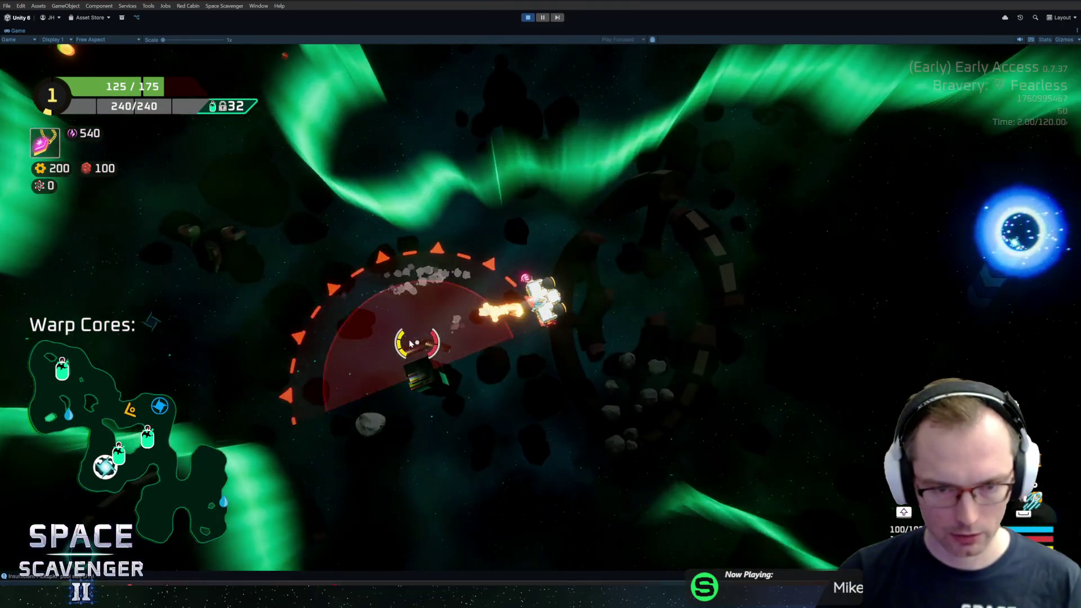
{"action": "key", "text": "ctrl+p"}
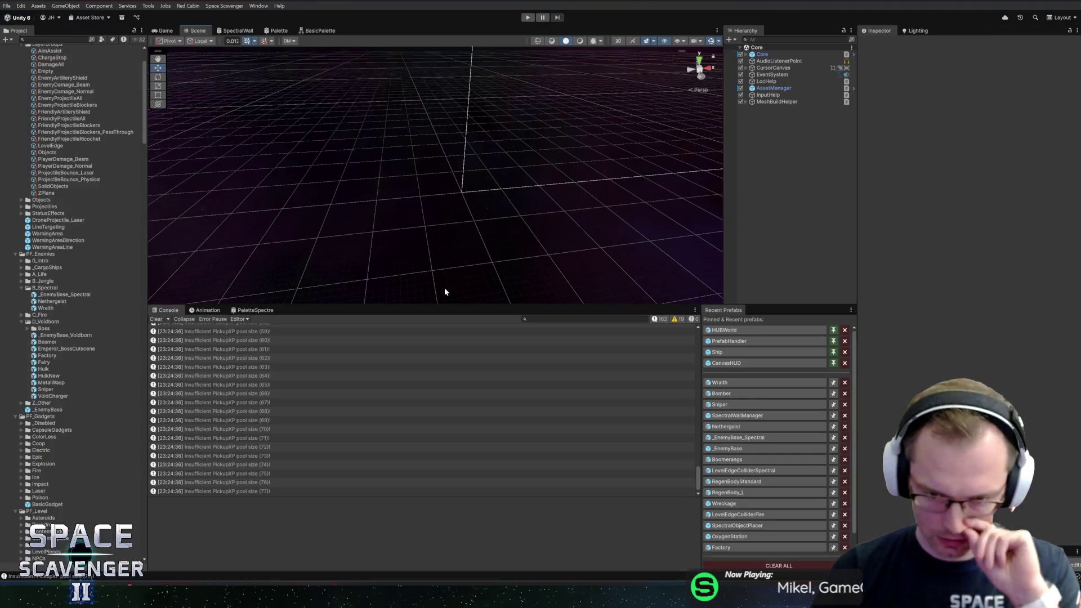
Open the Wraith prefab and review FollowState's timer Time and sensor Checks Per Second
{"action": "left_click", "coordinate": [741, 384]}
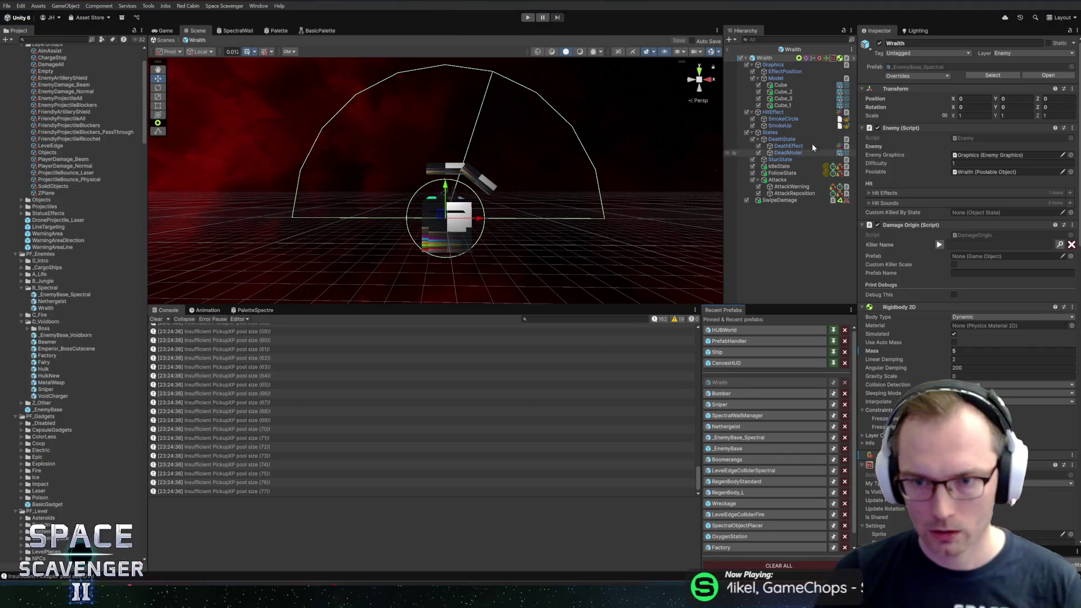
{"action": "left_click", "coordinate": [783, 172]}
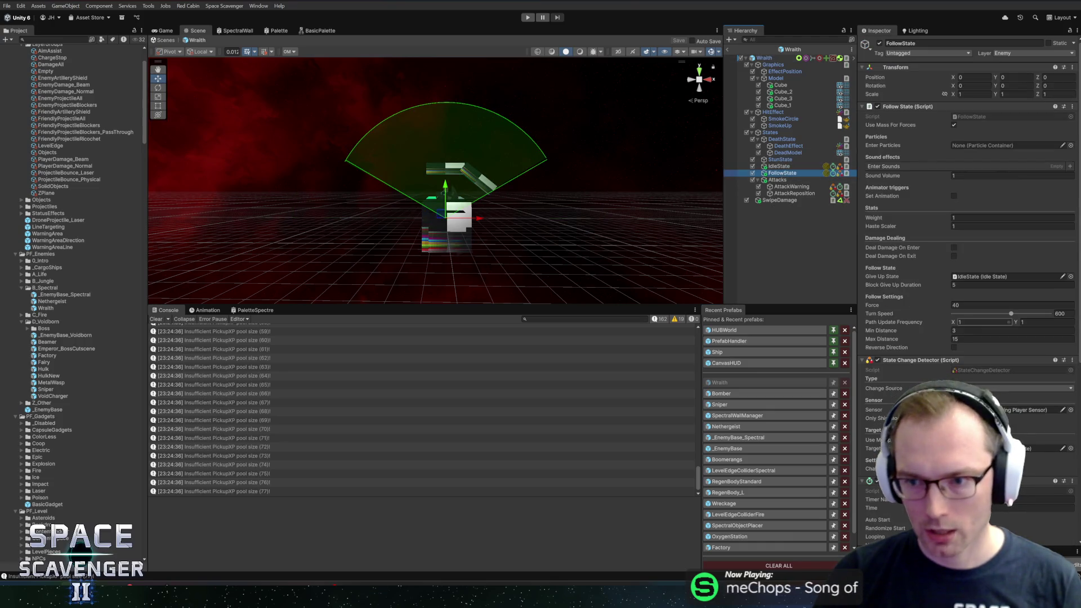
{"action": "scroll", "coordinate": [968, 282], "scroll_direction": "down", "scroll_amount": 4}
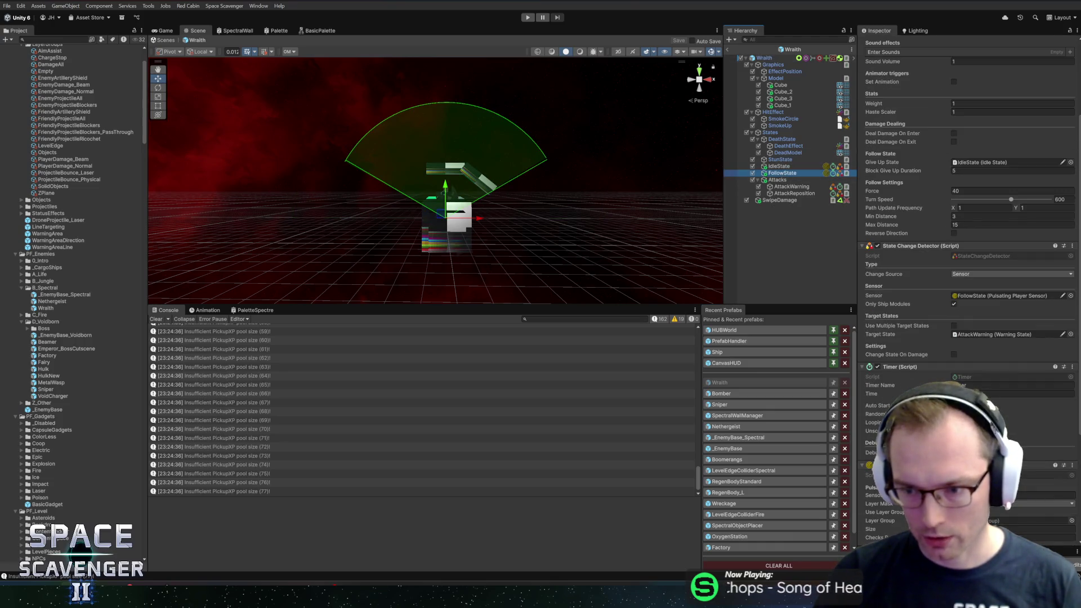
{"action": "scroll", "coordinate": [925, 349], "scroll_direction": "down", "scroll_amount": 3}
{"action": "left_click", "coordinate": [955, 302]}
{"action": "left_click", "coordinate": [1054, 446]}
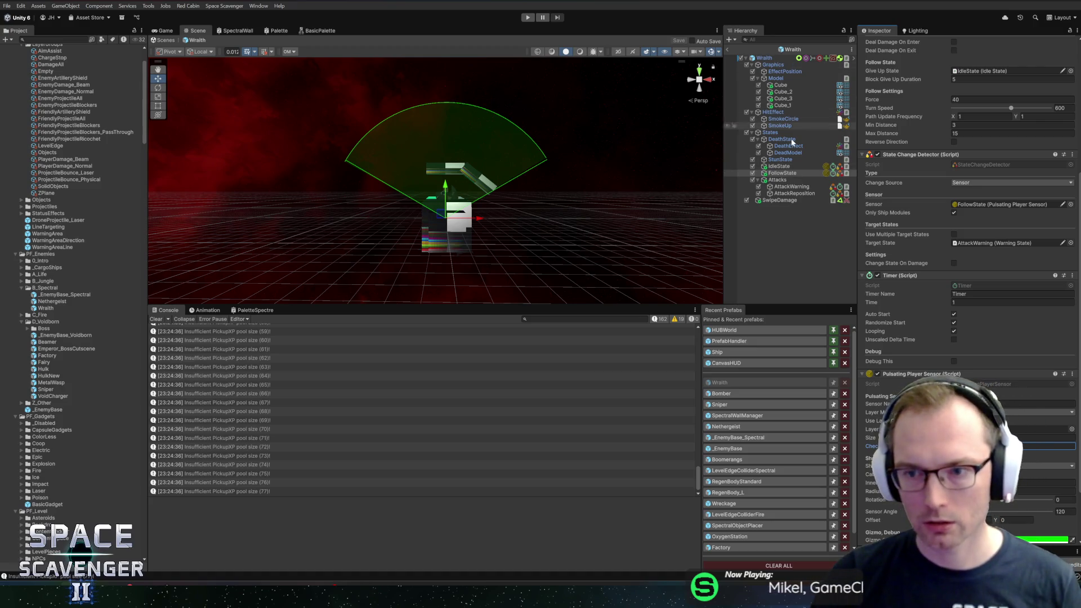
{"action": "scroll", "coordinate": [941, 337], "scroll_direction": "down", "scroll_amount": 3}
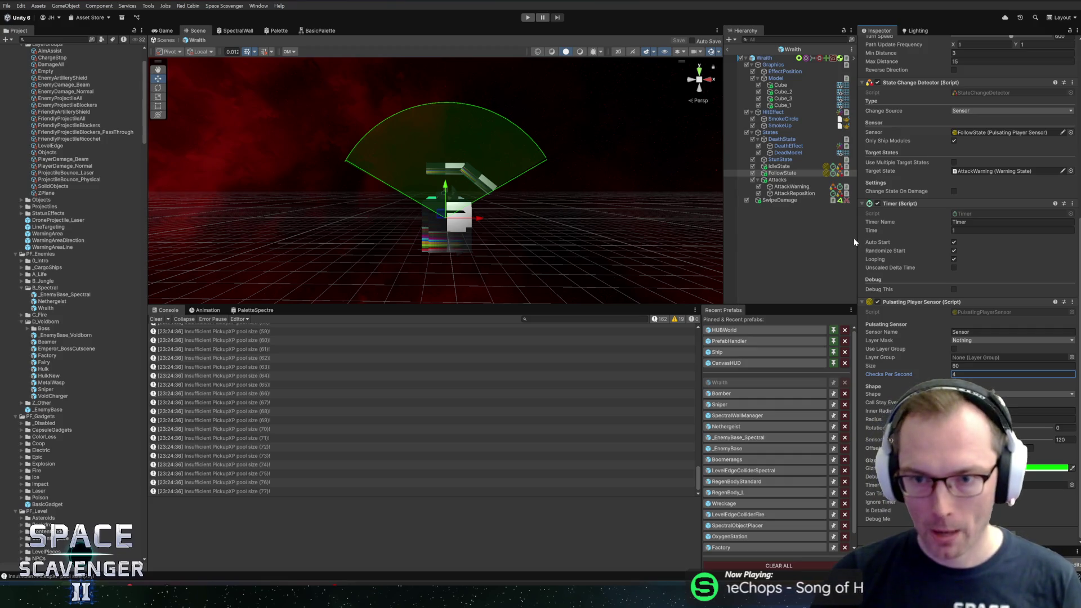
Duplicate AttackWarning, move the copy below AttackReposition, then undo it
{"action": "left_click", "coordinate": [791, 187]}
{"action": "key", "text": "ctrl+d"}
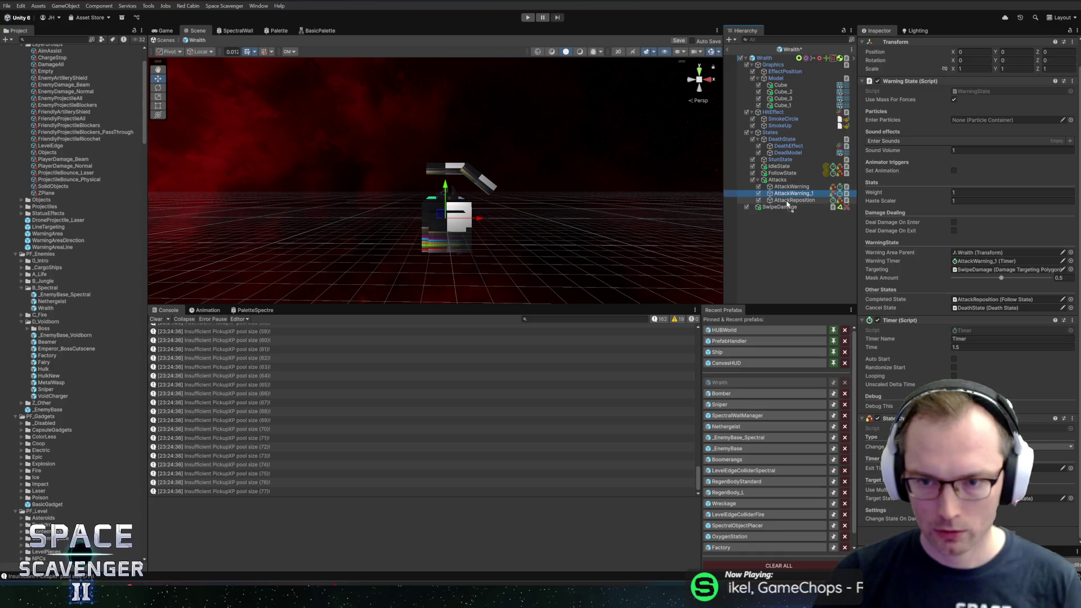
{"action": "left_click_drag", "start_coordinate": [789, 207], "coordinate": [790, 204]}
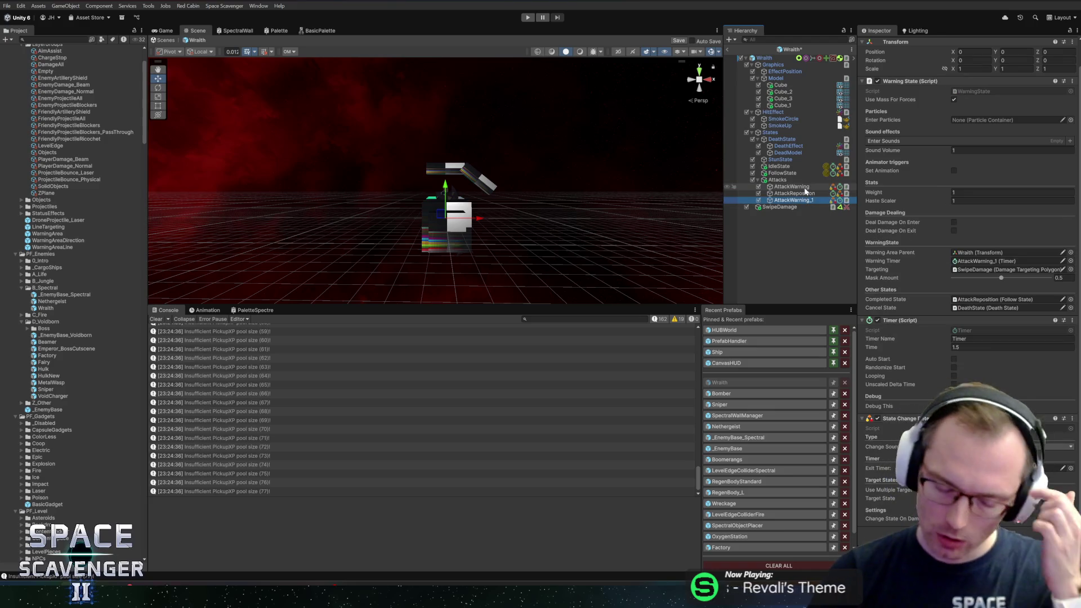
{"action": "key", "text": "ctrl+z"}
{"action": "key", "text": "ctrl+z"}
Create an empty child under Attacks named as the ---A2--- header
{"action": "left_click", "coordinate": [798, 180]}
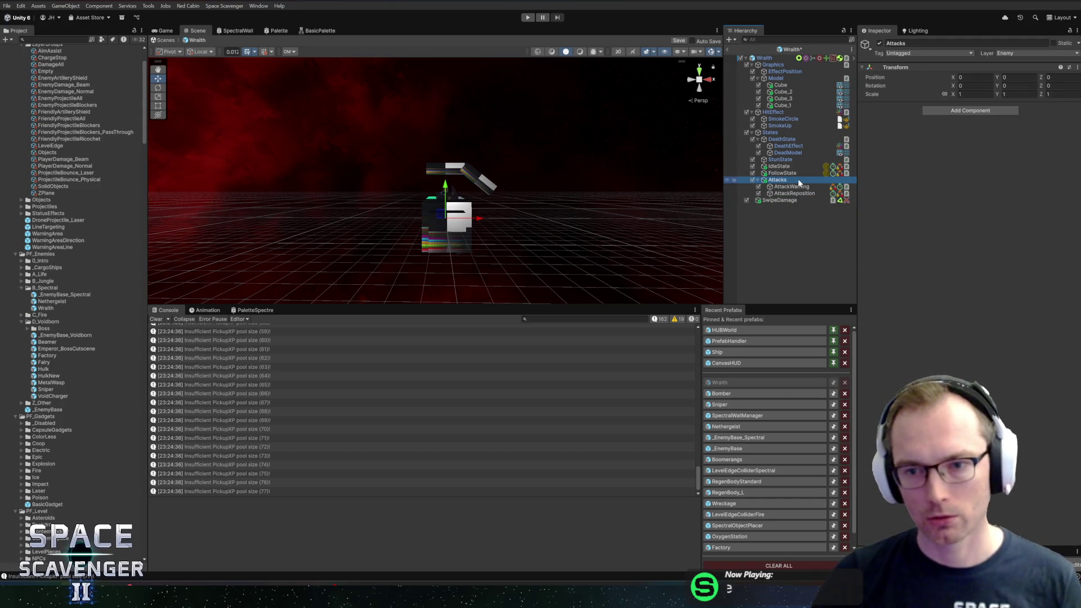
{"action": "left_click", "coordinate": [800, 181]}
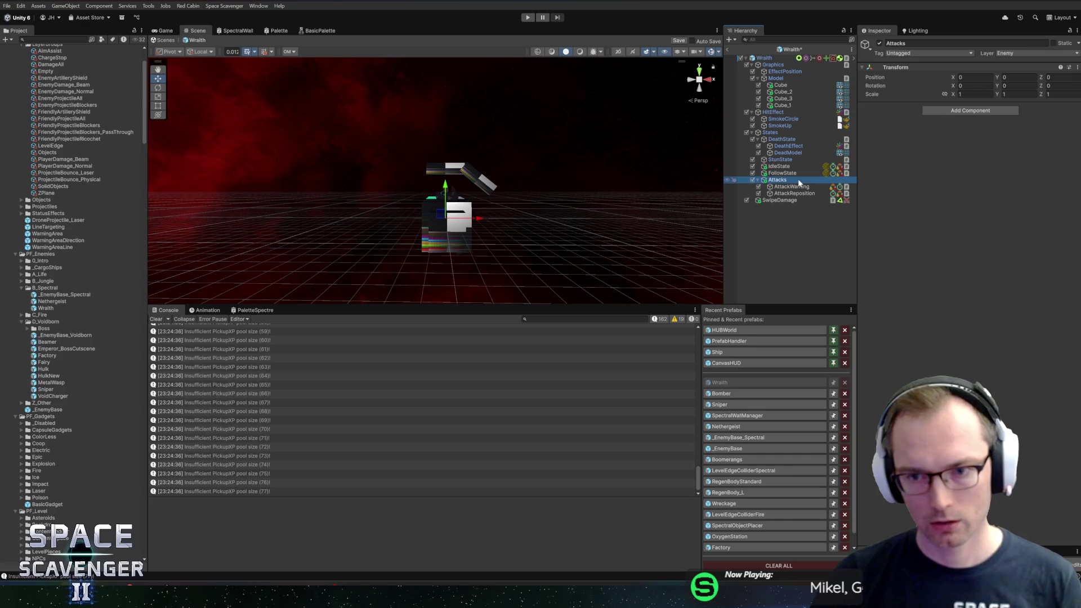
{"action": "left_click", "coordinate": [800, 193]}
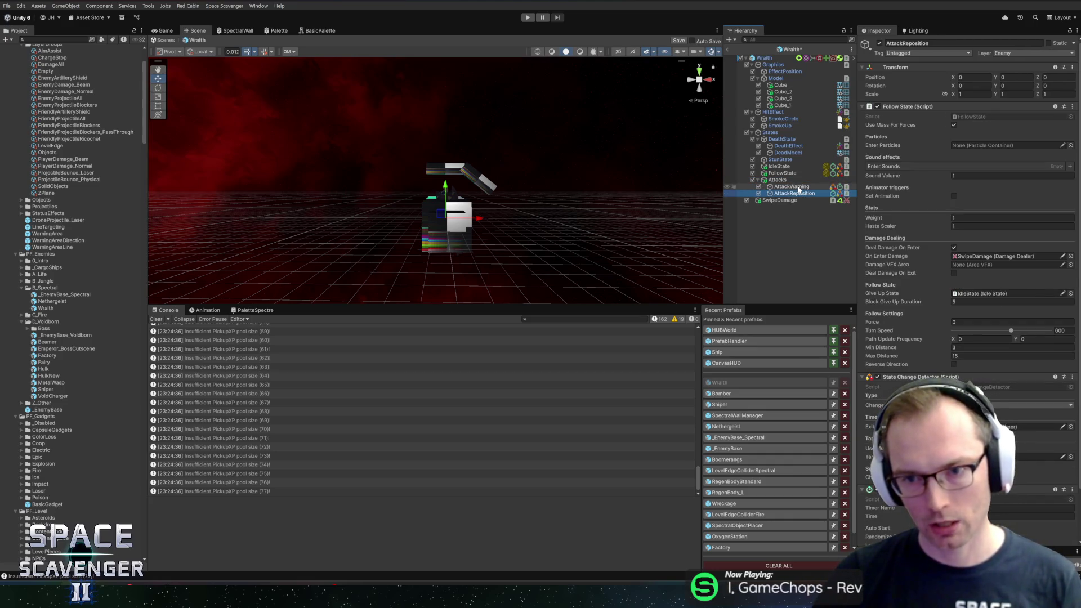
{"action": "left_click", "coordinate": [799, 180]}
{"action": "right_click", "coordinate": [799, 180]}
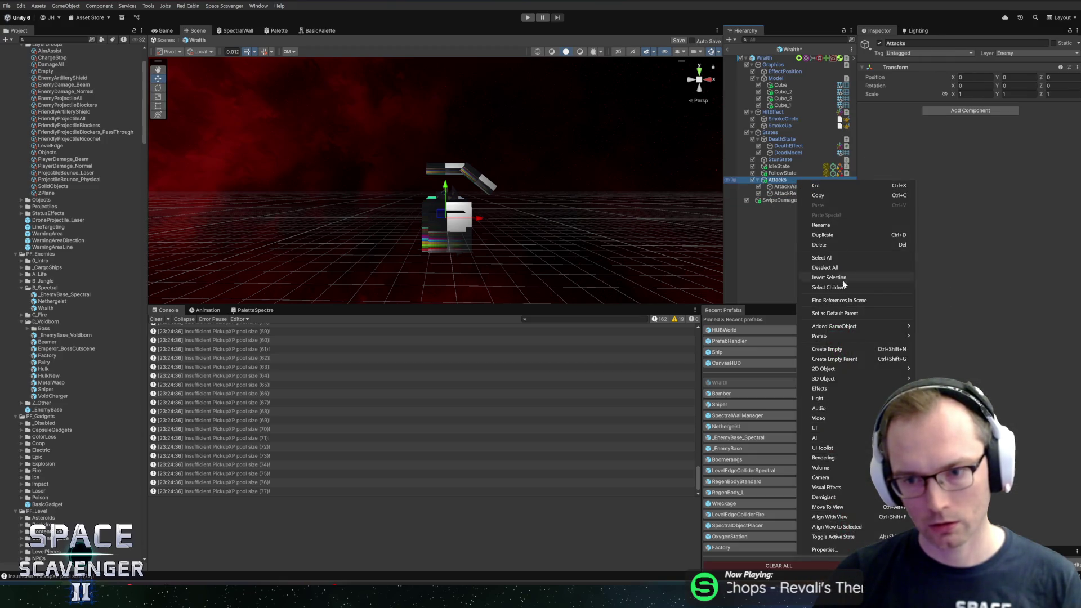
{"action": "left_click", "coordinate": [841, 350]}
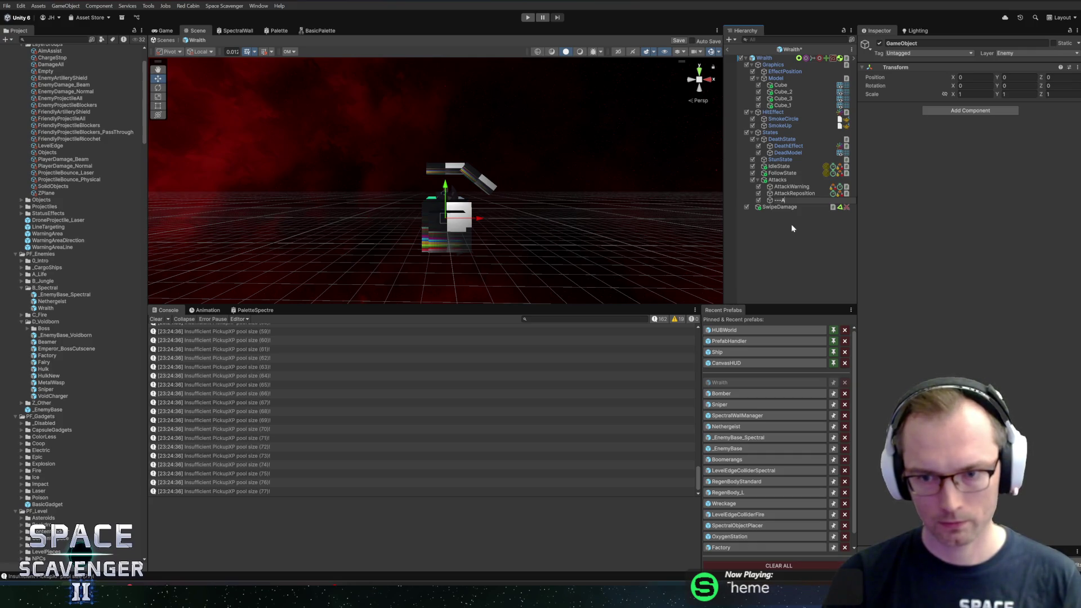
{"action": "type", "text": "---"}
{"action": "key", "text": "Return"}
Duplicate the header and place the copy above AttackWarning as ---A1---
{"action": "right_click", "coordinate": [794, 200]}
{"action": "left_click", "coordinate": [817, 269]}
{"action": "left_click", "coordinate": [793, 201]}
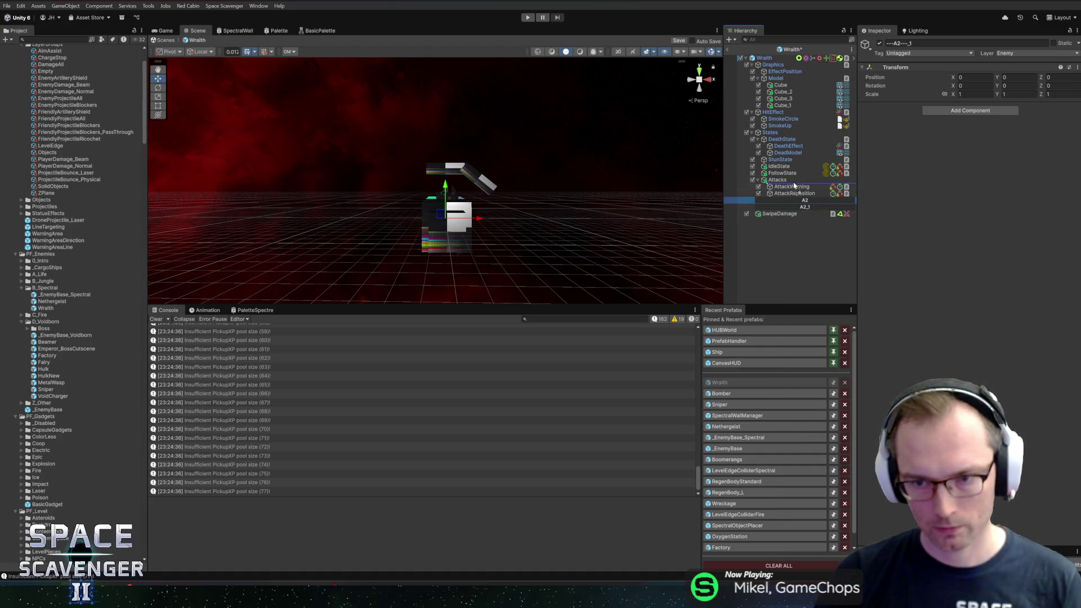
{"action": "left_click_drag", "start_coordinate": [797, 193], "coordinate": [796, 184]}
{"action": "key", "text": "f"}
{"action": "key", "text": "F2"}
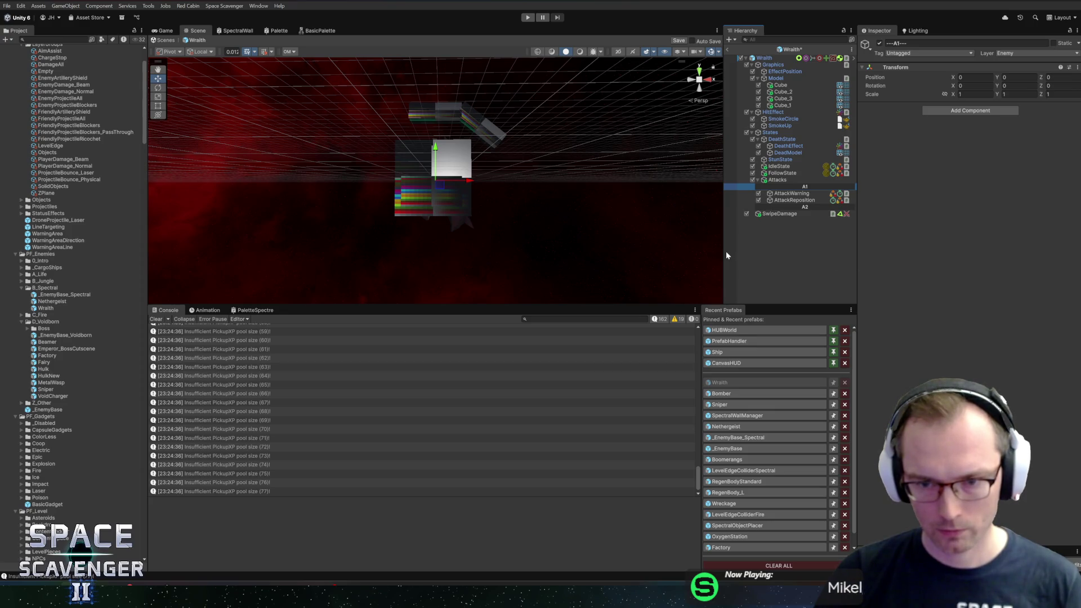
{"action": "mouse_move", "coordinate": [572, 123]}
{"action": "left_mouse_down"}
{"action": "mouse_move", "coordinate": [580, 220]}
{"action": "mouse_move", "coordinate": [579, 164]}
{"action": "mouse_move", "coordinate": [567, 180]}
{"action": "mouse_move", "coordinate": [586, 163]}
{"action": "mouse_move", "coordinate": [559, 178]}
{"action": "mouse_move", "coordinate": [614, 190]}
{"action": "left_mouse_up"}
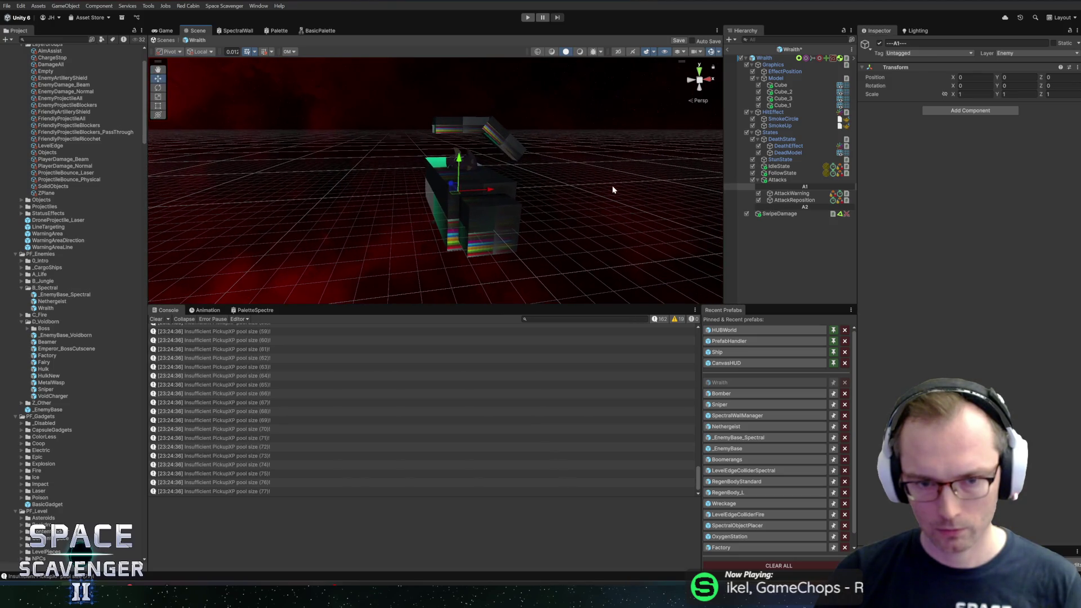
Assign the TestCubeBox mesh to all four cubes of the Wraith model
{"action": "left_click", "coordinate": [781, 85]}
{"action": "left_click", "coordinate": [783, 105], "text": "shift"}
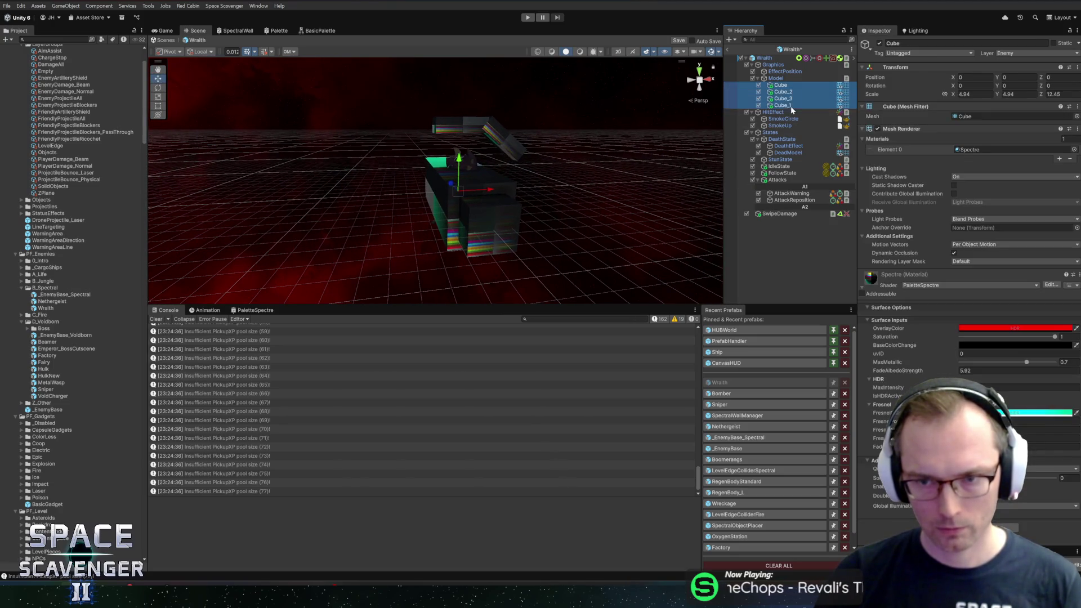
{"action": "left_click", "coordinate": [1076, 117]}
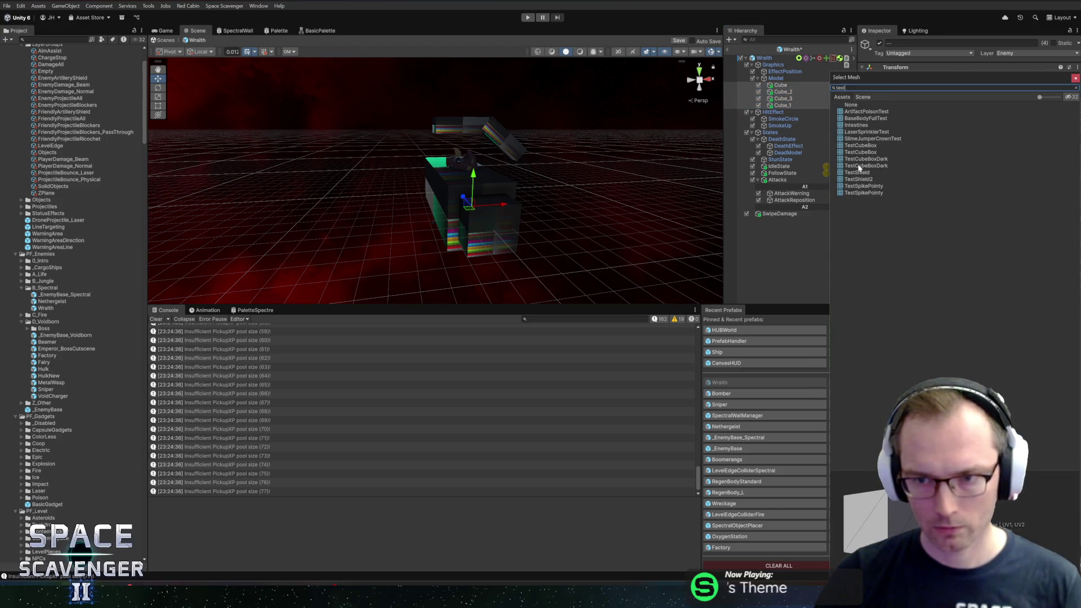
{"action": "double_click", "coordinate": [859, 145]}
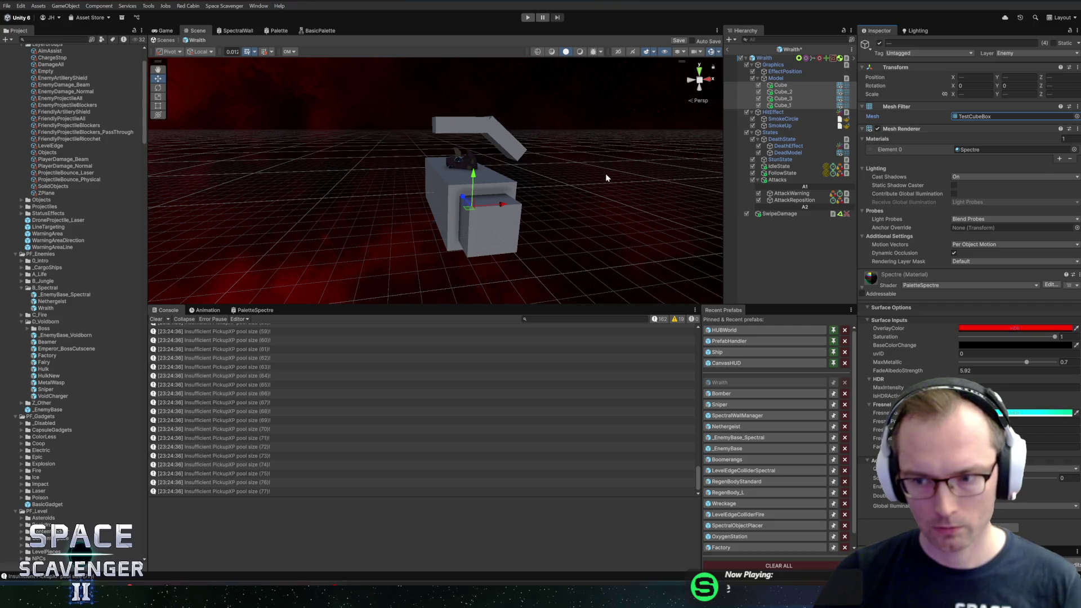
{"action": "left_click_drag", "start_coordinate": [601, 181], "coordinate": [556, 150]}
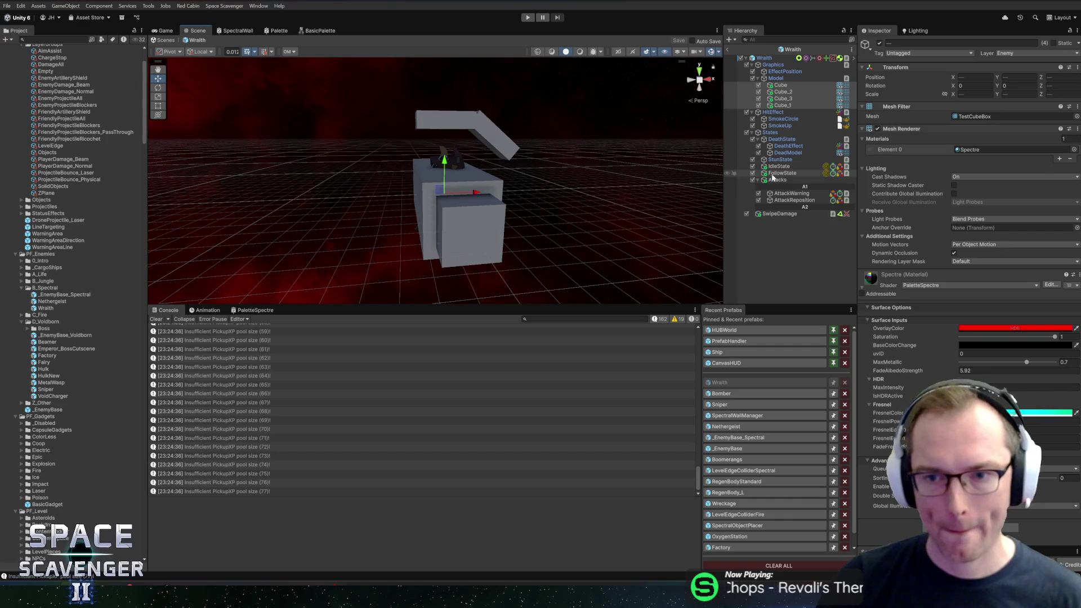
{"action": "left_click", "coordinate": [785, 200]}
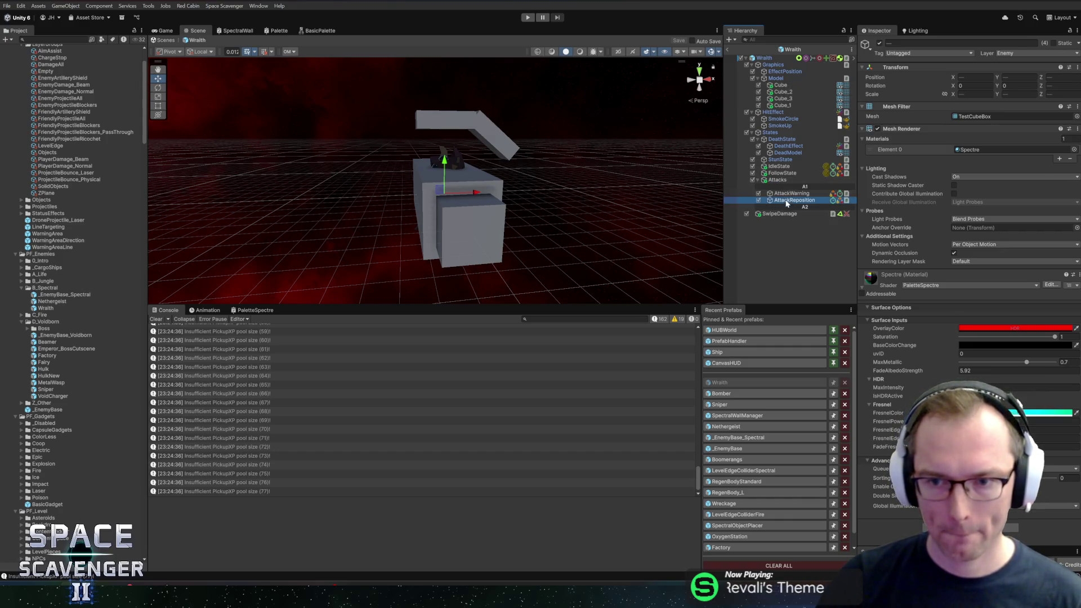
Duplicate AttackWarning and AttackReposition and move the copies under ---A2---
{"action": "left_click", "coordinate": [782, 193], "text": "ctrl"}
{"action": "key", "text": "ctrl+d"}
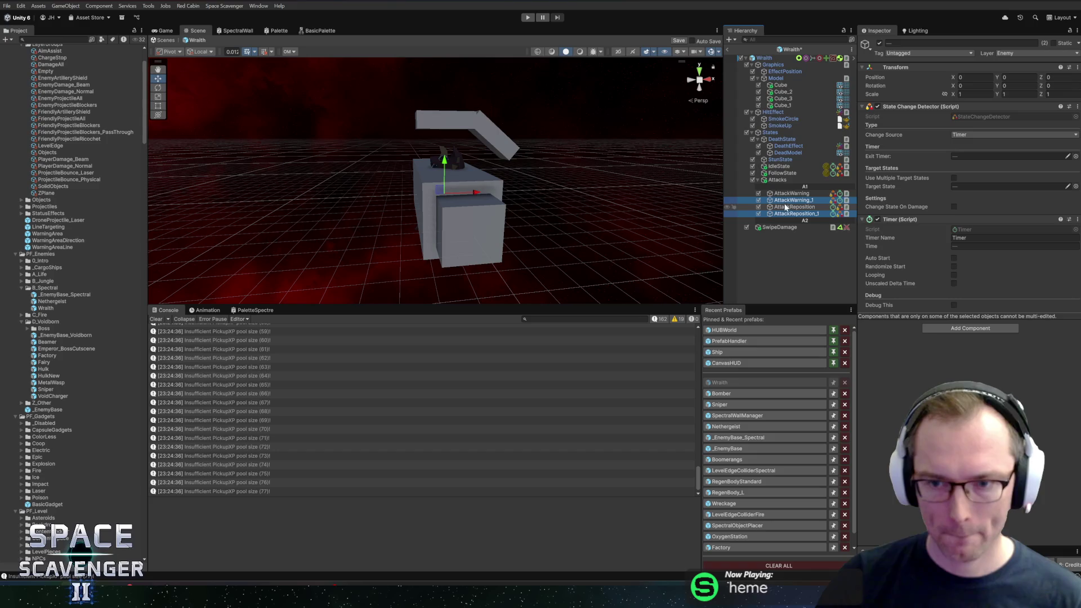
{"action": "left_click_drag", "start_coordinate": [800, 227], "coordinate": [800, 226]}
Drag a Timer component into AttackReposition's Exit Timer field
{"action": "left_click", "coordinate": [795, 216]}
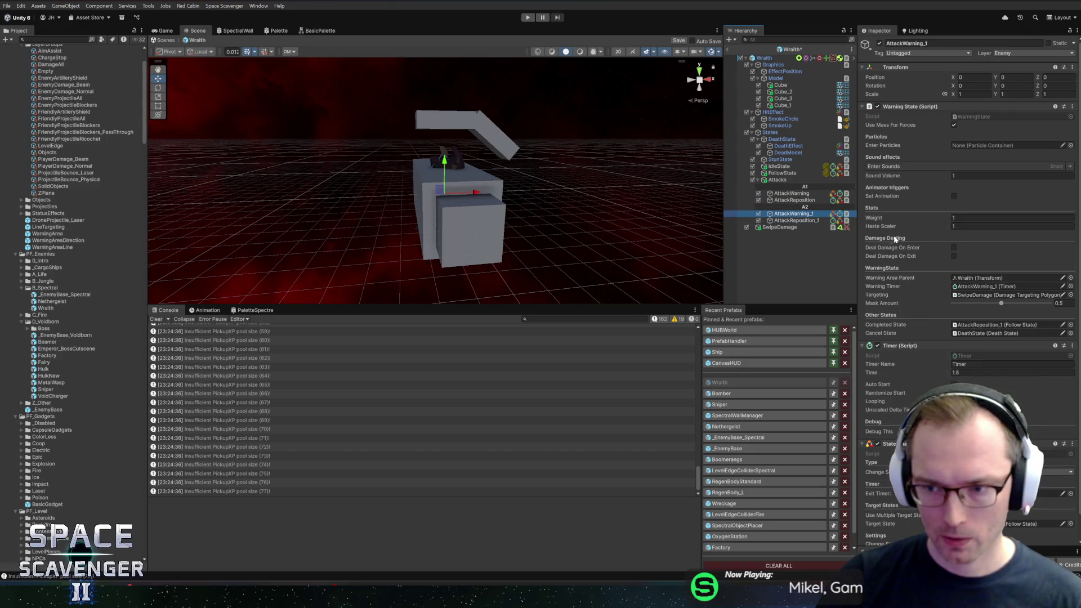
{"action": "key", "text": "Up"}
{"action": "scroll", "coordinate": [948, 306], "scroll_direction": "down", "scroll_amount": 2}
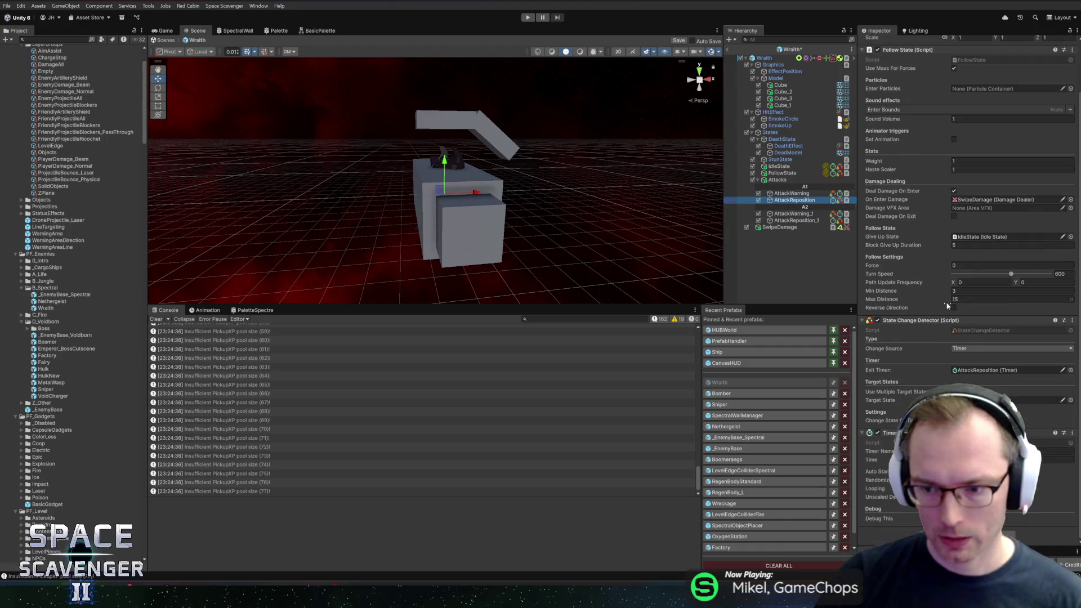
{"action": "left_click", "coordinate": [946, 267]}
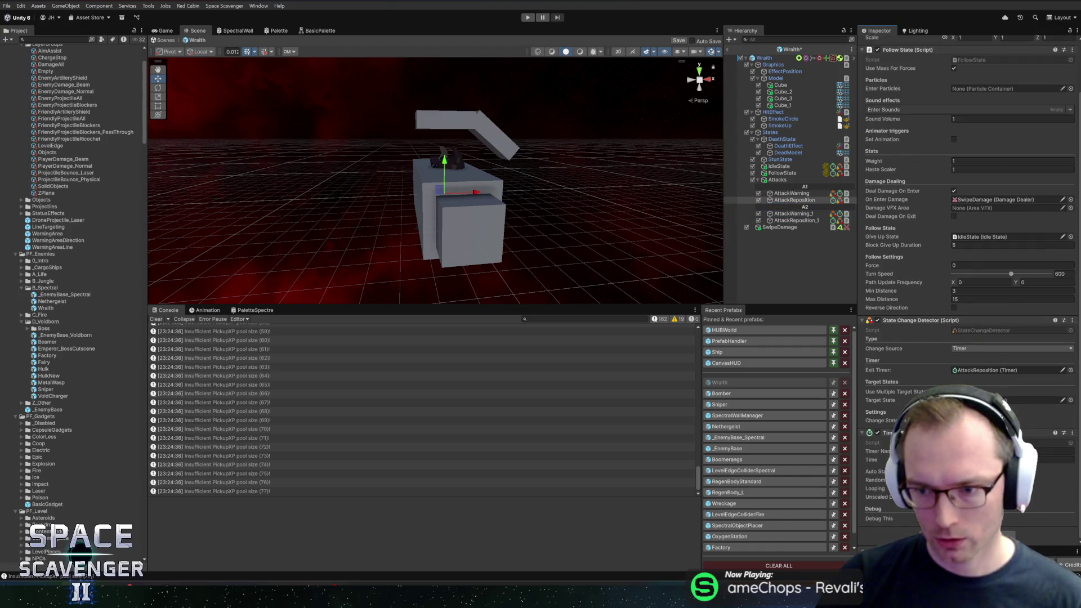
{"action": "mouse_move", "coordinate": [941, 381]}
{"action": "left_mouse_down"}
{"action": "mouse_move", "coordinate": [957, 377]}
{"action": "mouse_move", "coordinate": [951, 384]}
{"action": "left_mouse_up"}
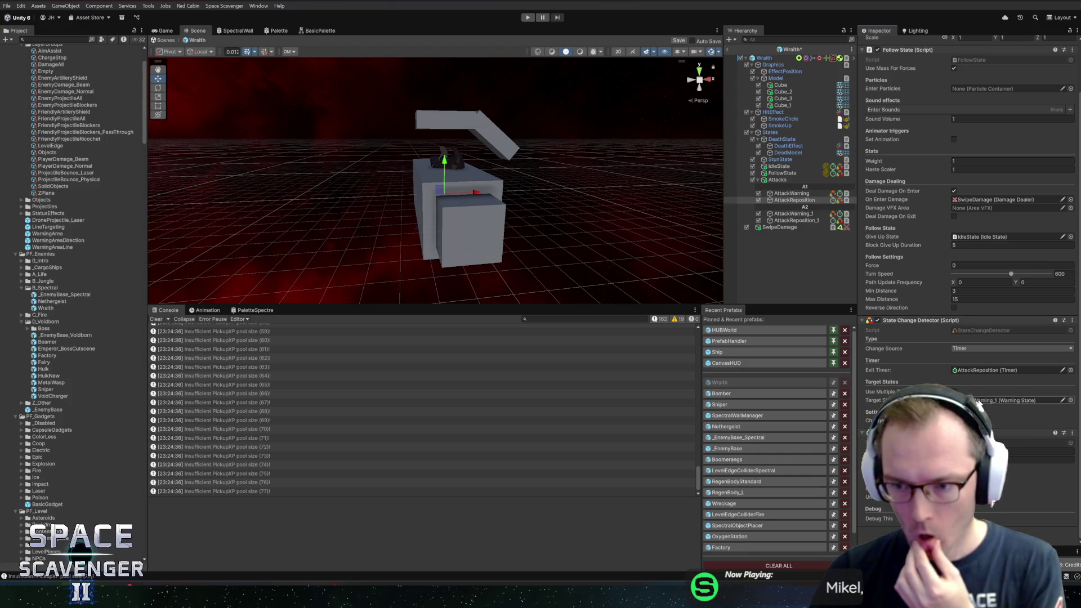
Rename the copies AttackWarning_2 and AttackReposition_2
{"action": "left_click", "coordinate": [791, 214]}
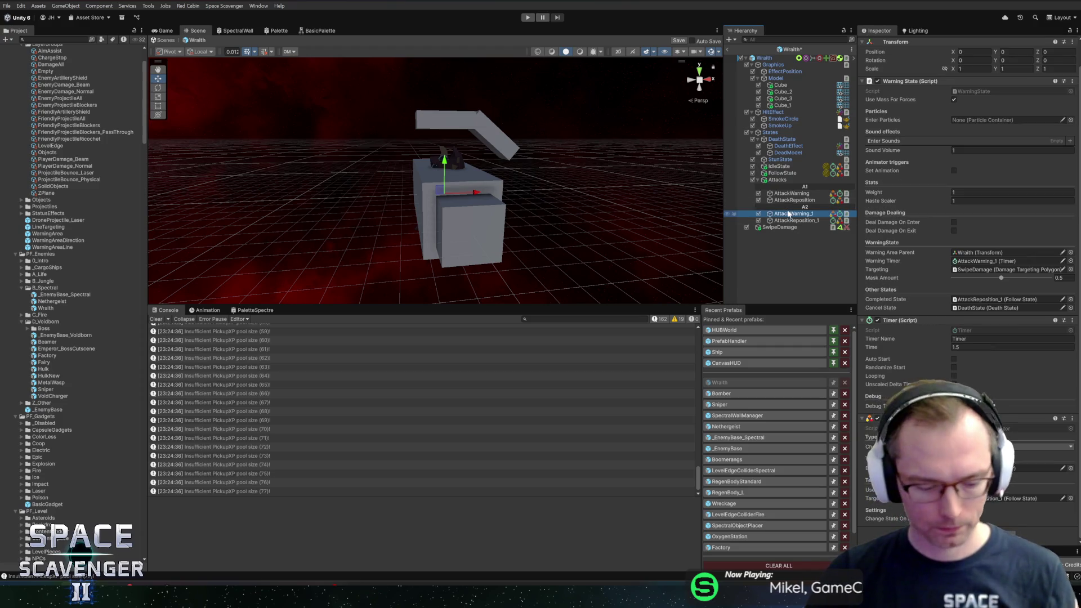
{"action": "type", "text": "2"}
{"action": "left_click", "coordinate": [789, 214]}
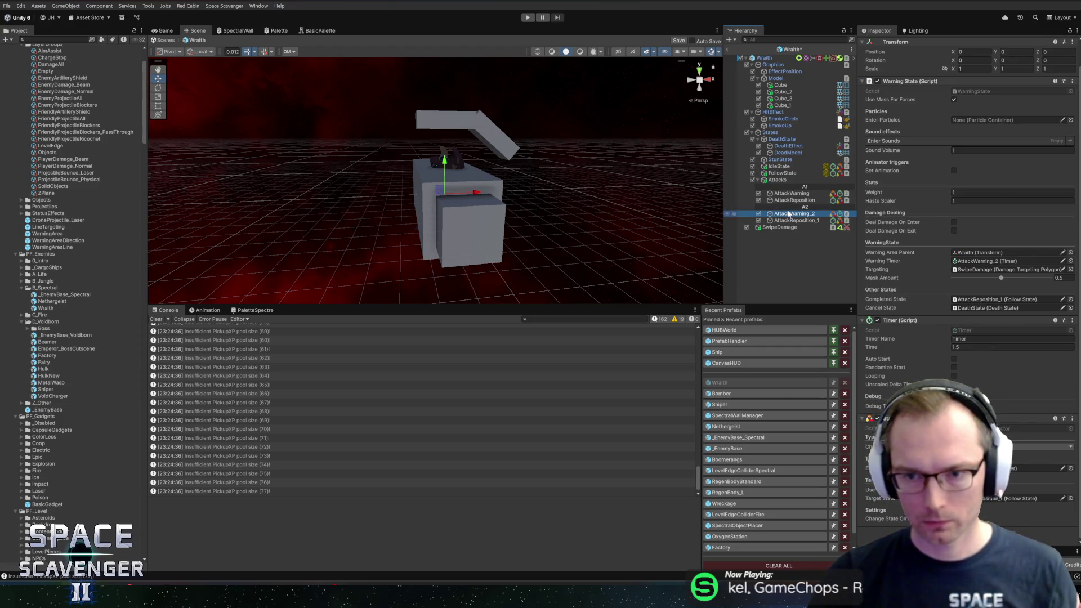
{"action": "left_click", "coordinate": [795, 221]}
{"action": "key", "text": "Right"}
{"action": "key", "text": "BackSpace"}
{"action": "type", "text": "2"}
{"action": "key", "text": "Return"}
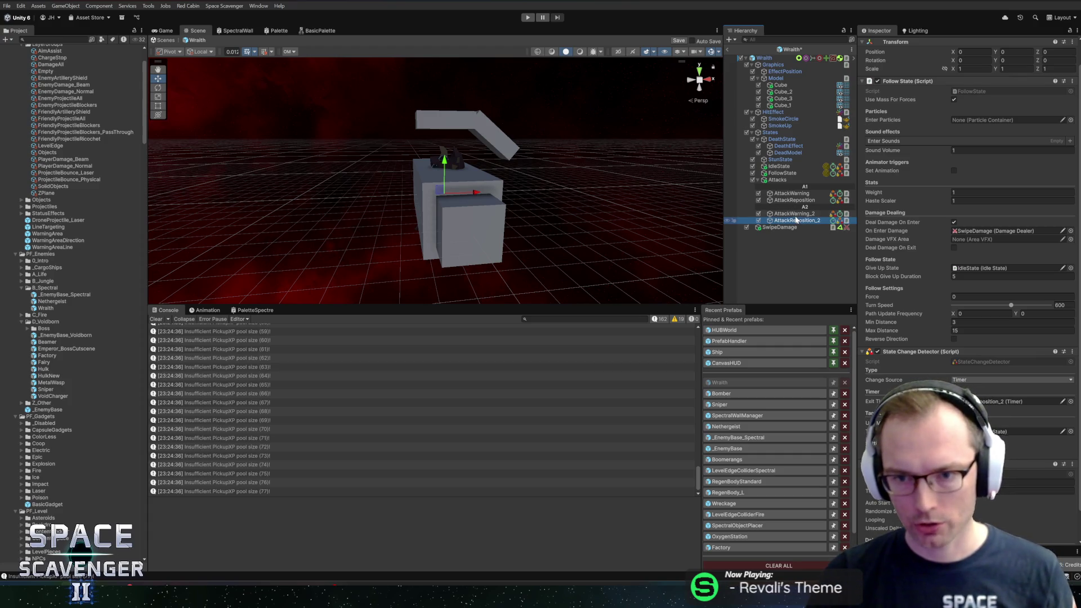
{"action": "key", "text": "Up"}
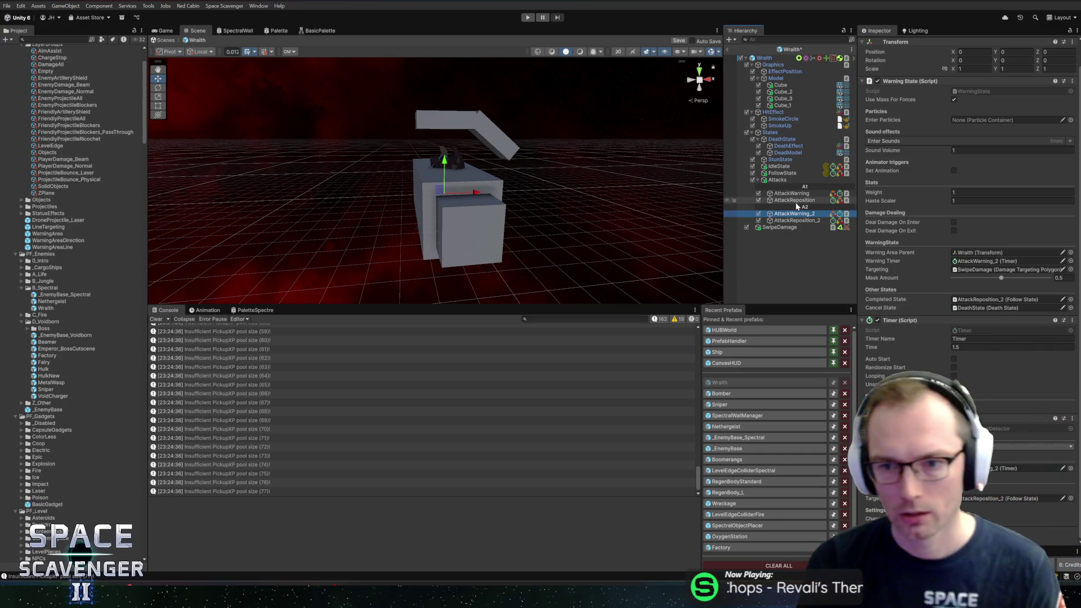
Compare the original attack states with AttackWarning_2 and AttackReposition_2
{"action": "left_click", "coordinate": [791, 201]}
{"action": "left_click", "coordinate": [791, 194]}
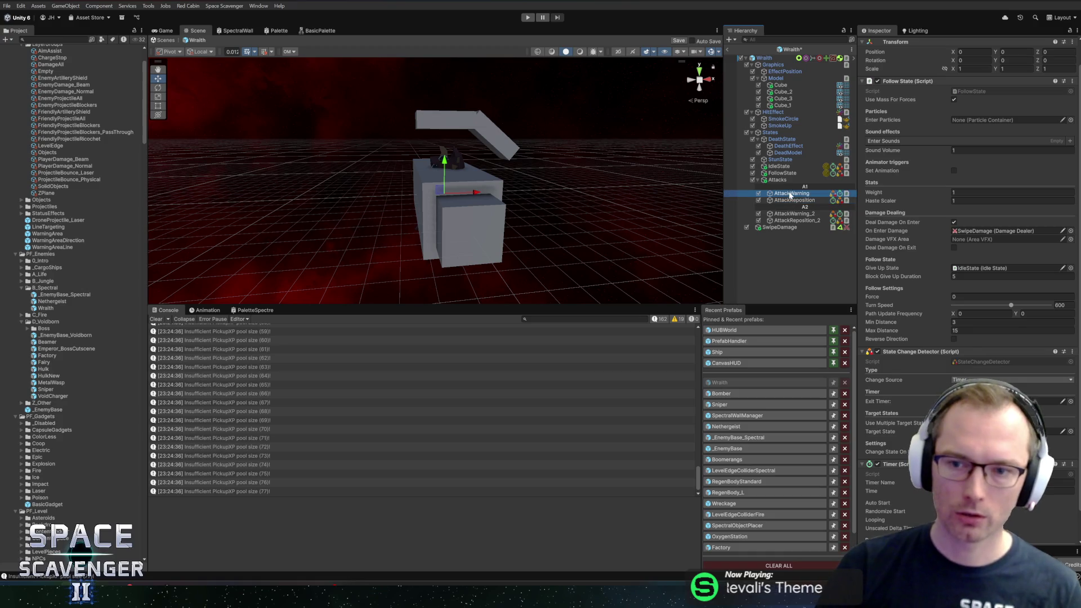
{"action": "left_click", "coordinate": [791, 201], "text": "ctrl"}
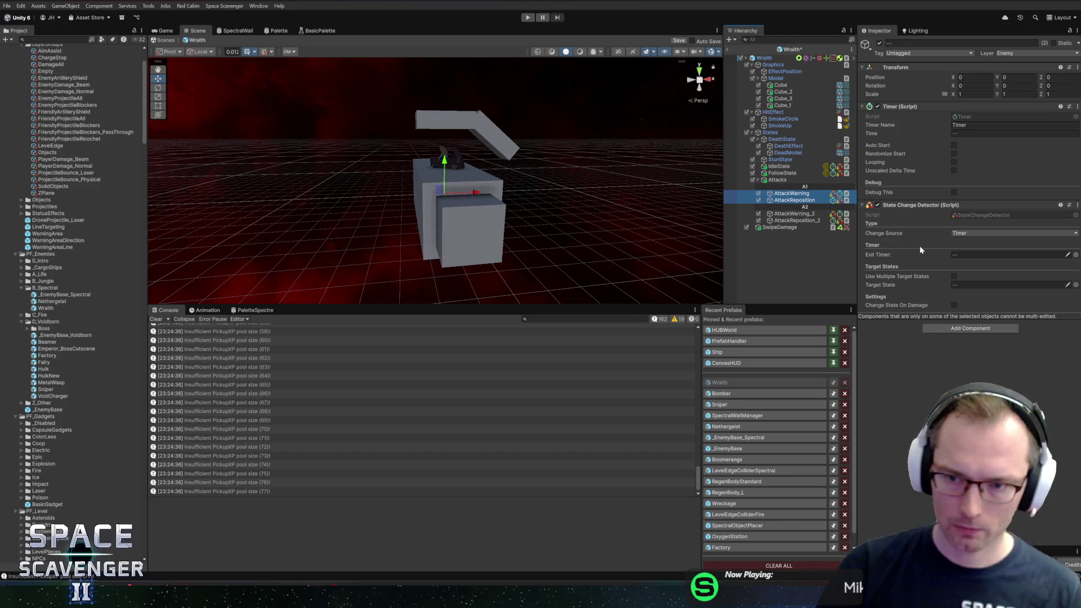
{"action": "left_click", "coordinate": [788, 194]}
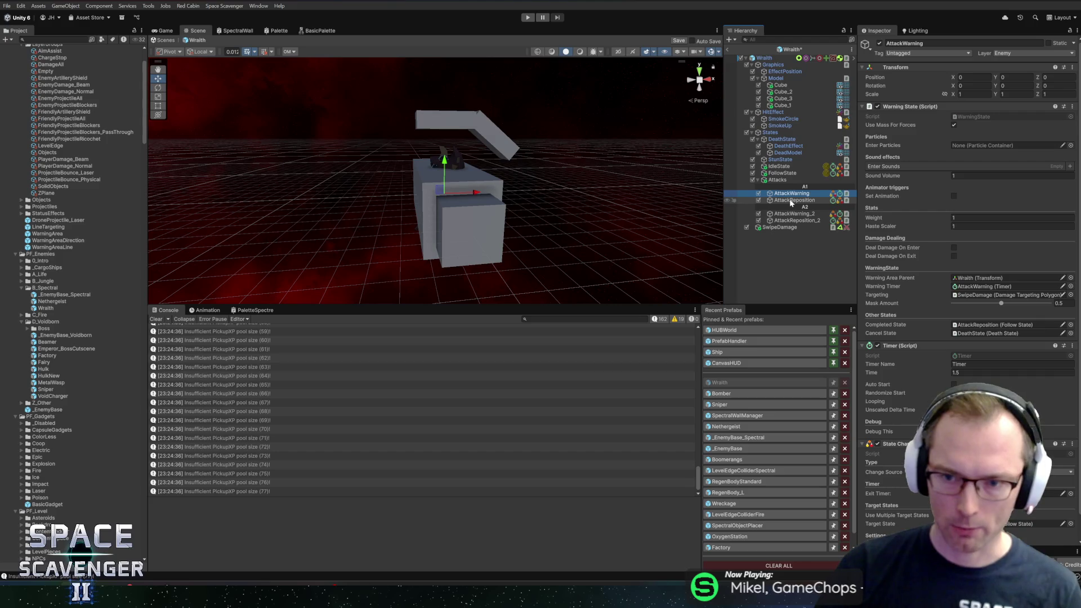
{"action": "left_click", "coordinate": [790, 201]}
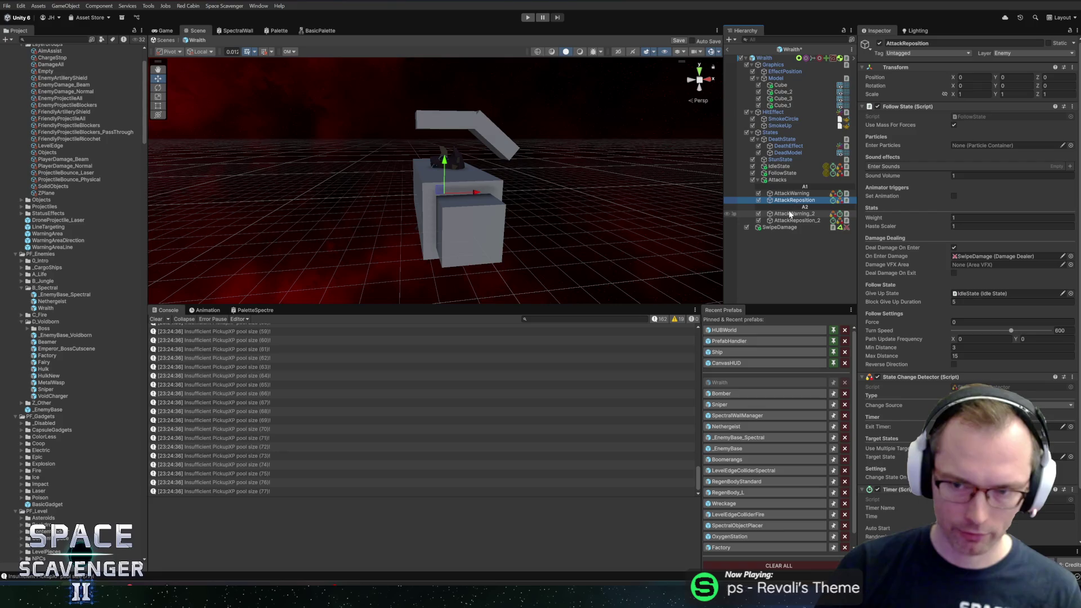
{"action": "left_click", "coordinate": [791, 215]}
{"action": "left_click", "coordinate": [794, 221]}
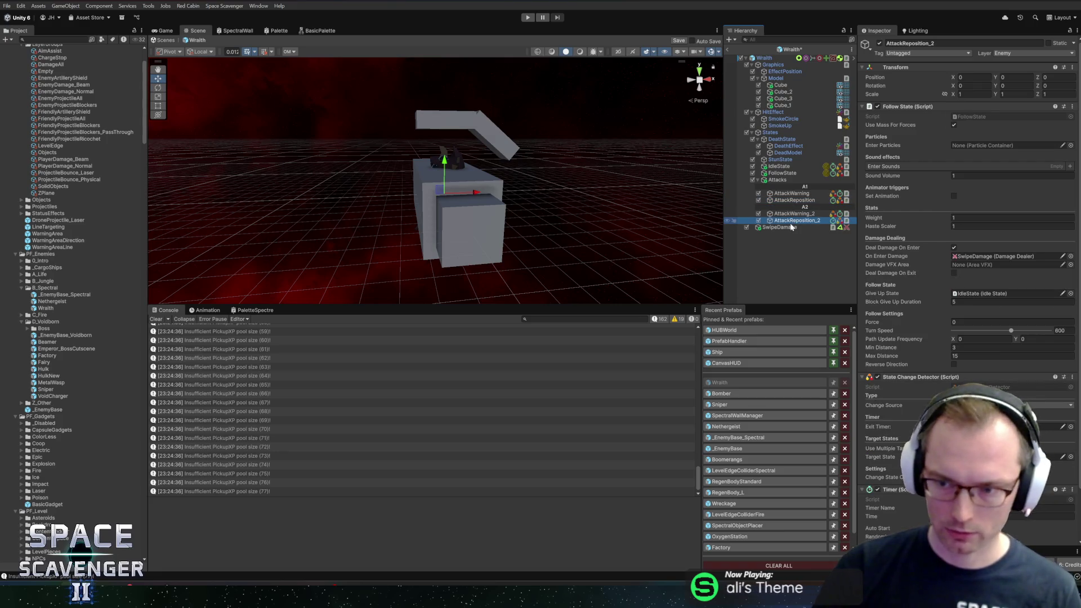
{"action": "scroll", "coordinate": [944, 242], "scroll_direction": "down", "scroll_amount": 2}
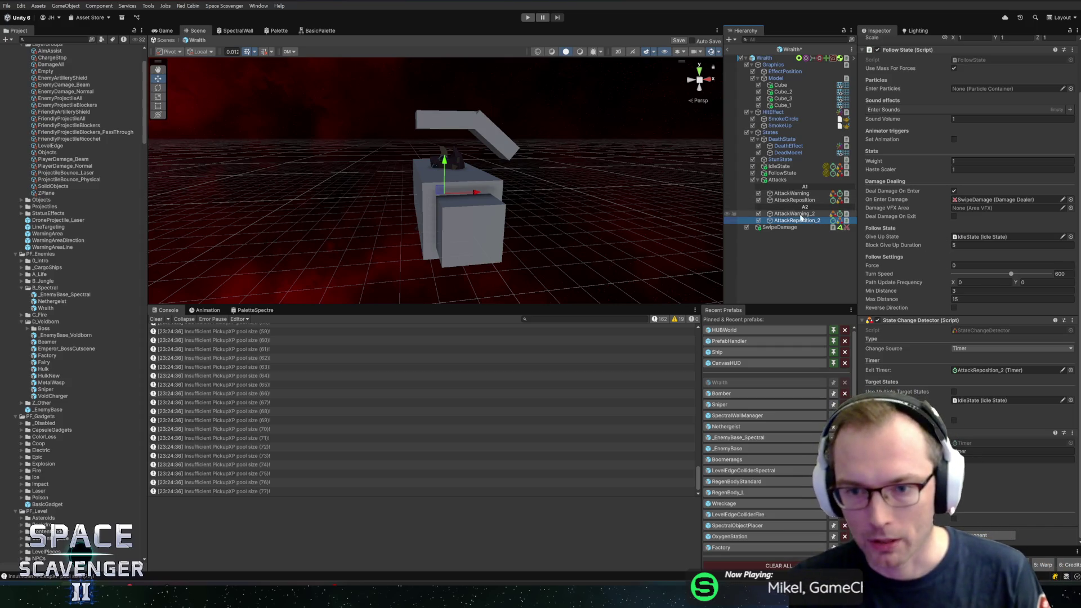
Change AttackWarning_2's Timer Time from 1.5 to 0.8 seconds
{"action": "left_click", "coordinate": [755, 214]}
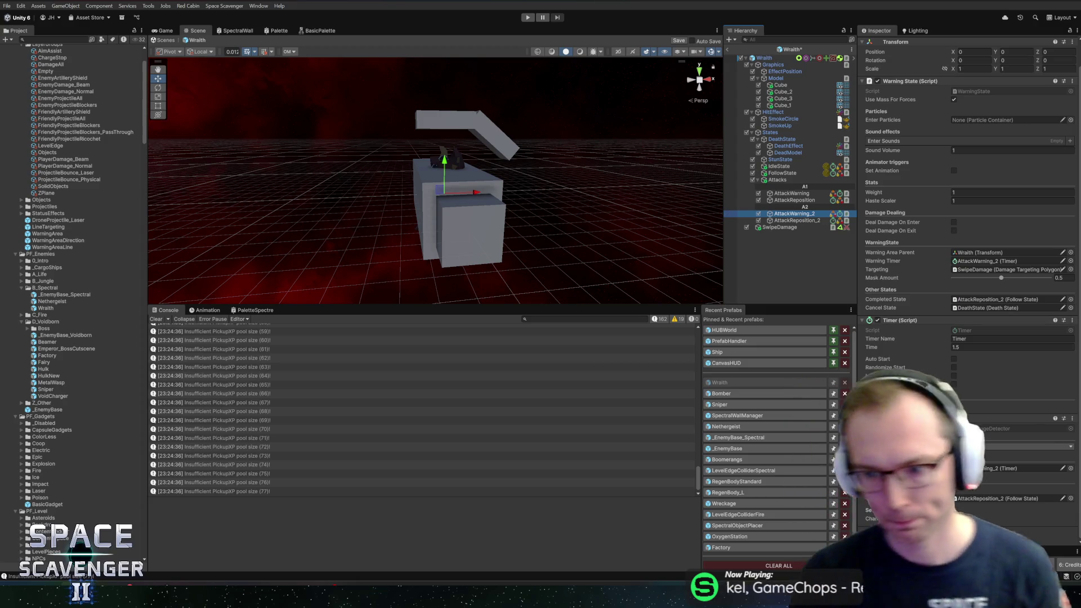
{"action": "left_click", "coordinate": [974, 347]}
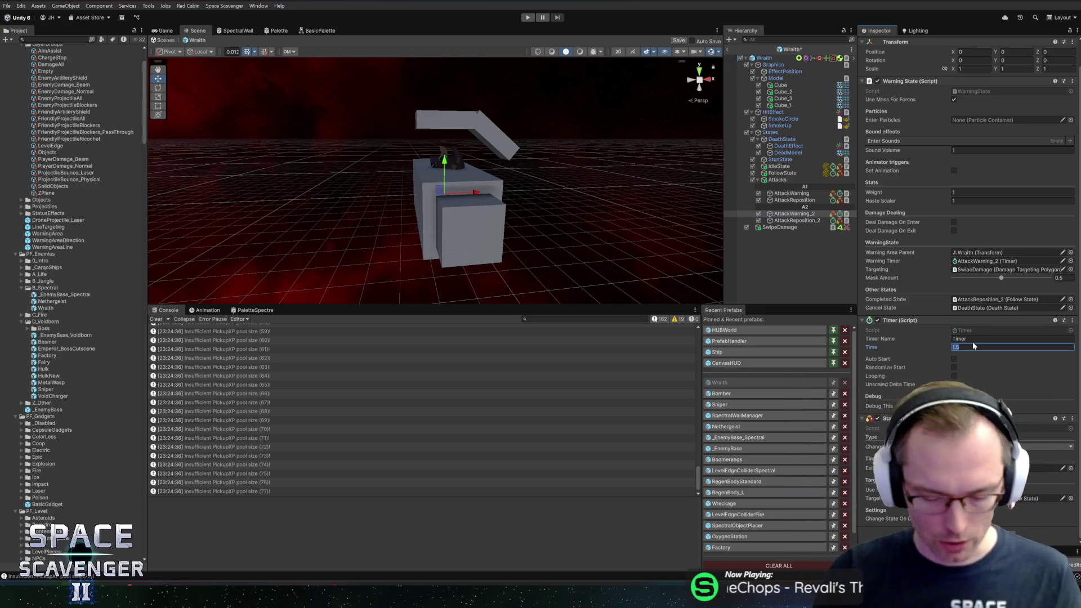
{"action": "type", "text": "0.9"}
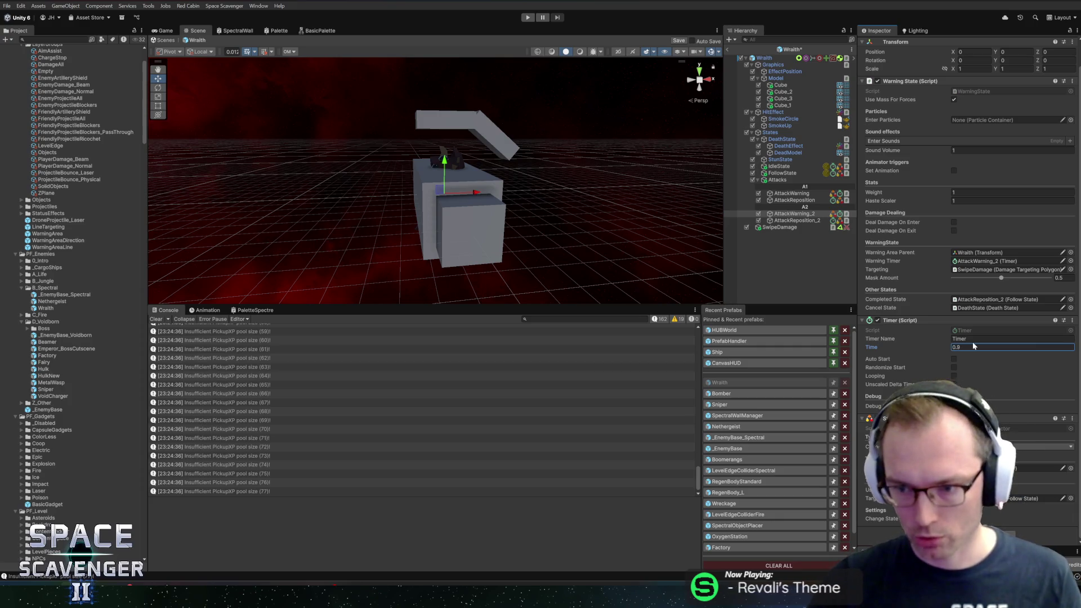
{"action": "key", "text": "Return"}
{"action": "type", "text": "0.8"}
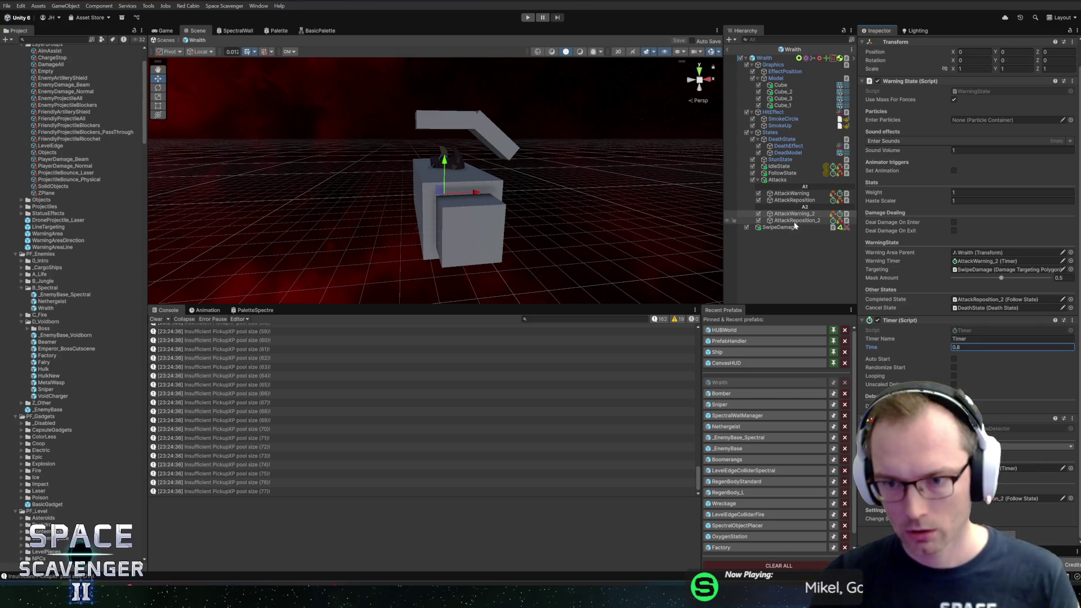
{"action": "left_click", "coordinate": [780, 227]}
{"action": "key", "text": "f"}
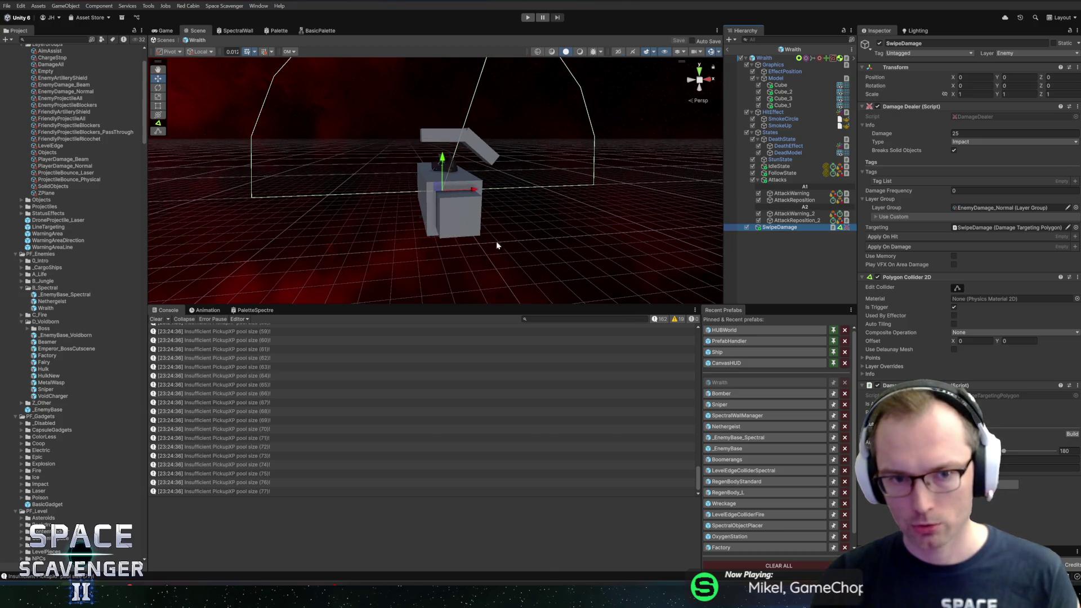
{"action": "scroll", "coordinate": [505, 177], "scroll_direction": "up", "scroll_amount": 3}
{"action": "scroll", "coordinate": [521, 199], "scroll_direction": "down", "scroll_amount": 3}
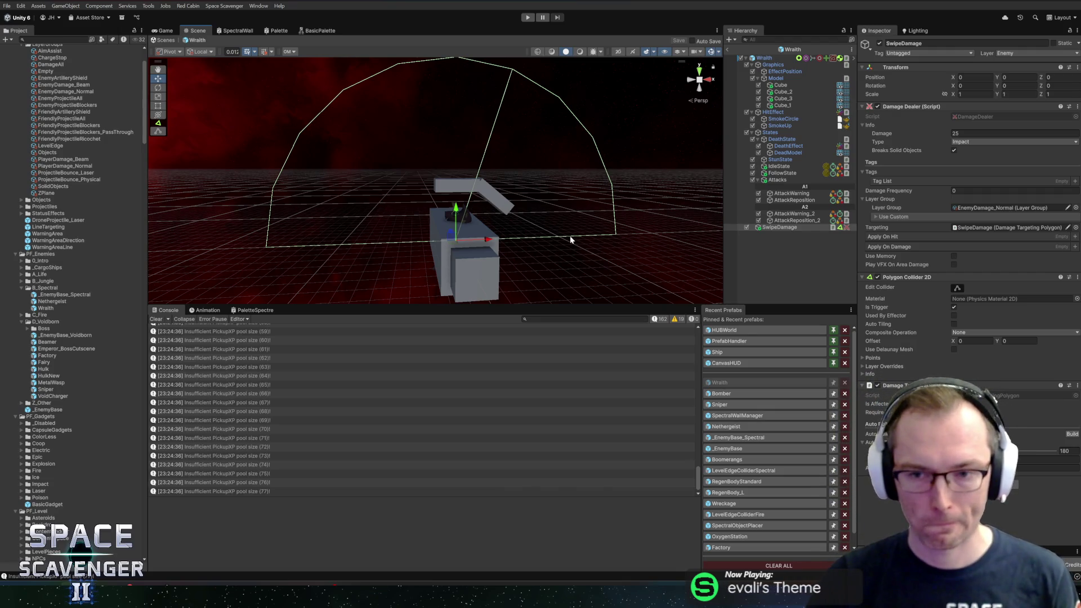
{"action": "left_click", "coordinate": [787, 227]}
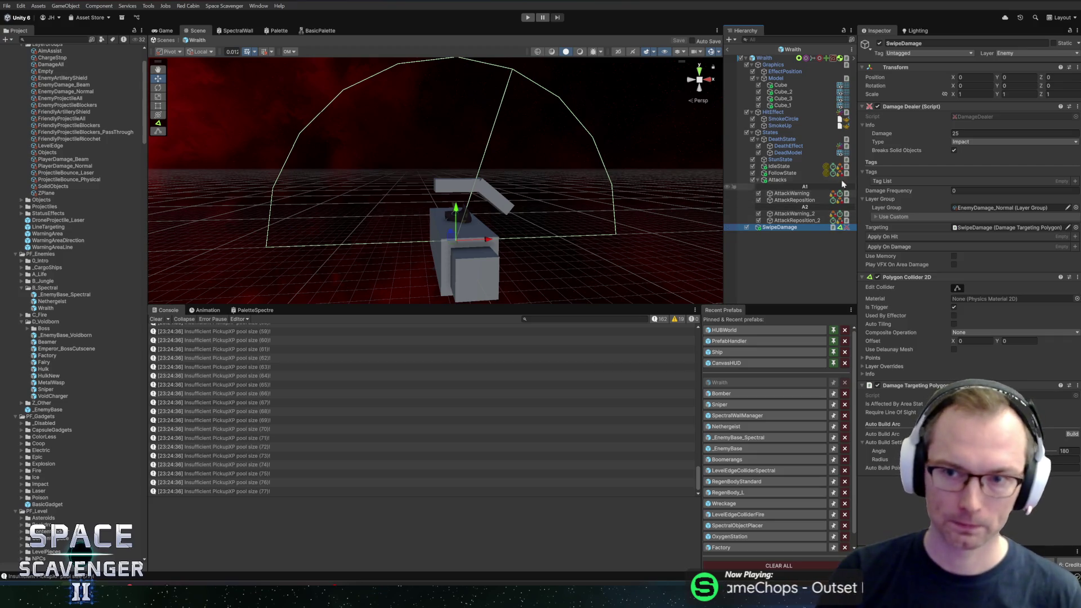
{"action": "left_click", "coordinate": [792, 222]}
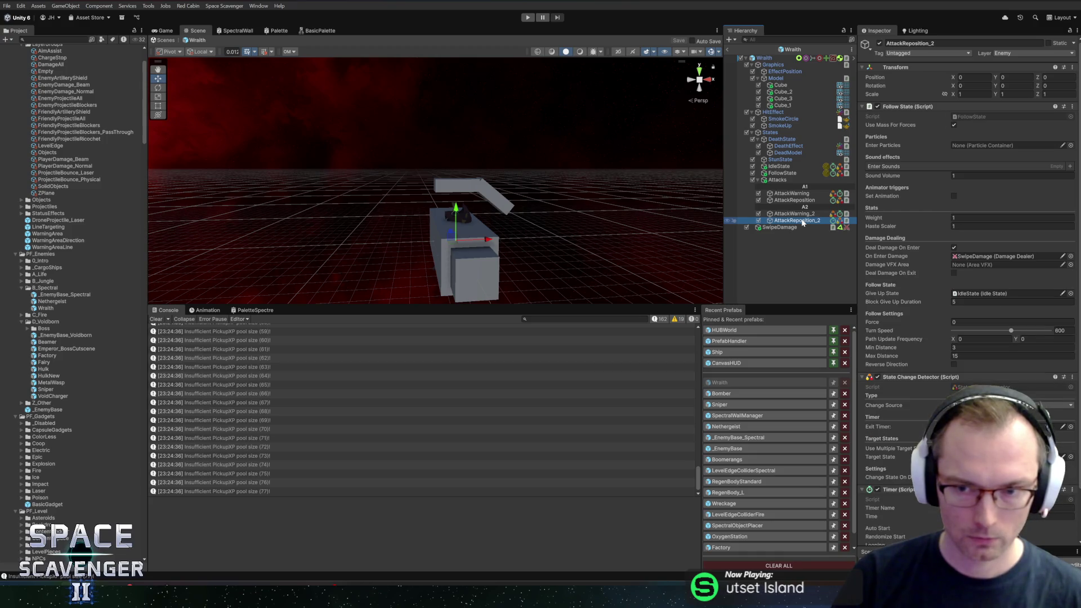
Compare AttackWarning_2 with AttackReposition_2 and check the SwipeDamage arc
{"action": "left_click", "coordinate": [805, 215]}
{"action": "left_click", "coordinate": [804, 221]}
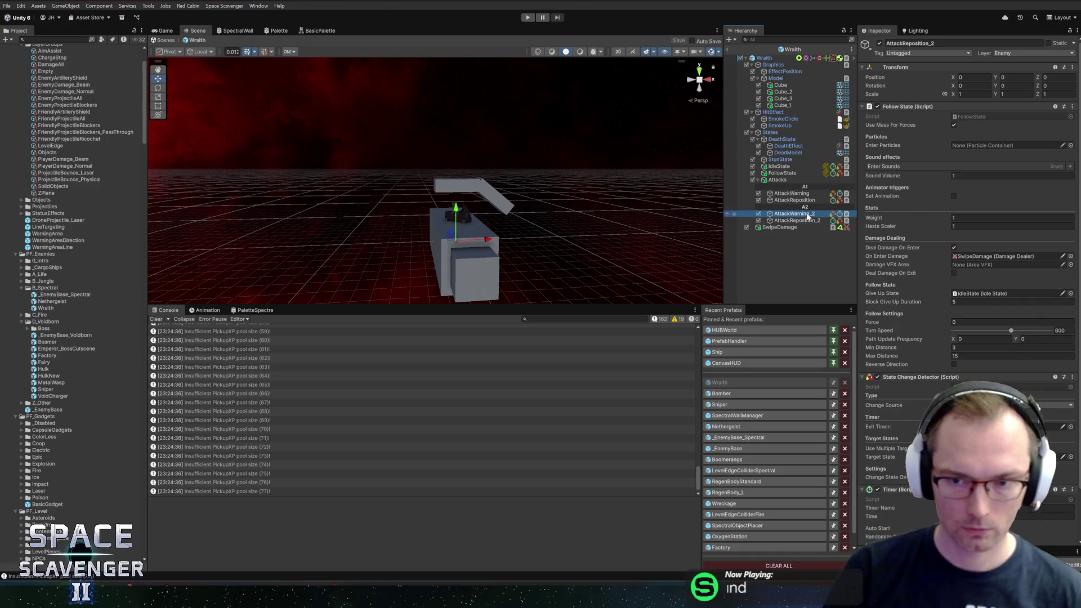
{"action": "left_click", "coordinate": [807, 216]}
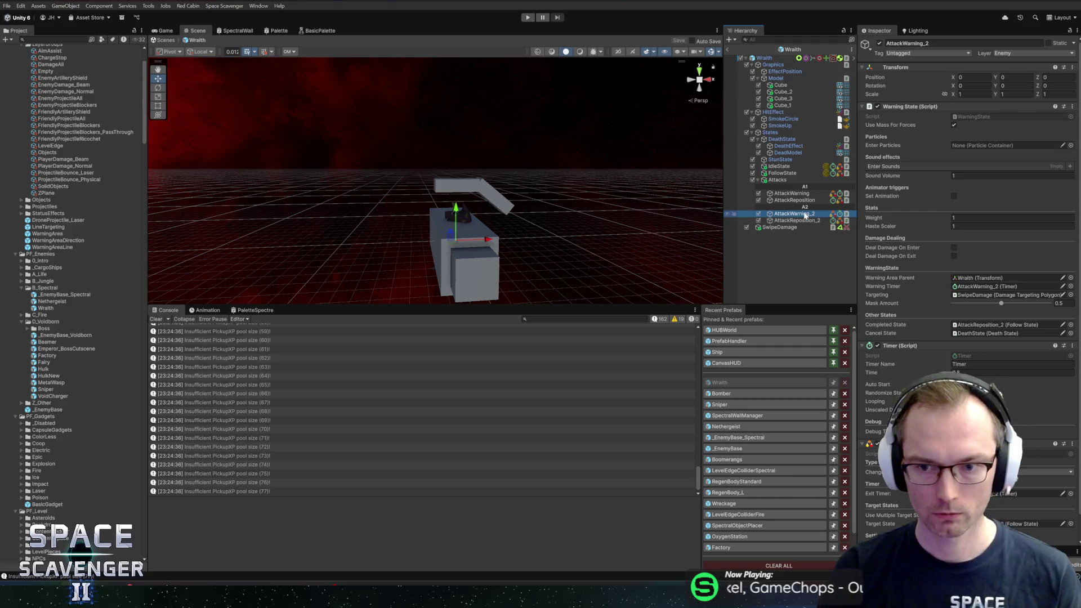
{"action": "left_click", "coordinate": [796, 228]}
{"action": "left_click", "coordinate": [796, 220]}
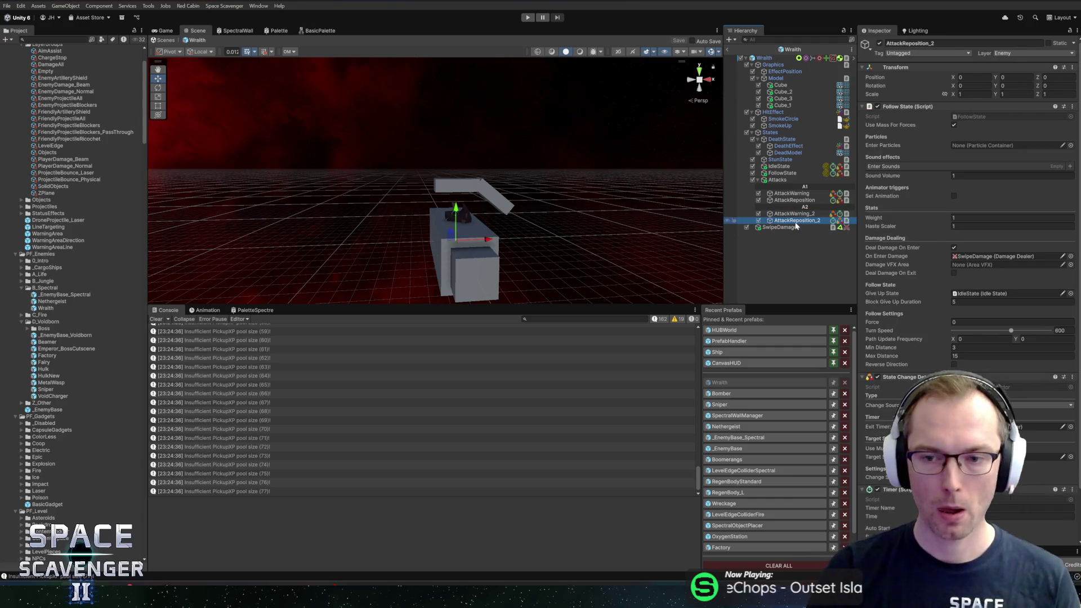
{"action": "left_click", "coordinate": [788, 214]}
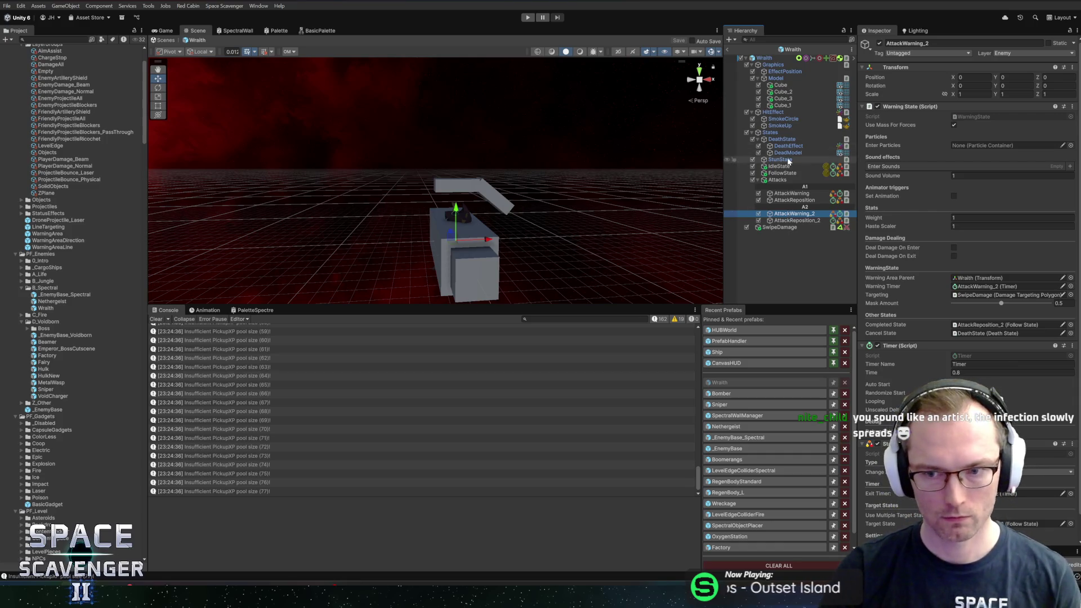
Recheck the A2 states' follow settings, then switch to JetBrains Rider
{"action": "left_click", "coordinate": [797, 201]}
{"action": "left_click", "coordinate": [796, 214]}
{"action": "left_click", "coordinate": [795, 221]}
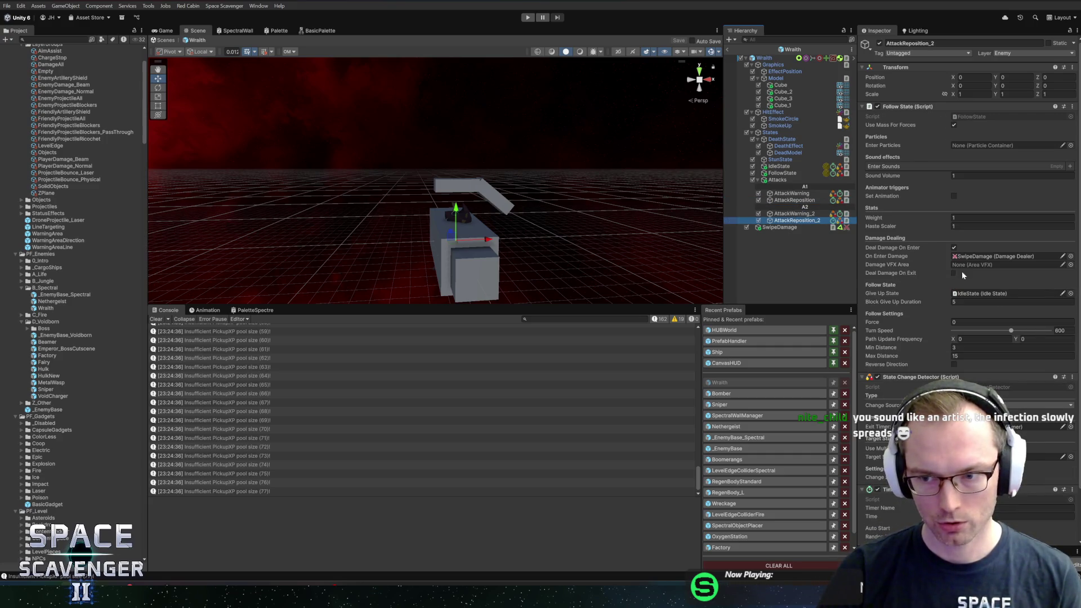
{"action": "scroll", "coordinate": [952, 275], "scroll_direction": "down", "scroll_amount": 3}
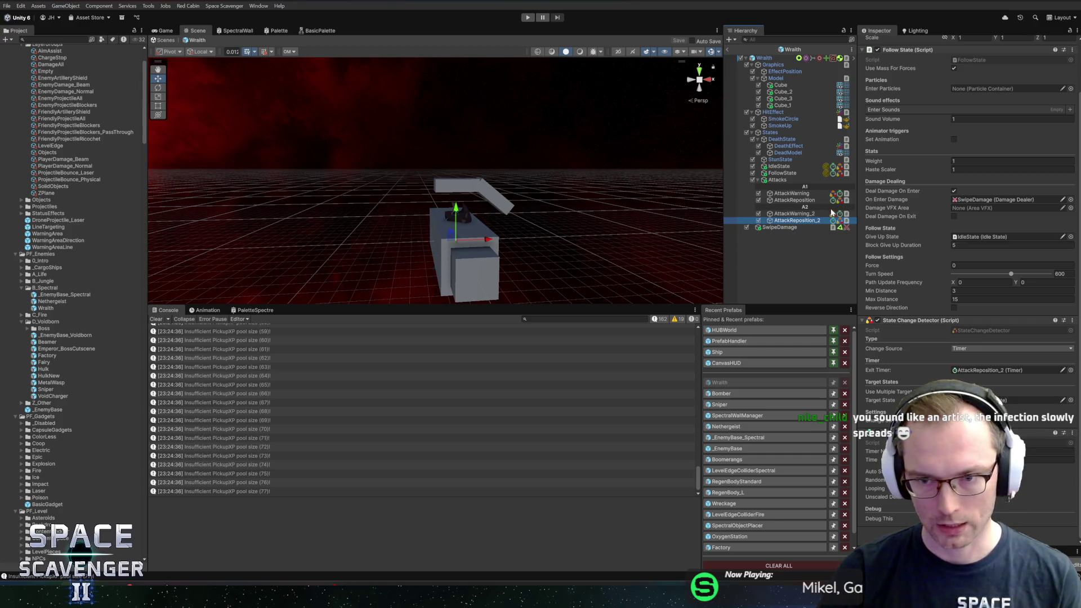
{"action": "key", "text": "alt+Tab"}
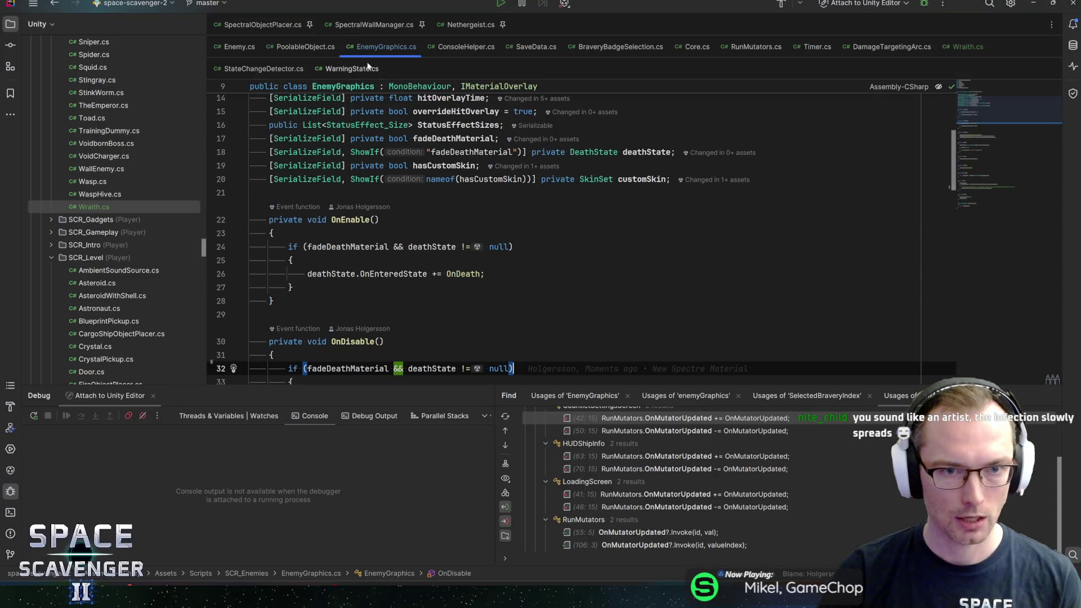
Add a [Title("Attack 1")] attribute above the swipe fields in Wraith.cs
{"action": "left_click", "coordinate": [958, 46]}
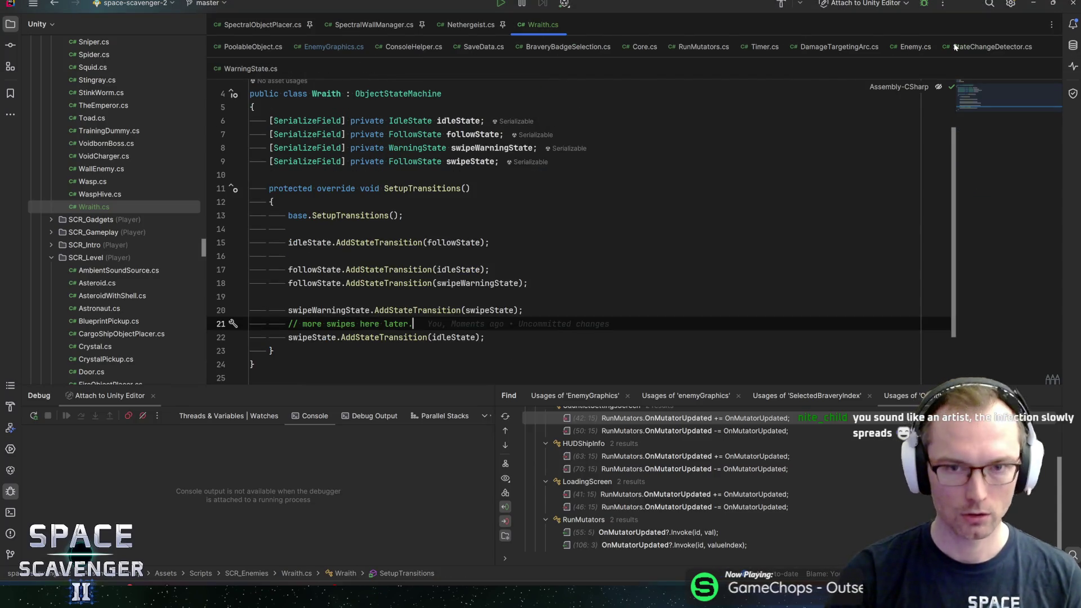
{"action": "scroll", "coordinate": [558, 225], "scroll_direction": "up", "scroll_amount": 2}
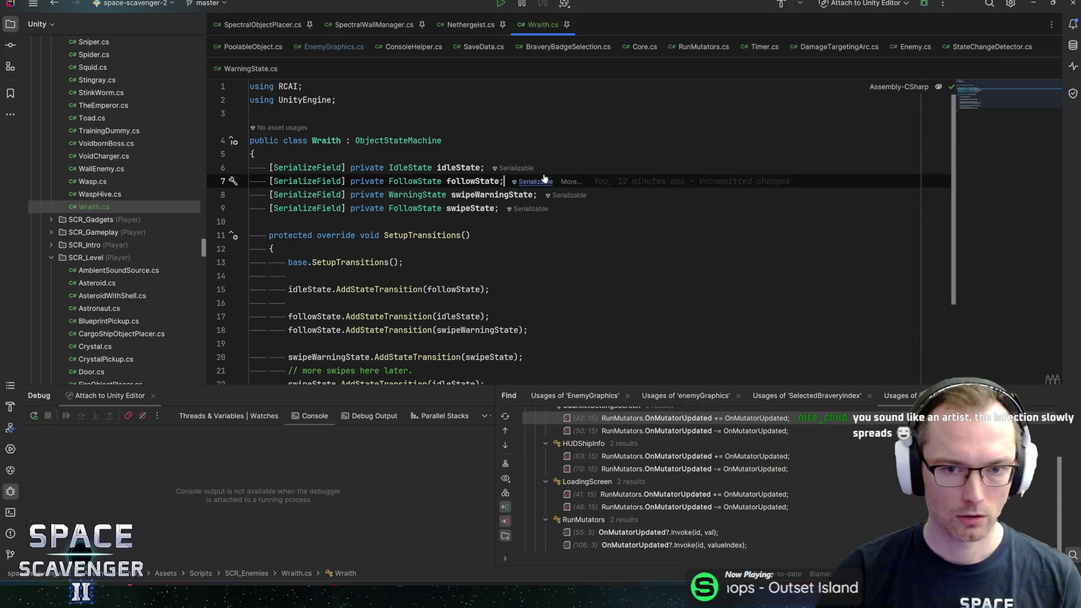
{"action": "left_click", "coordinate": [557, 177]}
{"action": "key", "text": "Return"}
{"action": "type", "text": "[Title"}
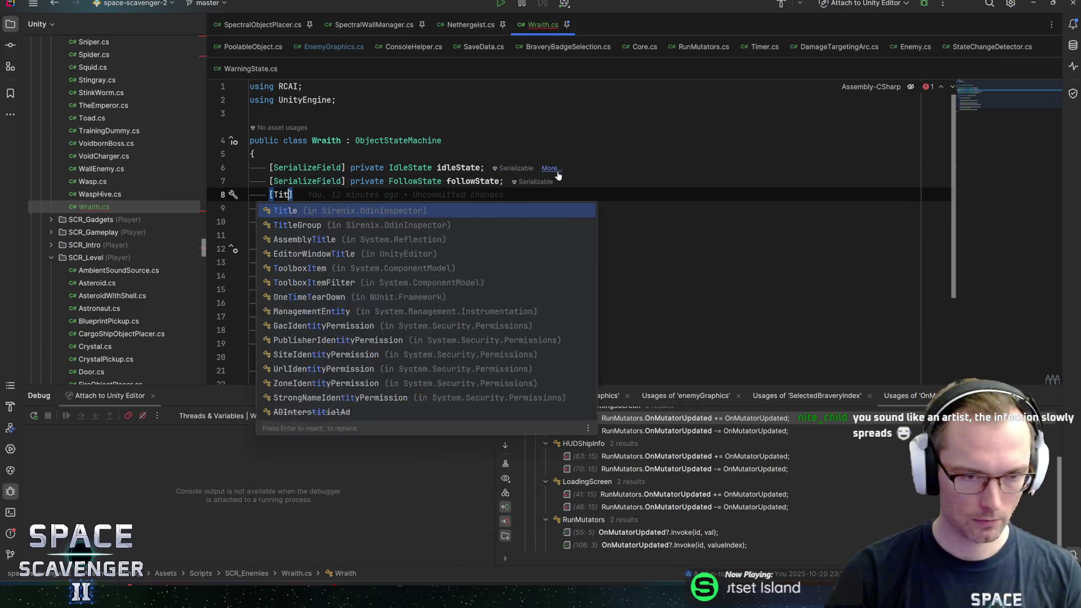
{"action": "key", "text": "Return"}
{"action": "type", "text": "\"Attack "}
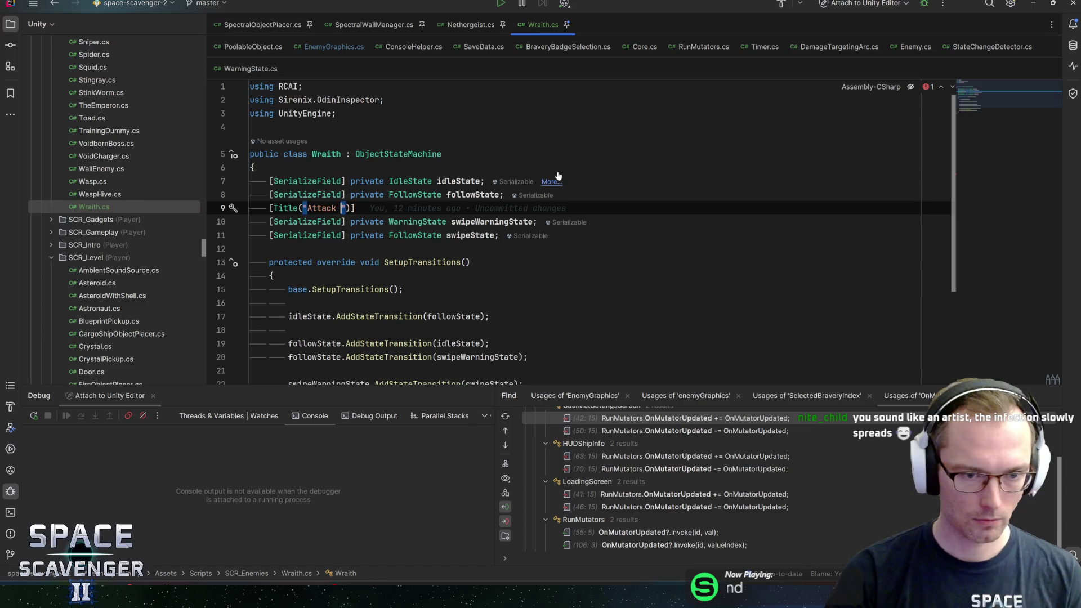
{"action": "type", "text": "1"}
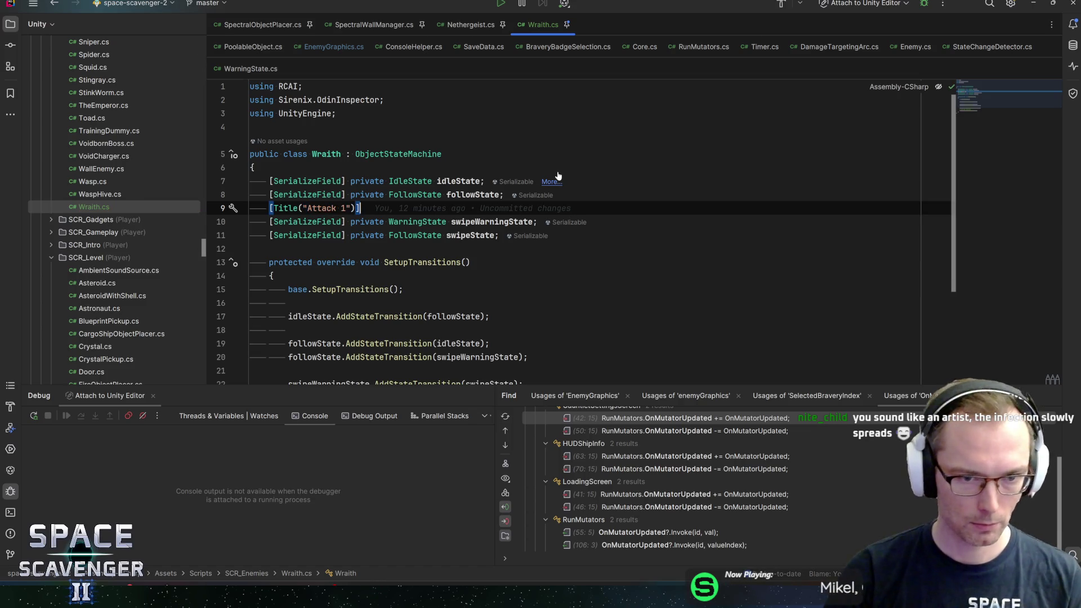
Add an "Attack 2" title with a copy of the two swipe fields beneath it
{"action": "key", "text": "ctrl+d"}
{"action": "key", "text": "alt+shift+Down"}
{"action": "key", "text": "alt+shift+Down"}
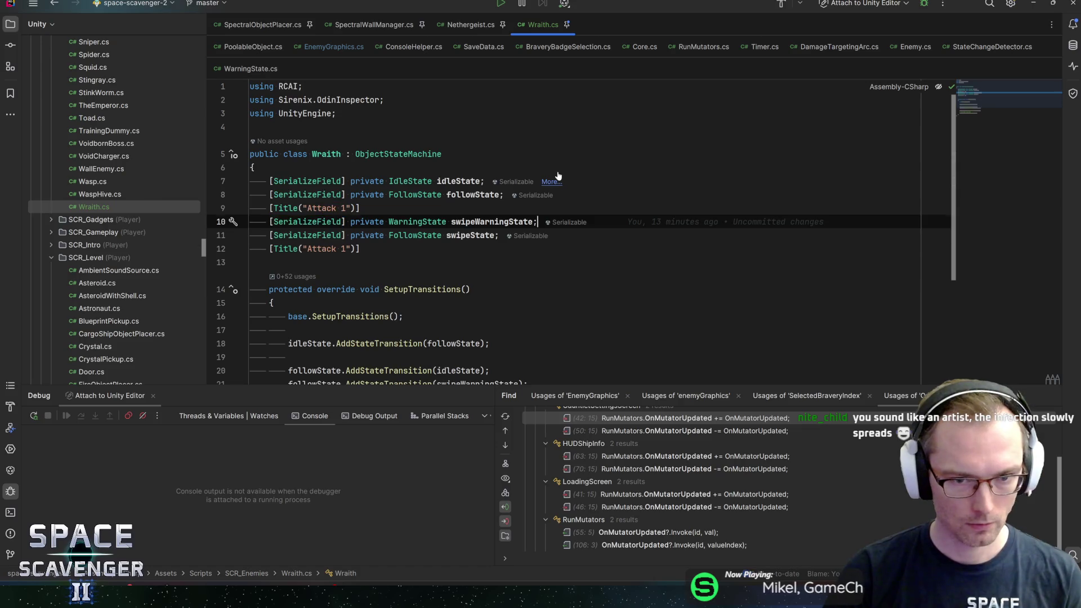
{"action": "key", "text": "Down"}
{"action": "key", "text": "Down"}
{"action": "key", "text": "End"}
{"action": "key", "text": "Return"}
{"action": "type", "text": "[SerializeField] private WarningState swipeWarningState; [SerializeField] private FollowState swipeState;"}
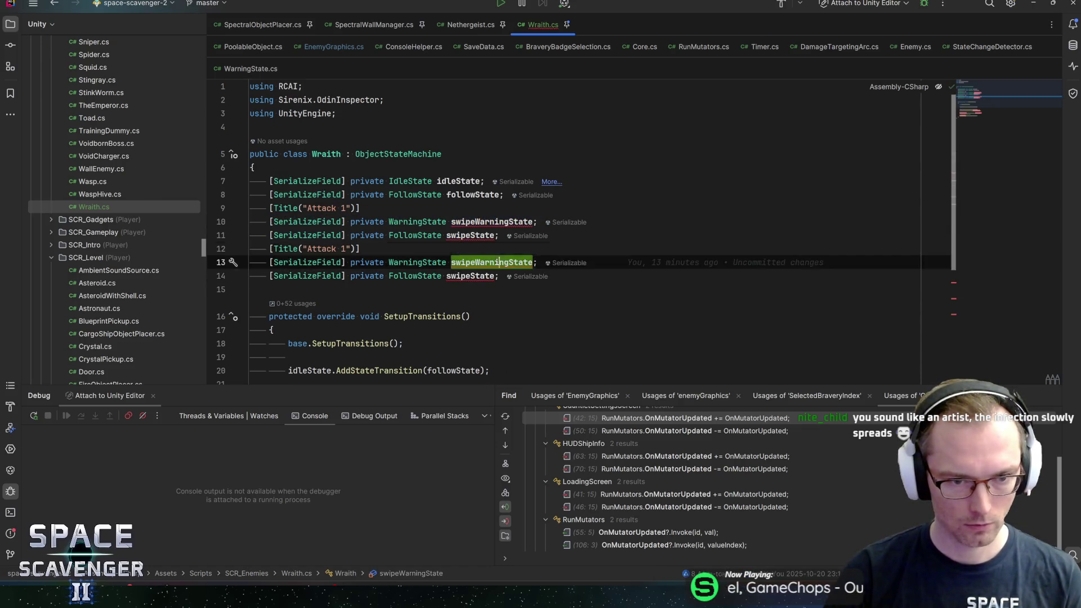
{"action": "left_click", "coordinate": [347, 249]}
{"action": "key", "text": "BackSpace"}
{"action": "type", "text": "2"}
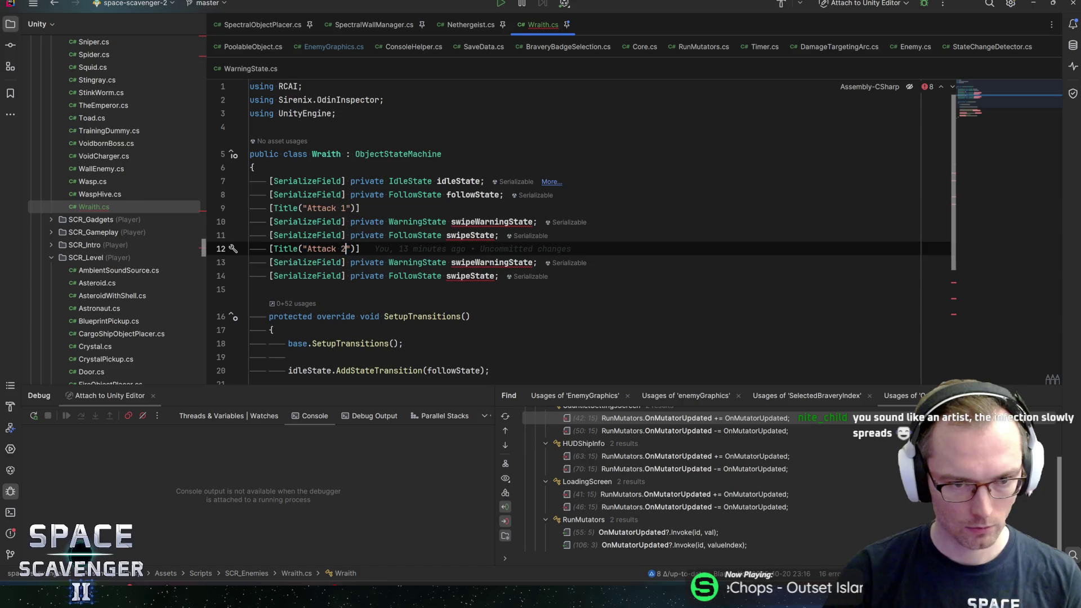
Rename the copied fields to swipeWarningState_2 and swipeState_2
{"action": "key", "text": "Down"}
{"action": "double_click", "coordinate": [492, 262]}
{"action": "key", "text": "Right"}
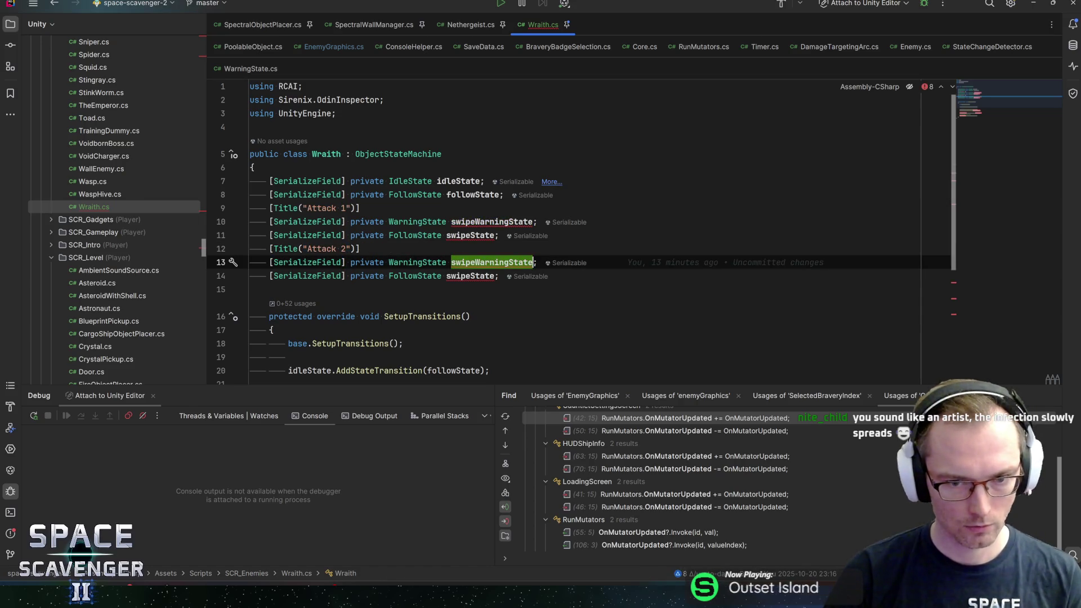
{"action": "type", "text": "_2"}
{"action": "double_click", "coordinate": [471, 276]}
{"action": "type", "text": "_2"}
{"action": "key", "text": "Return"}
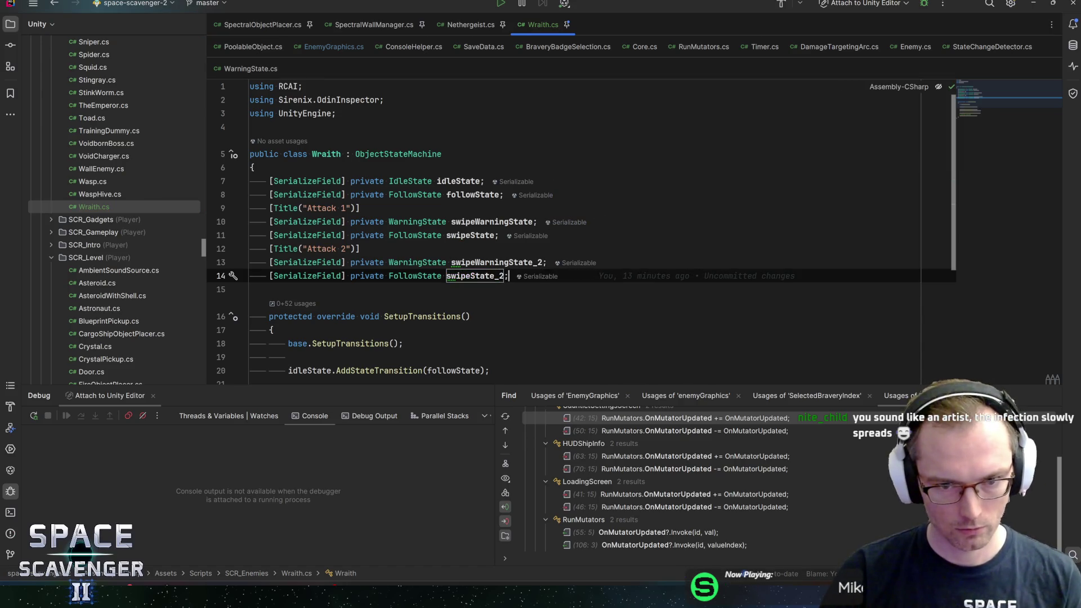
{"action": "key", "text": "Down"}
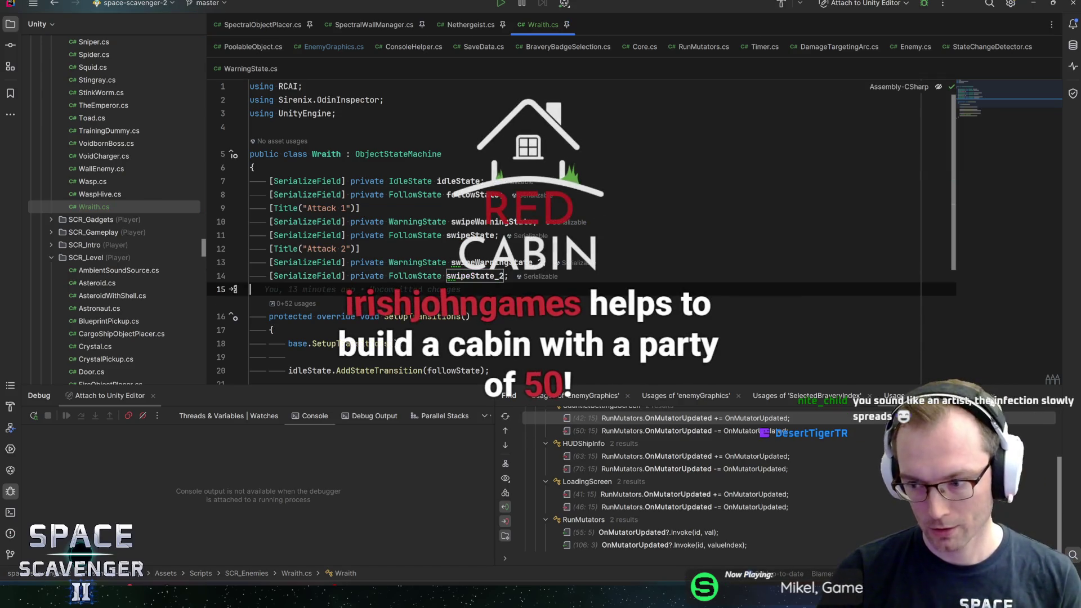